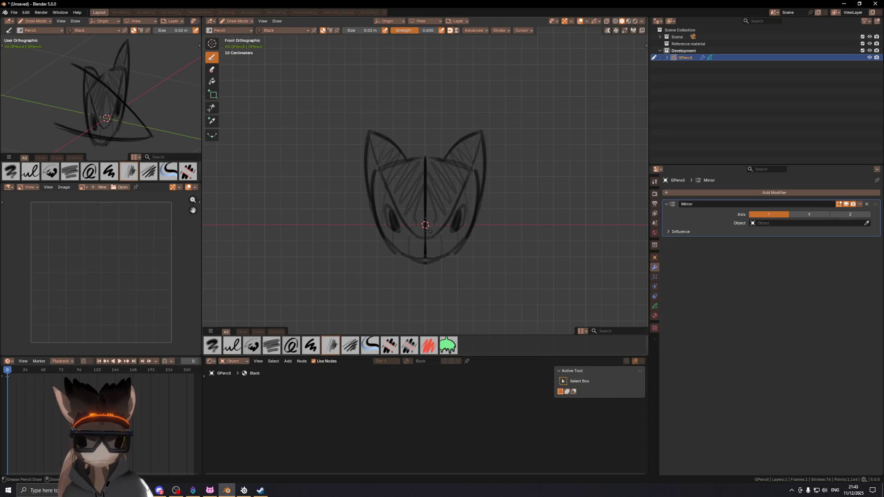
- Remove the hatching strokes from the ears and forehead of the fox sketch
key("ctrl+z")
key("ctrl+z")
key("ctrl+z")
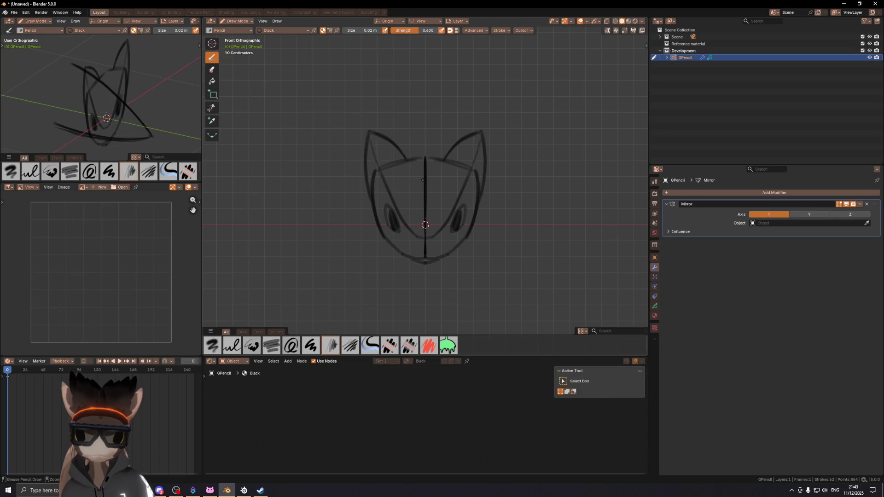
key("ctrl+shift+z")
key("ctrl+shift+z")
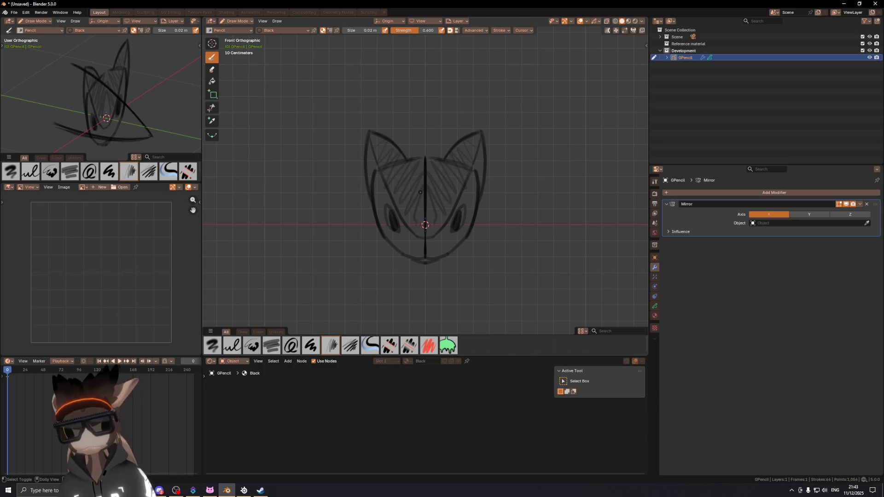
key("ctrl+z")
key("ctrl+z")
- Try mirrored cheek lines down the left side of the head, then clear them away
left_click_drag(367, 190, 388, 252)
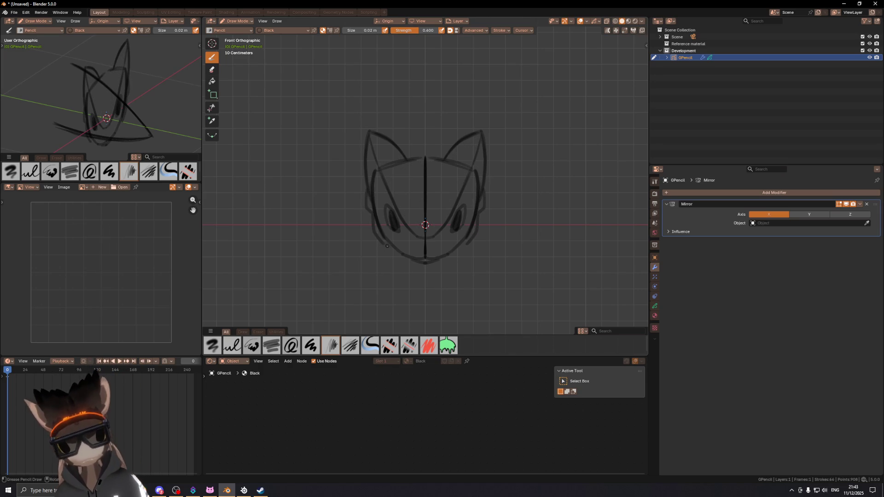
key("ctrl+z")
key("ctrl+z")
left_click_drag(372, 209, 380, 244)
key("ctrl+z")
key("ctrl+z")
key("ctrl+z")
mouse_move(371, 213)
left_mouse_down()
mouse_move(391, 267)
mouse_move(387, 280)
left_mouse_up()
key("ctrl+z")
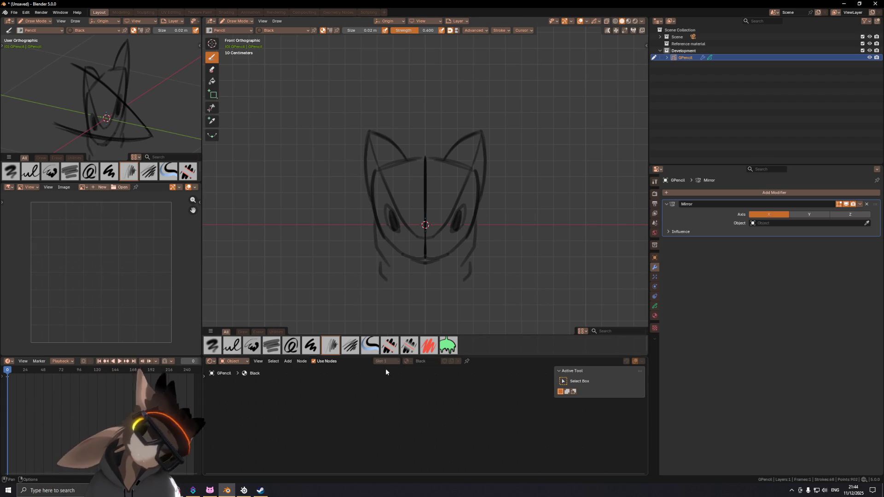
key("ctrl+z")
- Try a chin line and several mirrored neck side lines below the head, undoing each
key("ctrl+z")
left_click_drag(424, 265, 425, 298)
key("ctrl+z")
left_click_drag(424, 265, 425, 302)
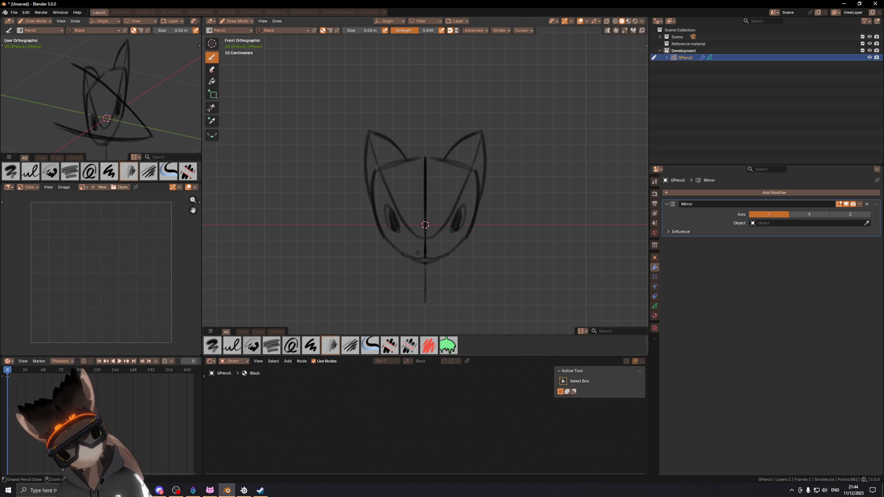
key("ctrl+z")
left_click_drag(377, 227, 377, 269)
key("ctrl+z")
left_click_drag(376, 220, 378, 257)
key("ctrl+z")
left_click_drag(377, 219, 377, 271)
key("ctrl+z")
left_click_drag(381, 230, 381, 259)
key("ctrl+z")
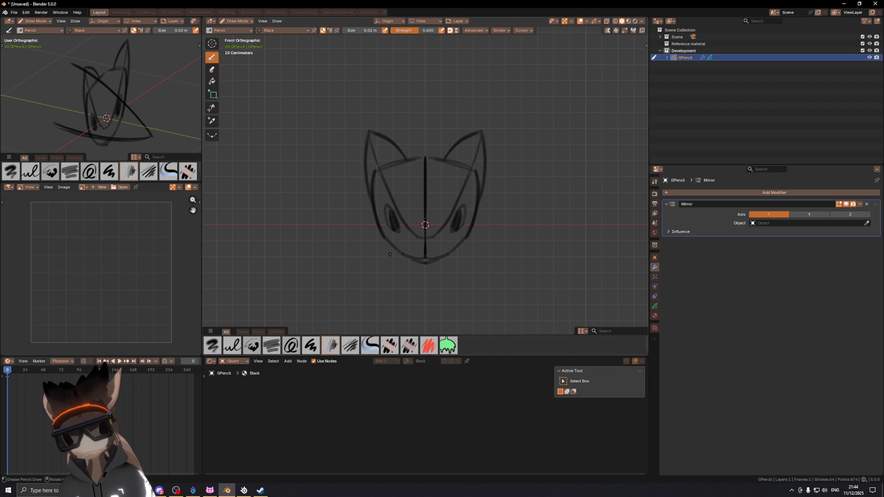
- Draw the final pair of mirrored neck lines and view the sketch in perspective
left_click_drag(388, 244, 390, 290)
left_click_drag(381, 235, 382, 290)
key("ctrl+z")
left_click_drag(386, 237, 383, 294)
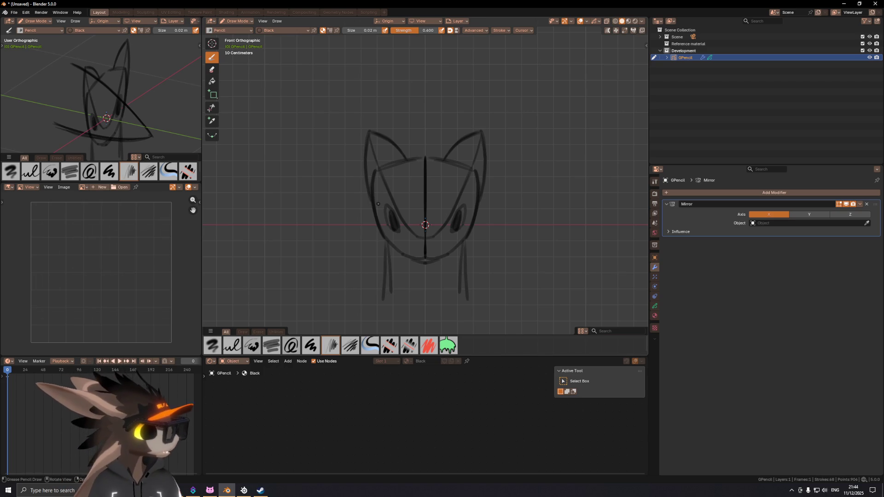
mouse_move(515, 216)
middle_mouse_down()
mouse_move(576, 216)
mouse_move(466, 211)
middle_mouse_up()
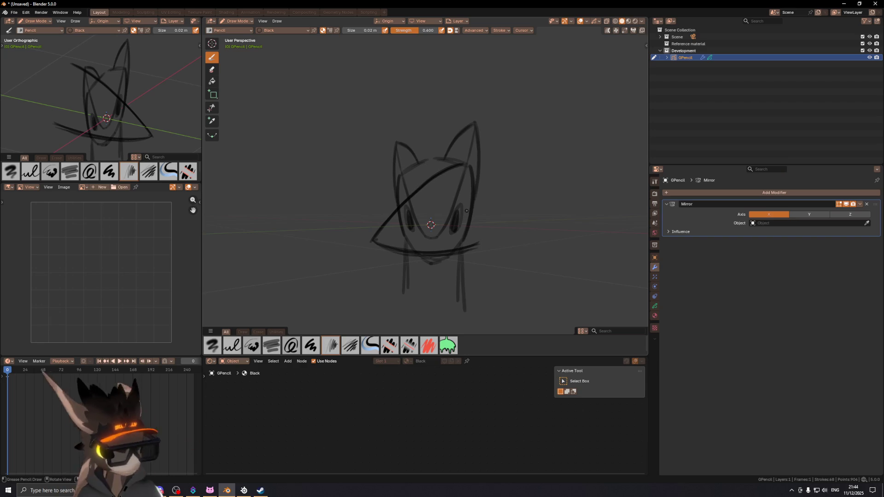
key("KP_3")
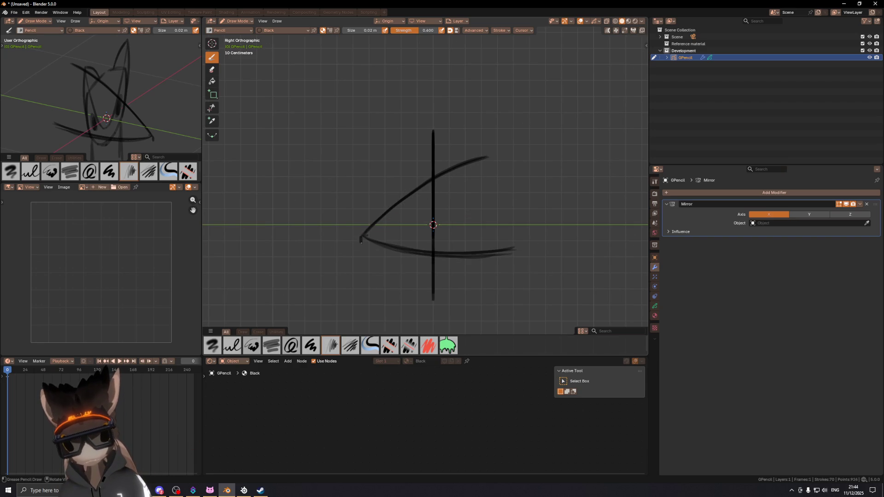
mouse_move(361, 237)
left_mouse_down()
mouse_move(362, 258)
mouse_move(384, 272)
left_mouse_up()
key("ctrl+z")
left_click_drag(361, 237, 365, 259)
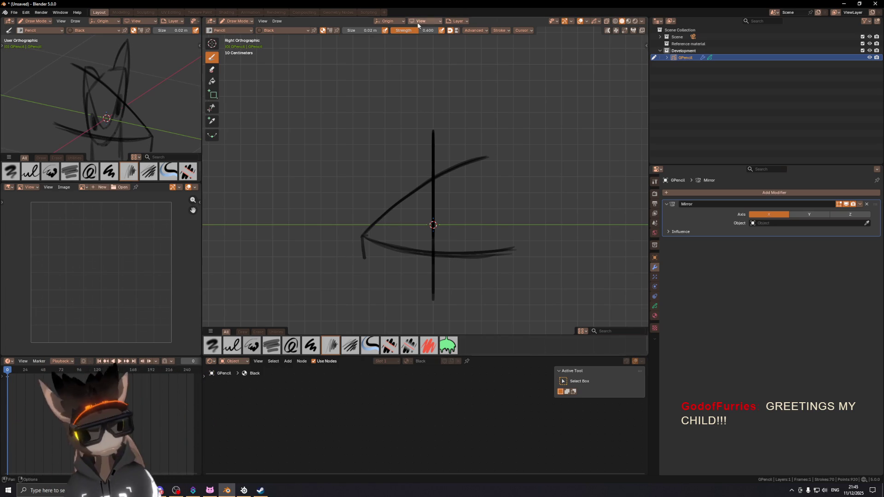
left_click(458, 289)
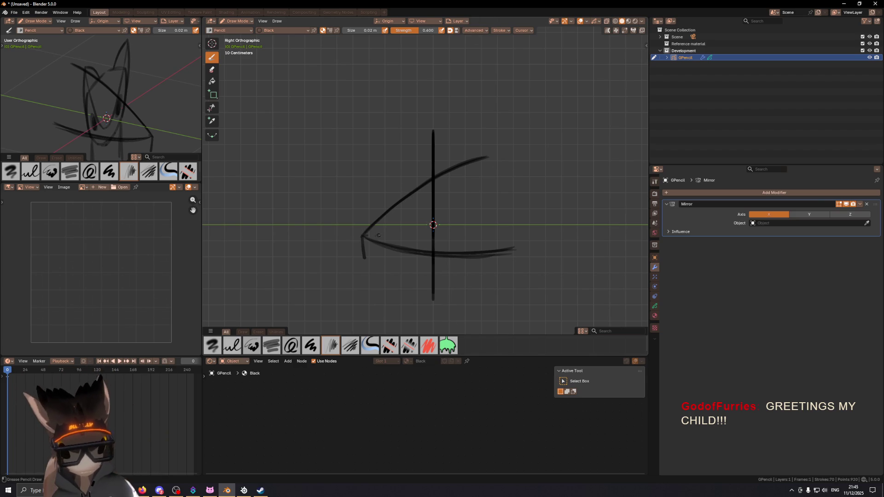
key("ctrl+z")
key("KP_1")
key("KP_6")
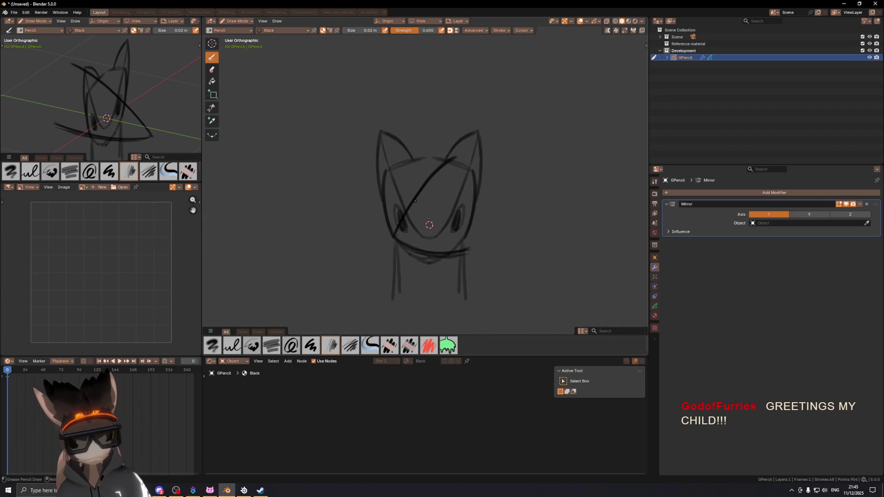
- Compare the fox sketch in the front and side views
key("KP_1")
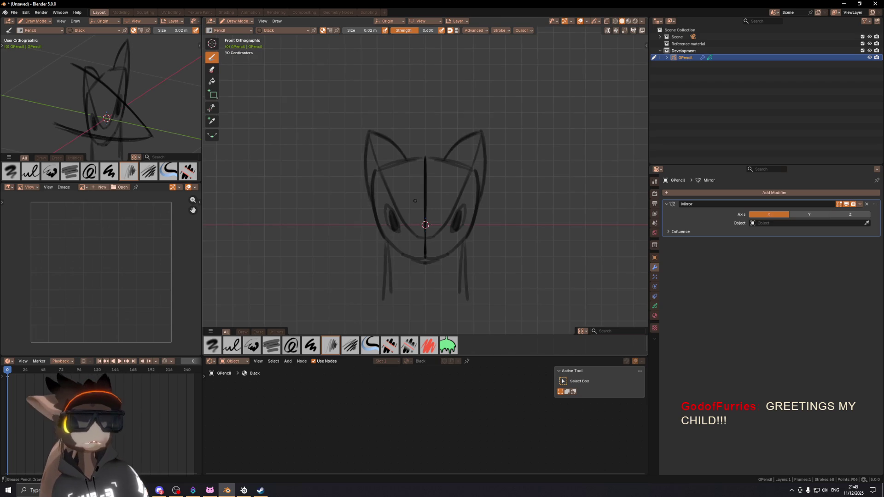
key("KP_3")
key("KP_1")
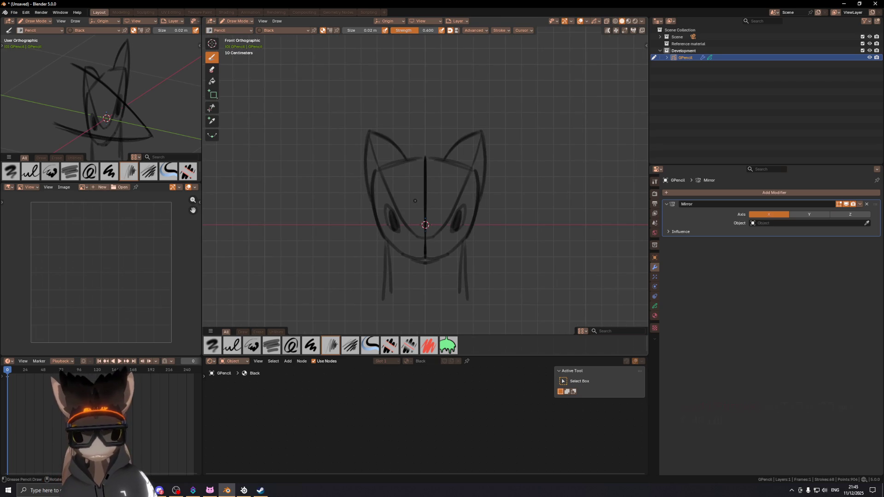
key("KP_3")
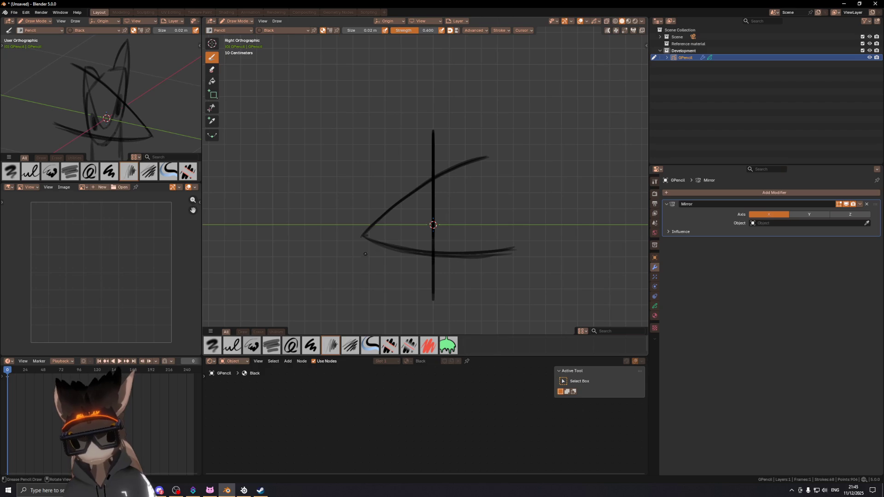
- Clear stray marks at the curve tip and draw a short downward stroke from the snout
key("ctrl+z")
key("ctrl+z")
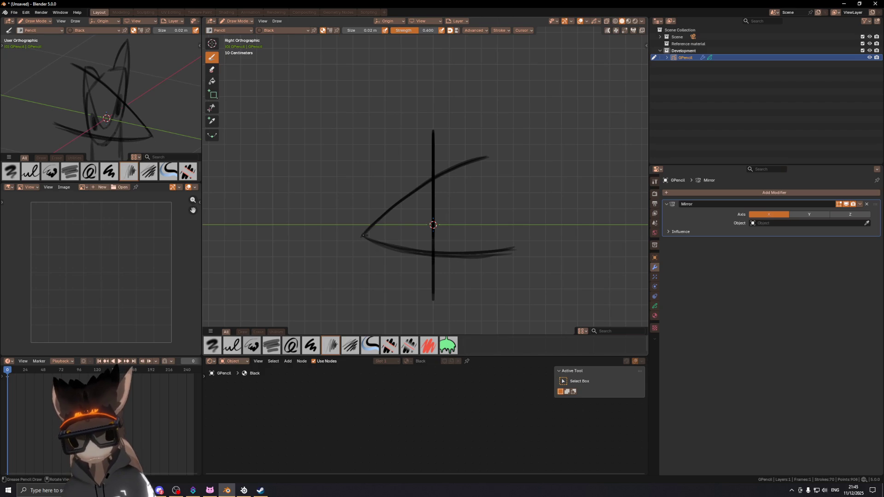
left_click_drag(363, 236, 364, 248)
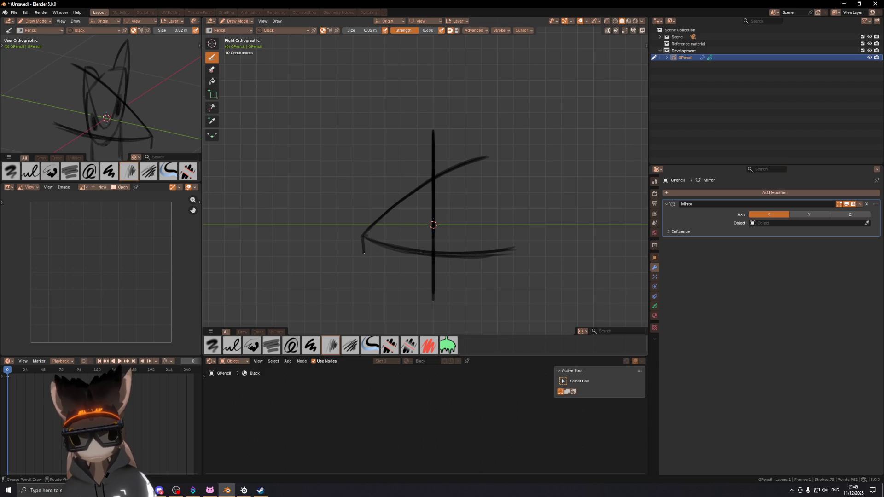
key("KP_1")
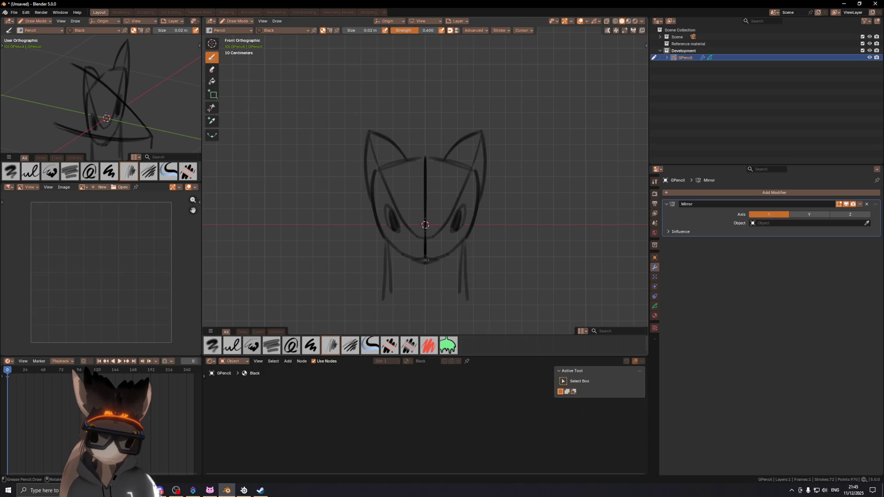
key("KP_3")
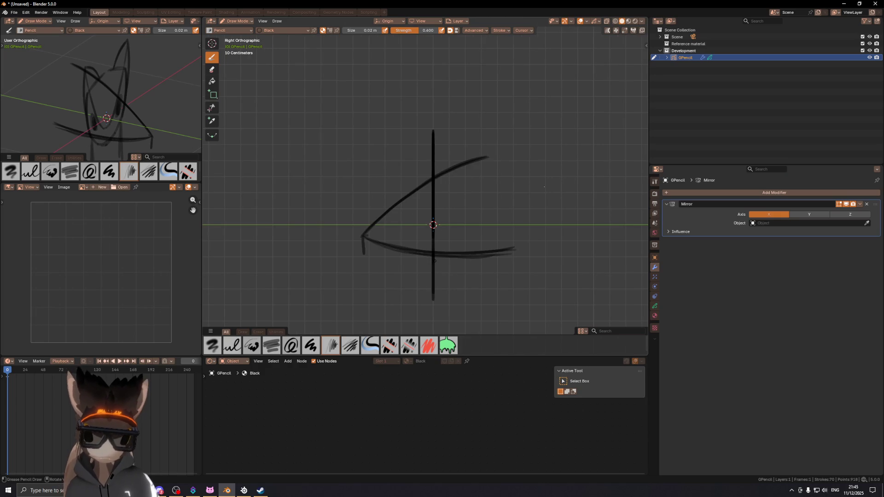
key("ctrl+z")
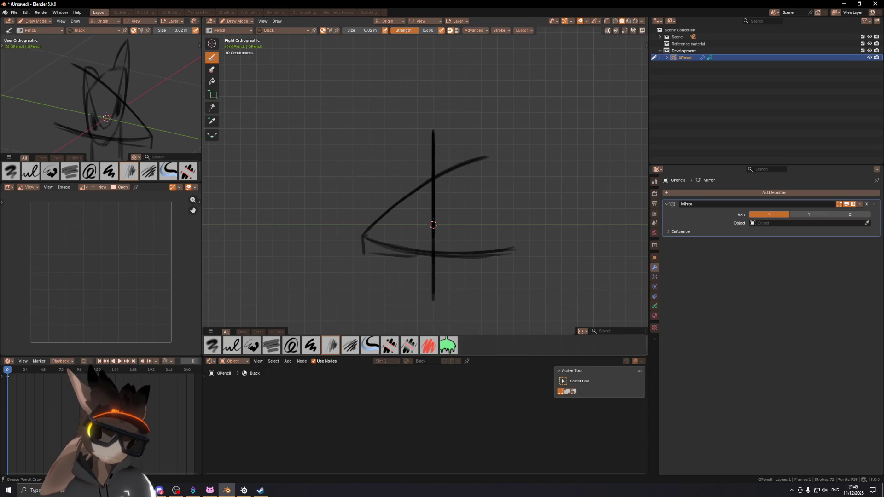
left_click_drag(364, 252, 414, 261)
key("ctrl+z")
key("ctrl+z")
left_click_drag(364, 252, 426, 261)
key("ctrl+z")
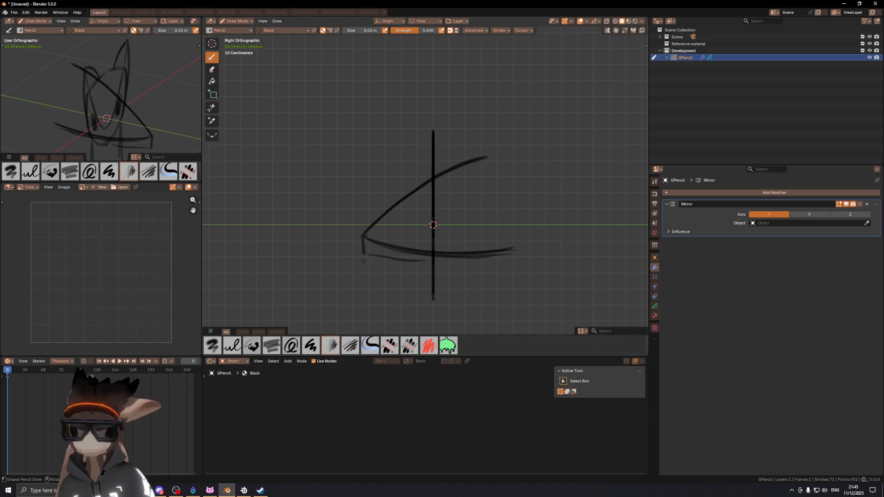
key("ctrl+z")
left_click_drag(364, 254, 424, 258)
key("ctrl+z")
left_click_drag(360, 255, 431, 262)
key("ctrl+z")
left_click_drag(364, 253, 431, 262)
key("ctrl+z")
left_click_drag(362, 254, 431, 263)
key("ctrl+z")
left_click_drag(363, 254, 431, 261)
key("ctrl+z")
left_click_drag(363, 253, 462, 265)
key("ctrl+z")
left_click_drag(363, 255, 431, 261)
key("ctrl+z")
left_click_drag(364, 253, 456, 261)
key("ctrl+z")
left_click_drag(364, 254, 458, 261)
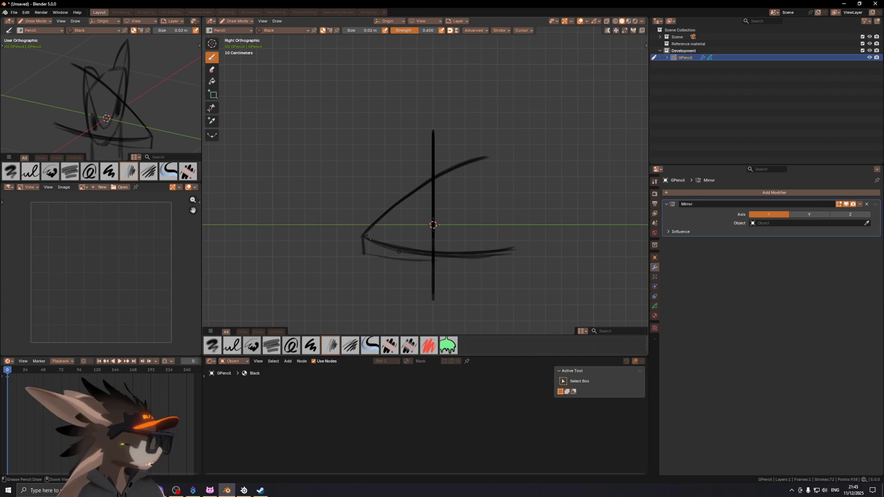
key("ctrl+z")
key("ctrl+z")
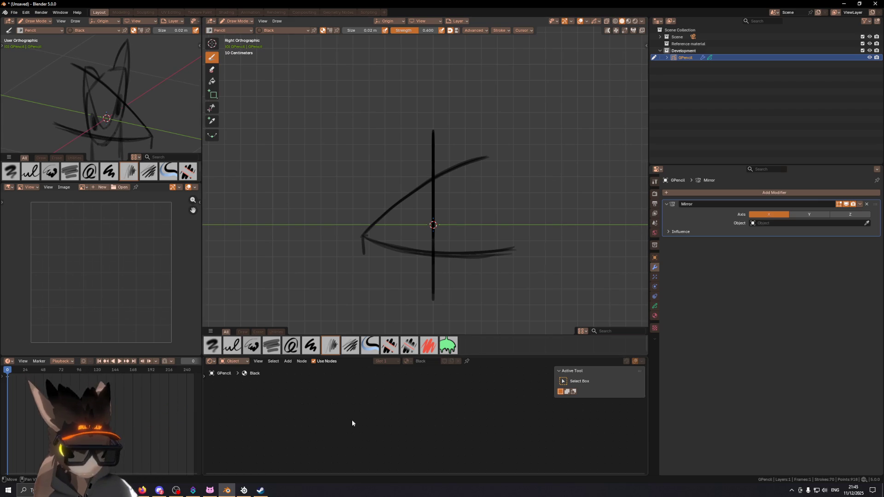
scroll(409, 192, "up", 2, "shift")
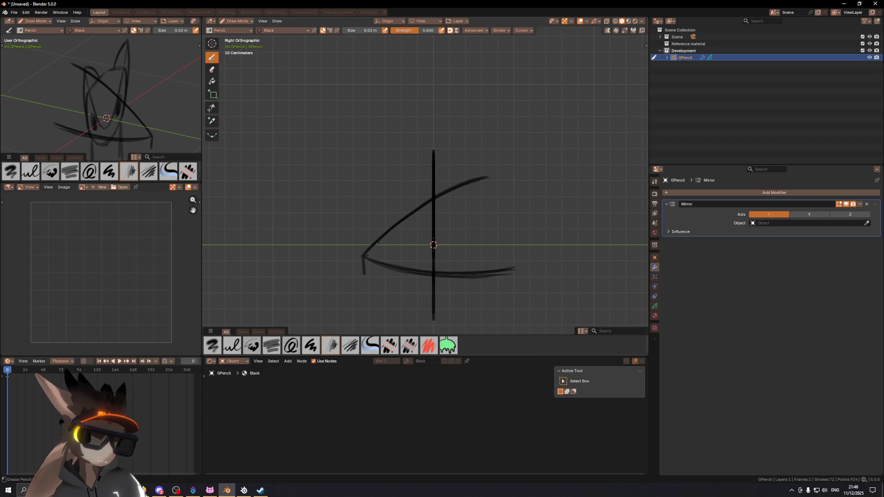
- Trace the upper head curve and extend it toward the back of the skull
left_click_drag(370, 250, 497, 163)
mouse_move(435, 196)
left_mouse_down()
mouse_move(526, 159)
mouse_move(489, 167)
mouse_move(530, 159)
left_mouse_up()
left_click_drag(460, 179, 491, 166)
left_click_drag(491, 166, 547, 155)
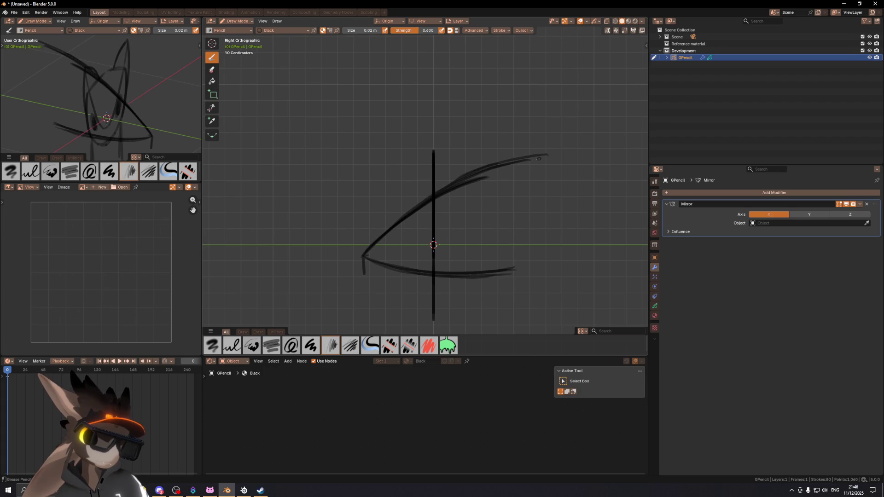
key("ctrl+z")
key("ctrl+z")
left_click_drag(456, 182, 542, 152)
key("ctrl+z")
left_click_drag(447, 188, 548, 150)
key("ctrl+z")
left_click_drag(447, 188, 548, 148)
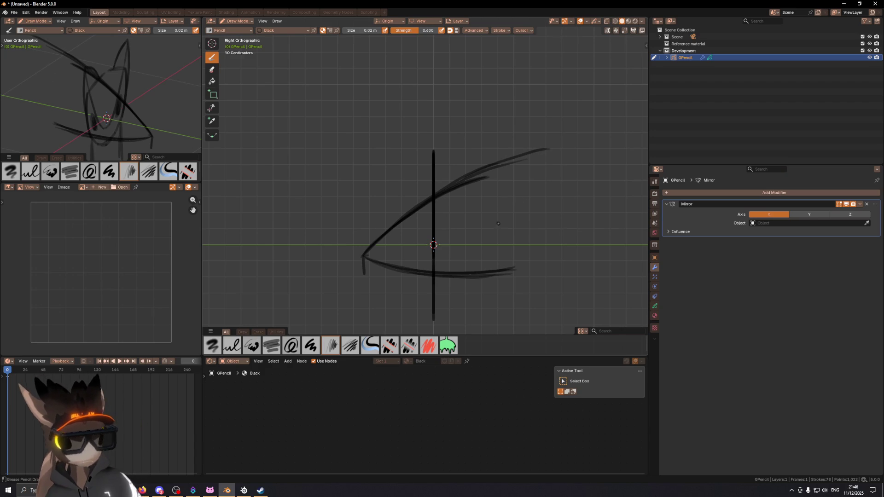
left_click_drag(479, 232, 507, 225)
key("ctrl+z")
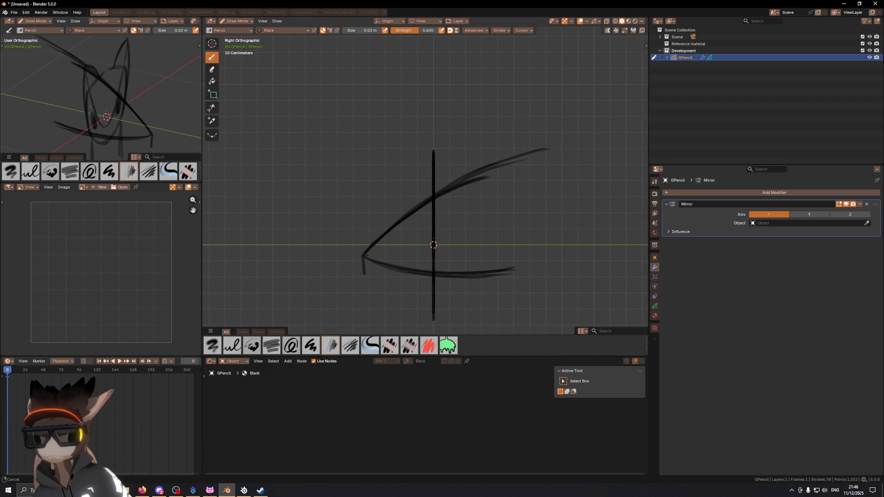
- Check the small view from the front, then try strokes rising from the snout
key("KP_1")
middle_click_drag(73, 114, 106, 116)
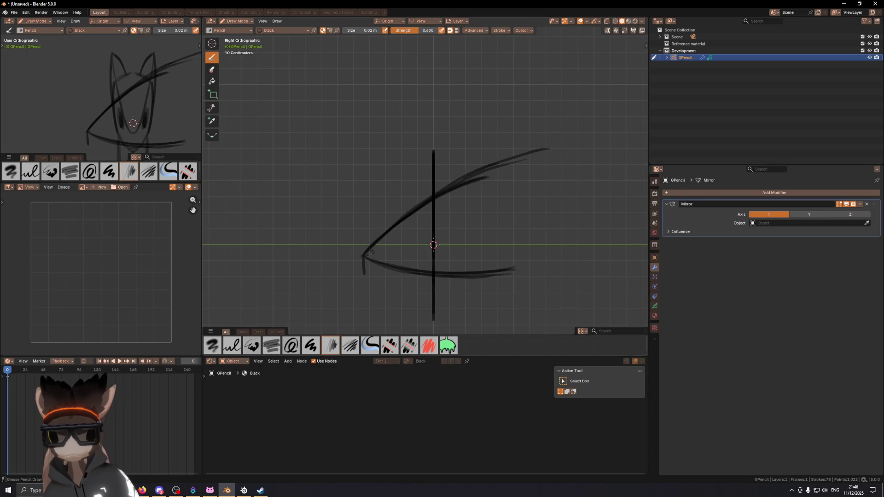
left_click_drag(355, 268, 422, 237)
key("ctrl+z")
left_click_drag(366, 256, 419, 241)
key("ctrl+z")
left_click_drag(368, 256, 426, 249)
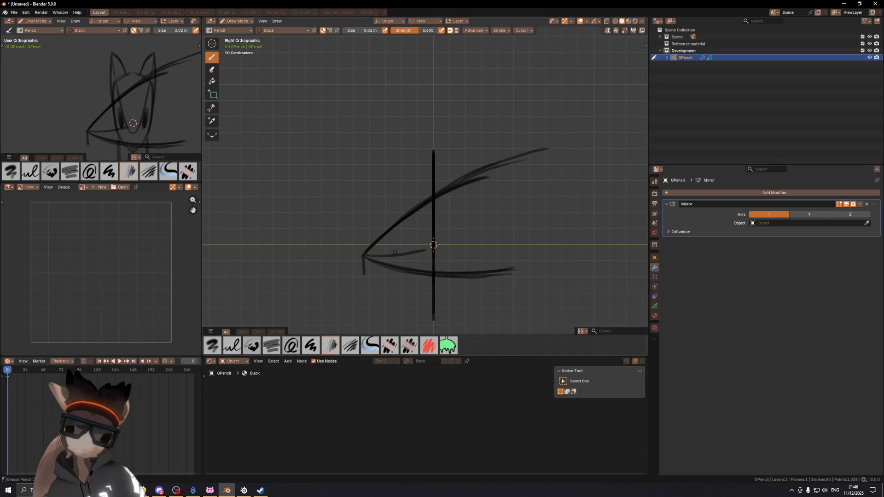
key("ctrl+z")
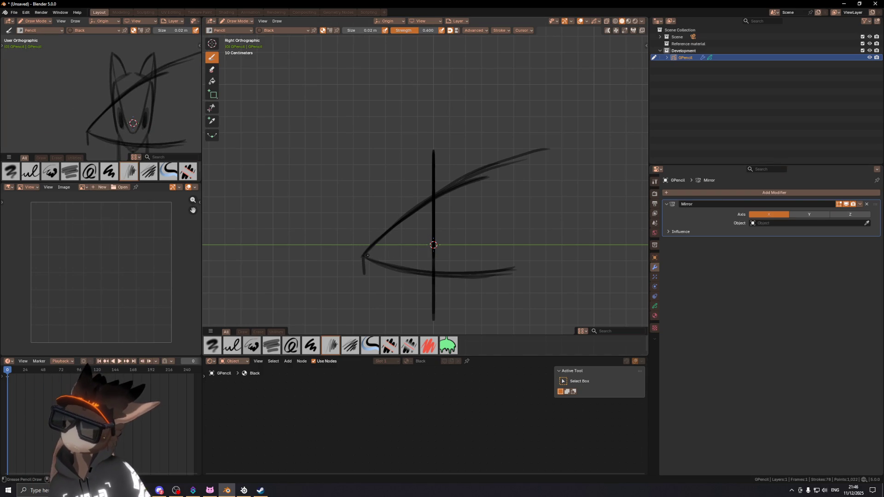
- Try longer lines running up-right from the eye corner, undoing each attempt
left_click_drag(365, 256, 432, 240)
key("ctrl+z")
left_click_drag(367, 256, 461, 221)
key("ctrl+z")
left_click_drag(365, 256, 458, 216)
key("ctrl+z")
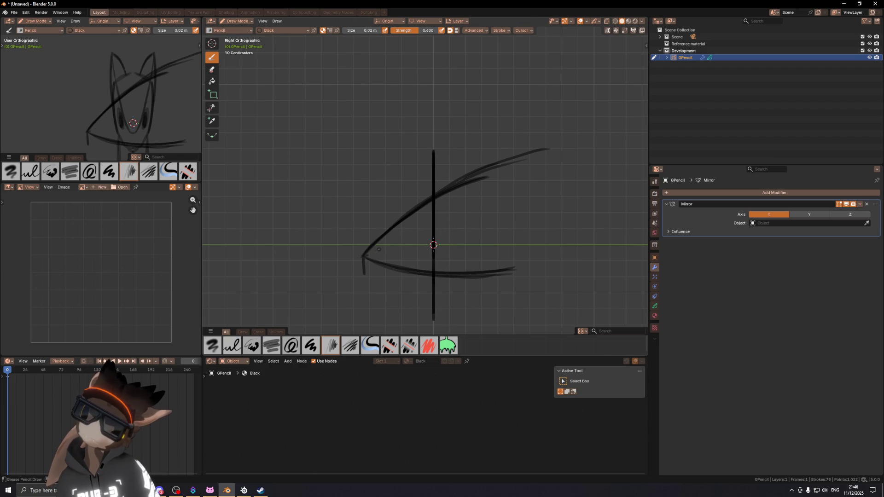
left_click_drag(365, 256, 432, 225)
key("ctrl+z")
- Draw a thin line from the eye corner extending up-right along the upper head
left_click_drag(373, 254, 441, 220)
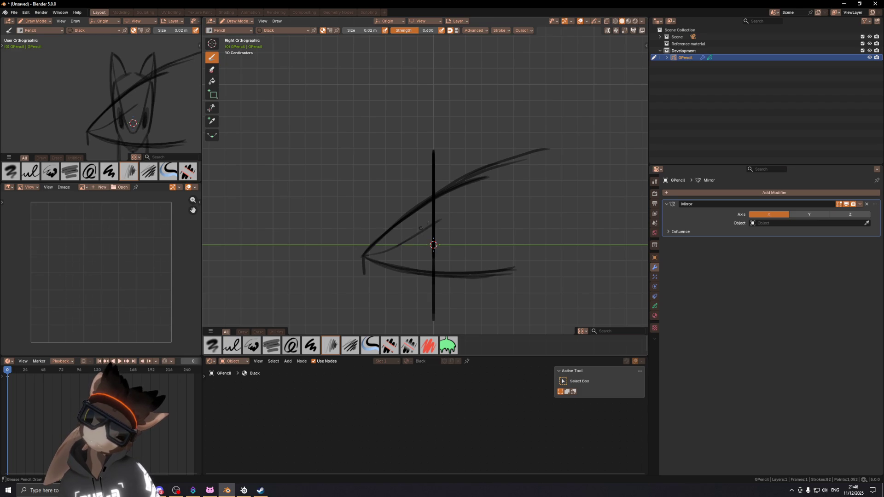
mouse_move(435, 222)
left_mouse_down()
mouse_move(516, 184)
mouse_move(551, 150)
left_mouse_up()
left_click_drag(492, 194, 539, 161)
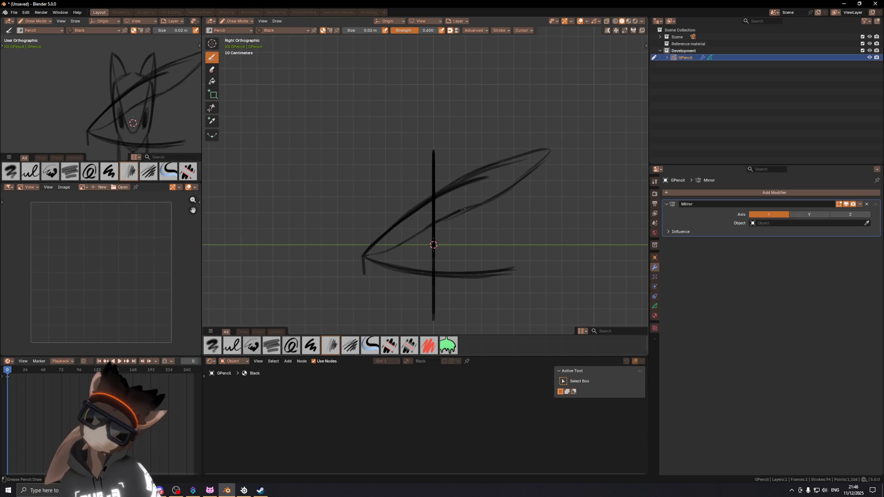
mouse_move(450, 216)
left_mouse_down()
mouse_move(506, 192)
mouse_move(548, 163)
mouse_move(547, 152)
left_mouse_up()
key("ctrl+z")
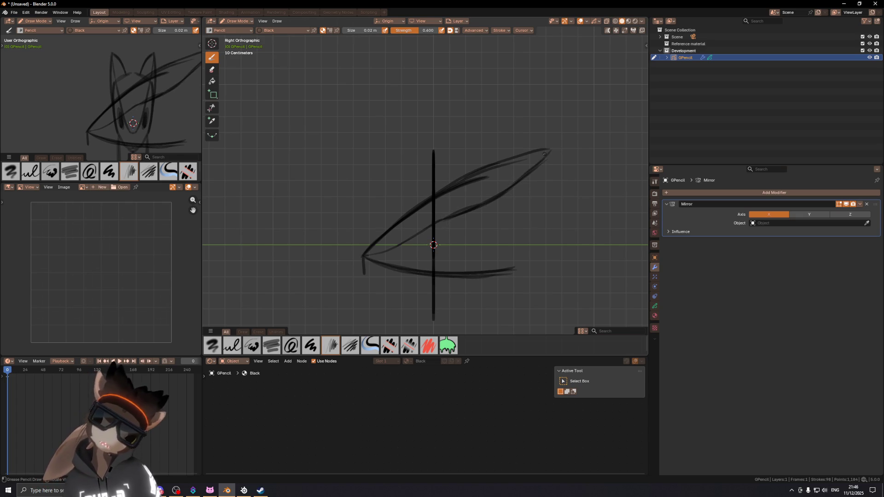
- Try several curved strokes down through the middle of the head, undoing each
left_click_drag(477, 208, 469, 260)
key("ctrl+z")
left_click_drag(482, 184, 479, 258)
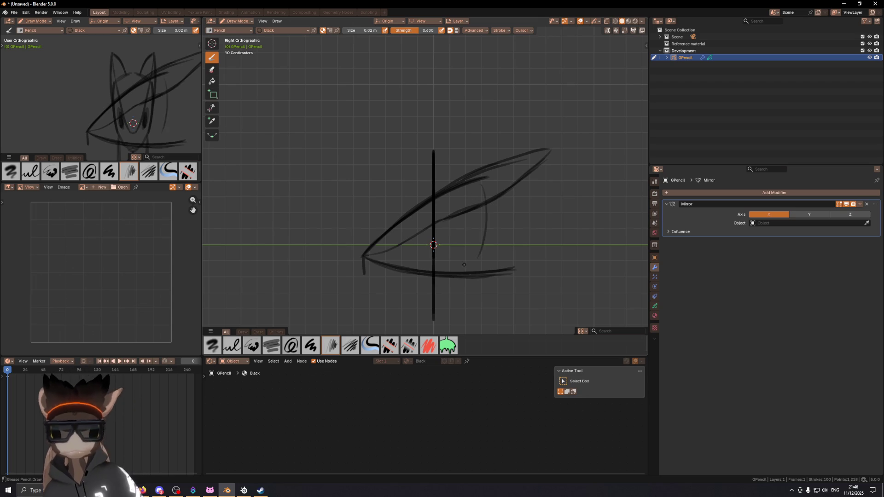
key("ctrl+z")
left_click_drag(482, 206, 481, 235)
key("ctrl+z")
left_click_drag(467, 185, 470, 264)
key("ctrl+z")
left_click_drag(481, 210, 479, 272)
key("ctrl+z")
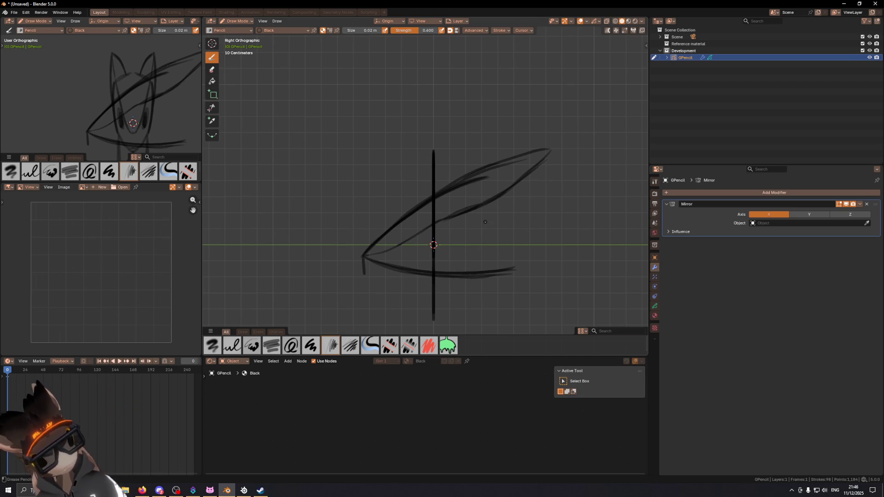
- In Left view, draw a curved stroke rising from the bottom jaw curve
key("ctrl+KP_3")
left_click_drag(389, 200, 378, 248)
key("ctrl+z")
left_click_drag(383, 277, 382, 213)
key("ctrl+z")
left_click_drag(377, 276, 404, 176)
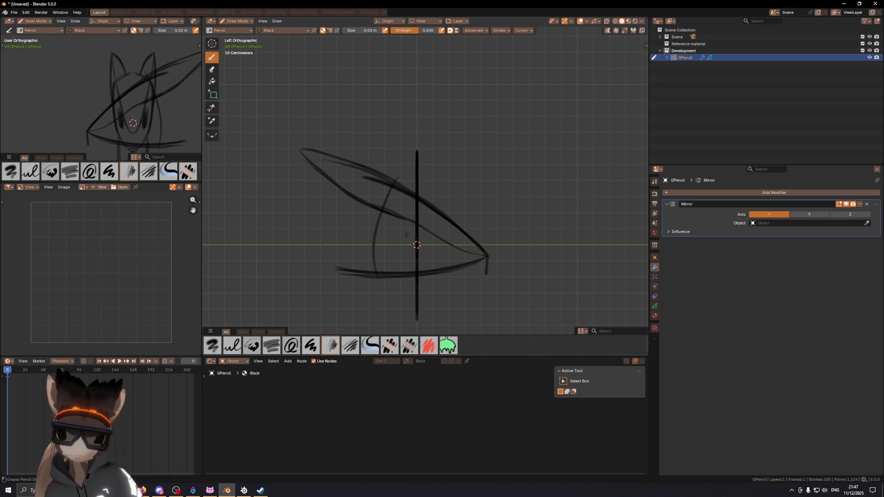
- Try small strokes around the eye centre, undoing the failed attempts
mouse_move(409, 233)
left_mouse_down()
mouse_move(406, 248)
mouse_move(431, 251)
mouse_move(430, 239)
left_mouse_up()
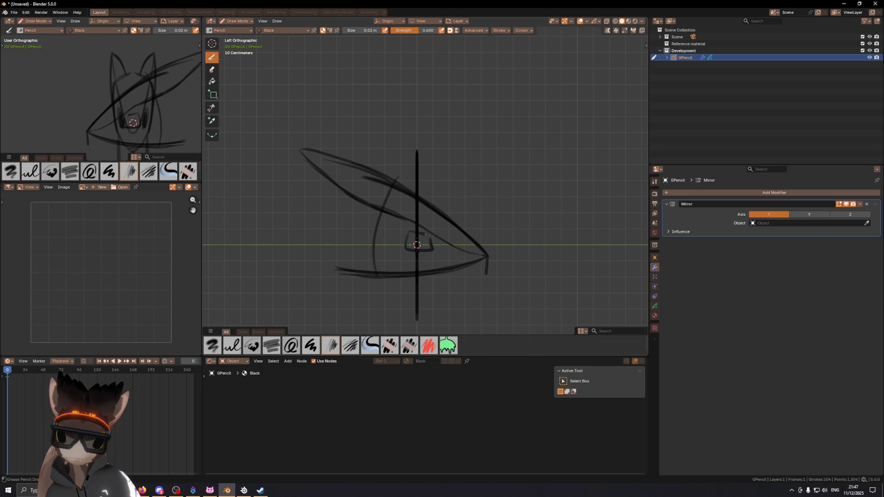
key("ctrl+z")
mouse_move(407, 235)
left_mouse_down()
mouse_move(430, 242)
mouse_move(425, 251)
left_mouse_up()
key("ctrl+z")
key("ctrl+z")
key("ctrl+z")
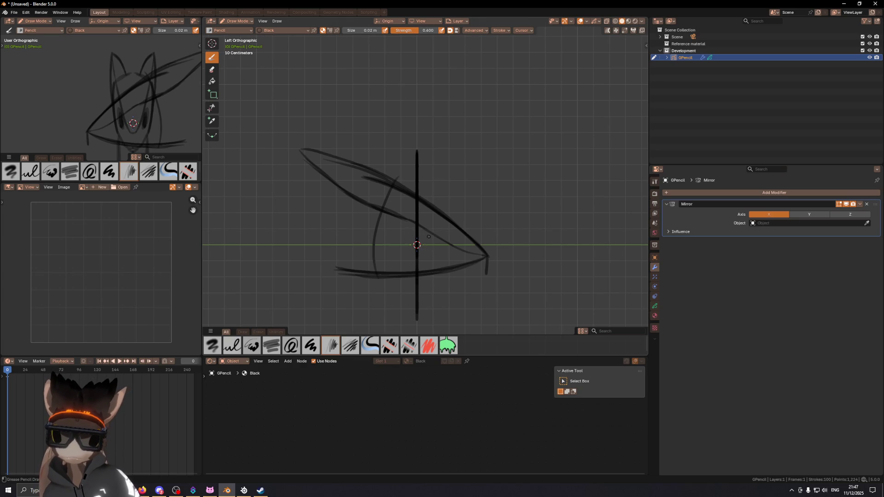
mouse_move(425, 232)
left_mouse_down()
mouse_move(426, 251)
mouse_move(412, 248)
mouse_move(425, 251)
left_mouse_up()
key("ctrl+z")
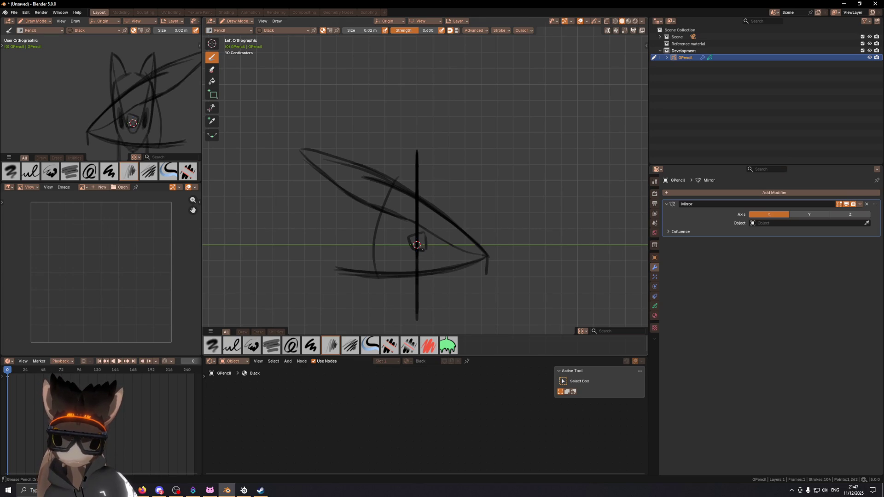
key("ctrl+z")
key("ctrl+z")
key("ctrl+z")
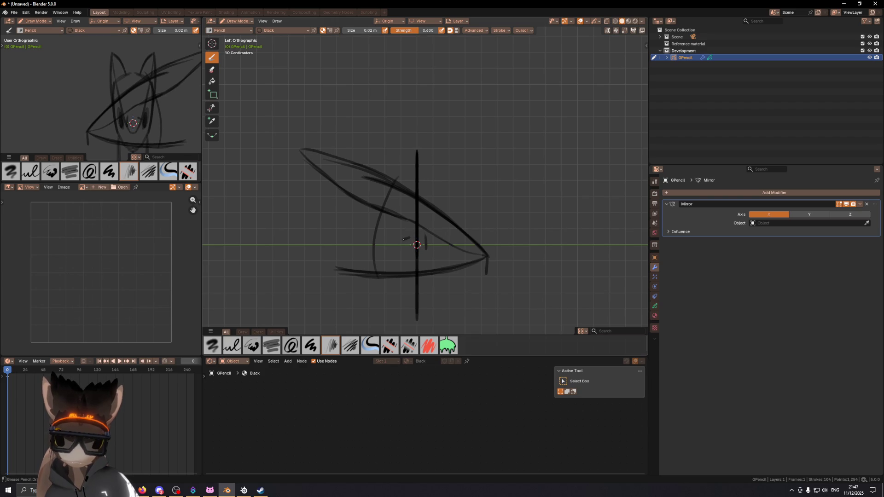
mouse_move(402, 240)
left_mouse_down()
mouse_move(416, 250)
mouse_move(416, 233)
mouse_move(424, 246)
left_mouse_up()
key("ctrl+z")
key("ctrl+z")
key("ctrl+z")
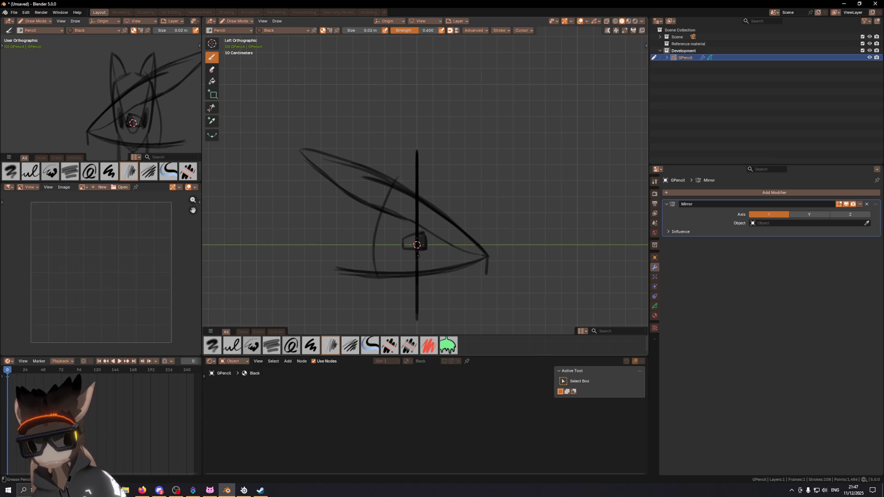
- Redraw the eye loop and check it from the front and at an angle in the small view
mouse_move(110, 99)
middle_mouse_down()
mouse_move(101, 97)
mouse_move(109, 98)
middle_mouse_up()
key("ctrl+z")
key("ctrl+z")
key("ctrl+z")
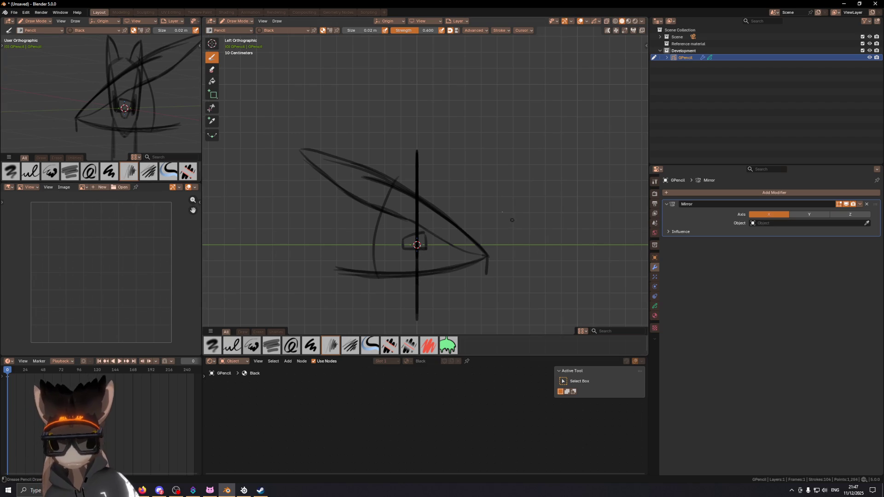
mouse_move(412, 224)
left_mouse_down()
mouse_move(413, 252)
mouse_move(417, 228)
left_mouse_up()
key("ctrl+z")
key("ctrl+z")
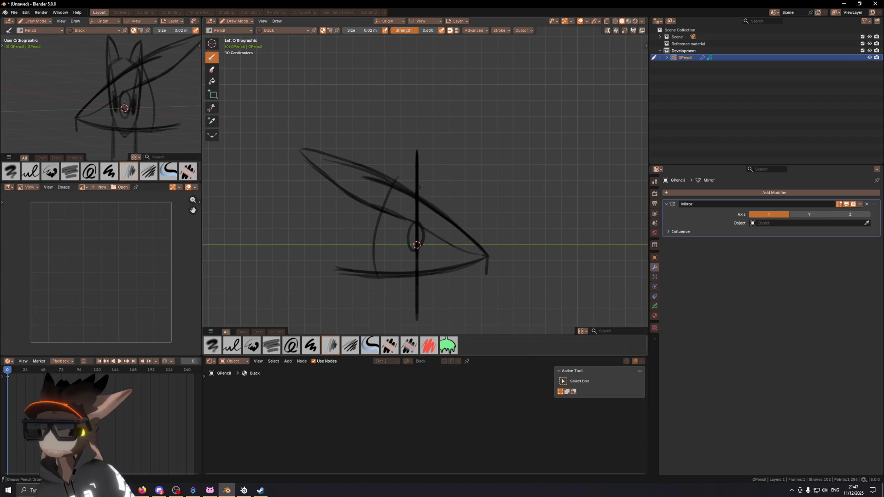
scroll(132, 96, "up", 4)
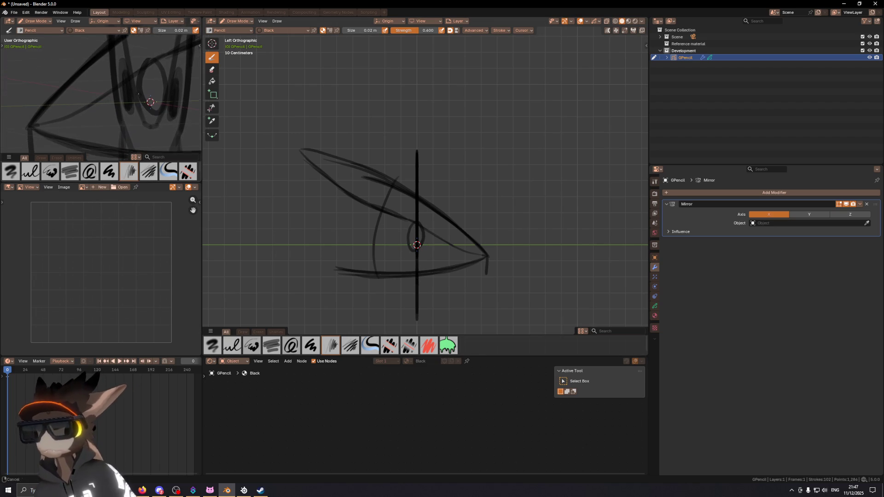
key("KP_1")
middle_click_drag(132, 96, 133, 96)
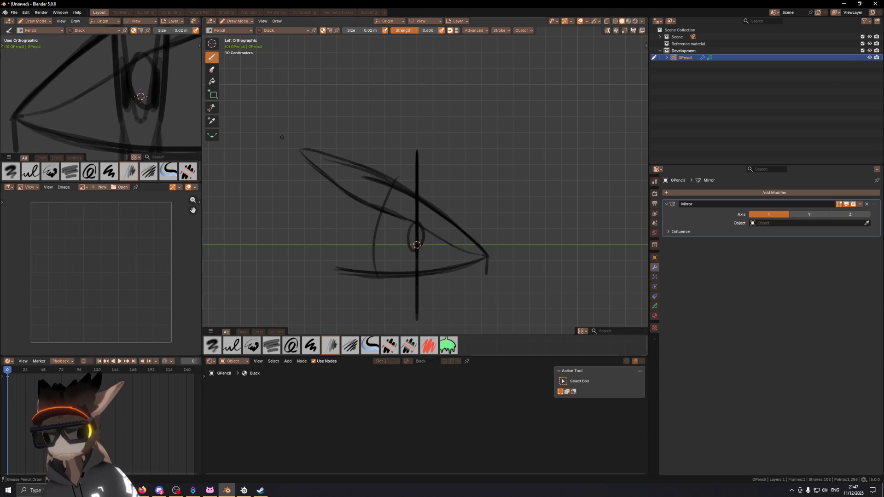
- Switch to Object Mode via the Ctrl+Tab pie and orbit around the head
key("ctrl+Tab")
left_click(444, 250)
key("ctrl+z")
key("ctrl+z")
middle_click_drag(454, 229, 392, 241)
- Enter stroke Edit Mode with Segment selection, select the eye stroke segments and zoom in
key("ctrl+Tab")
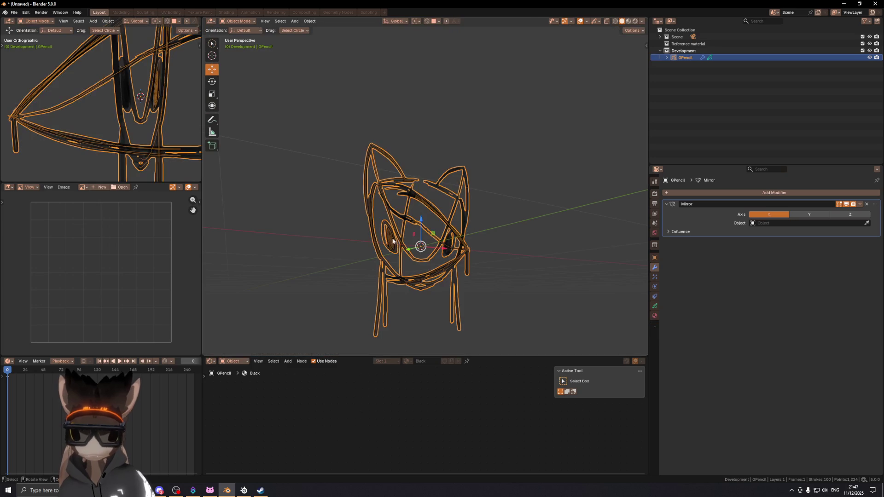
key("Tab")
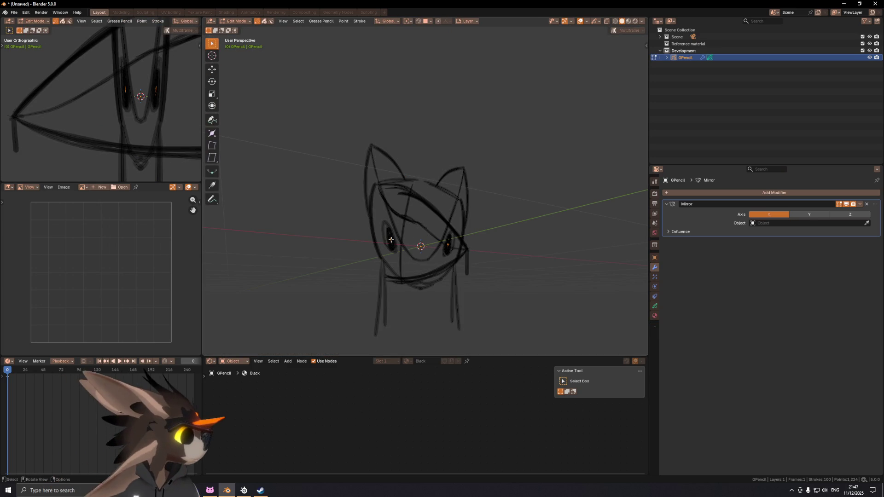
left_click(388, 245)
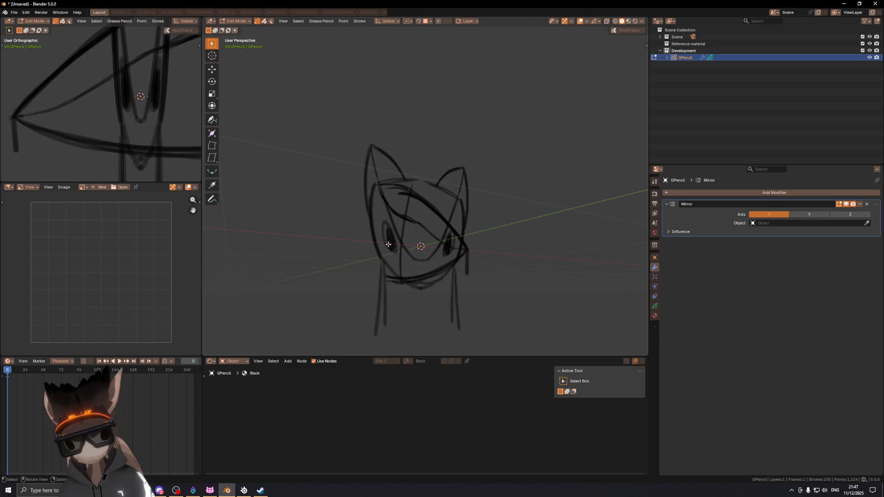
key("2")
key("3")
left_click(393, 249)
left_click(393, 248, "shift")
left_click(392, 247, "shift")
scroll(391, 249, "up", 2)
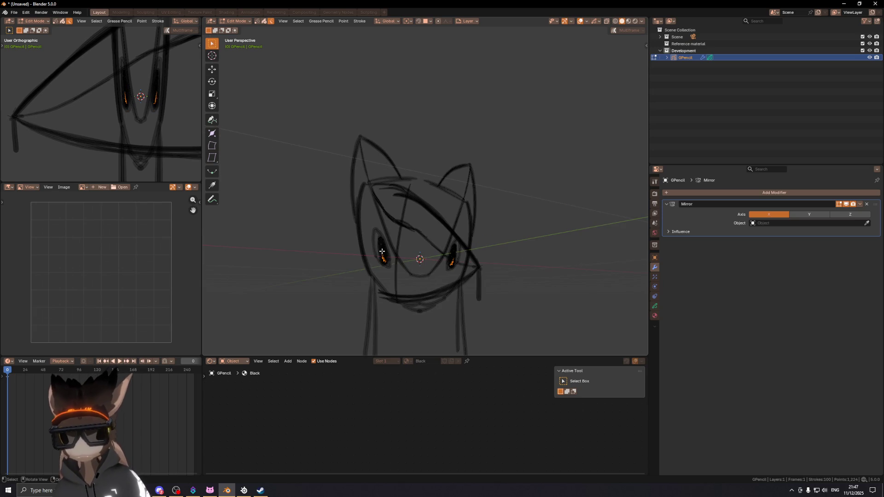
scroll(412, 246, "up", 4)
scroll(412, 246, "up", 4)
- Brush-select the points of both eye strokes
key("w")
mouse_move(459, 221)
left_mouse_down()
mouse_move(451, 187)
mouse_move(419, 134)
mouse_move(454, 217)
mouse_move(417, 200)
left_mouse_up()
right_click(421, 197)
scroll(450, 194, "down", 8)
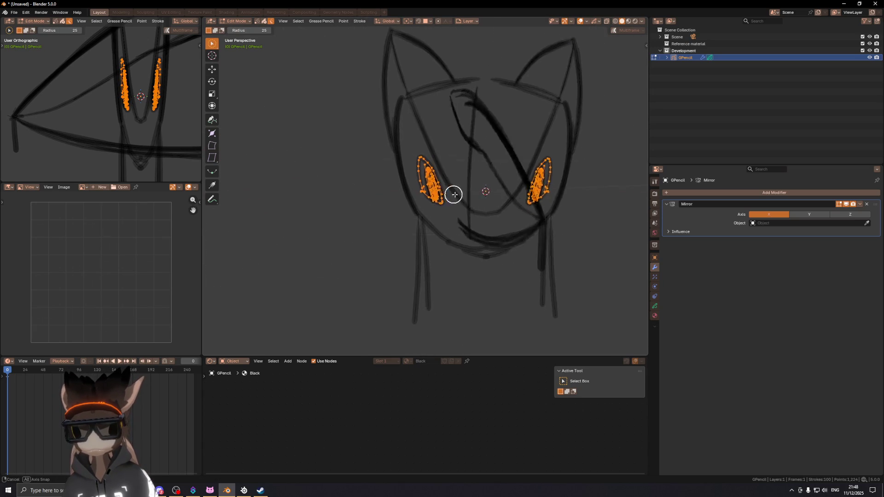
middle_click_drag(449, 193, 495, 192)
- Duplicate the eye strokes in place and rotate the copies -90° about Z
key("shift+d")
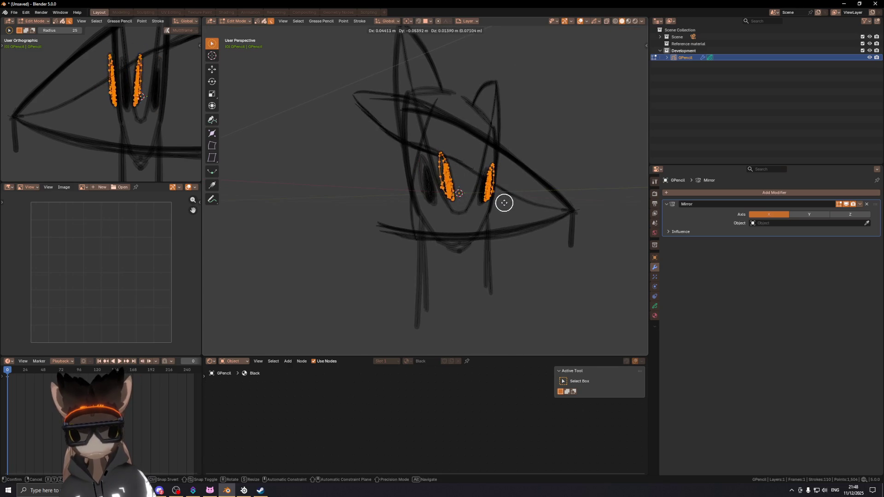
right_click(503, 203)
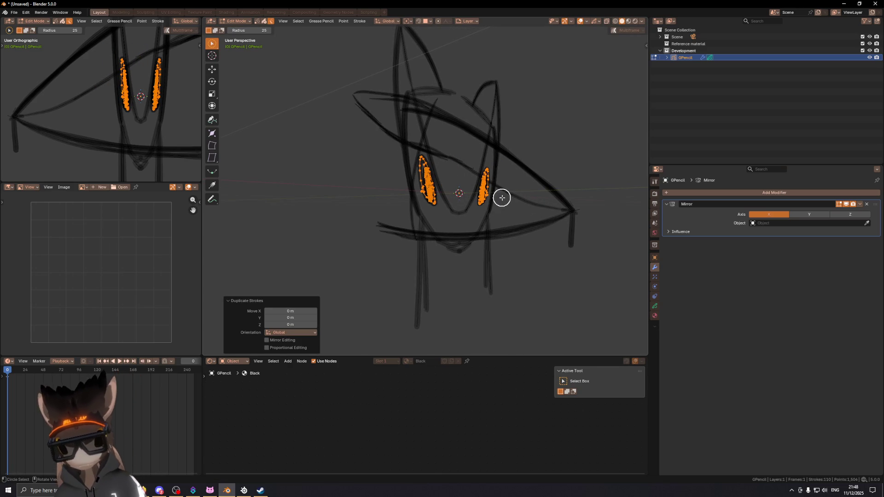
key("r")
key("z")
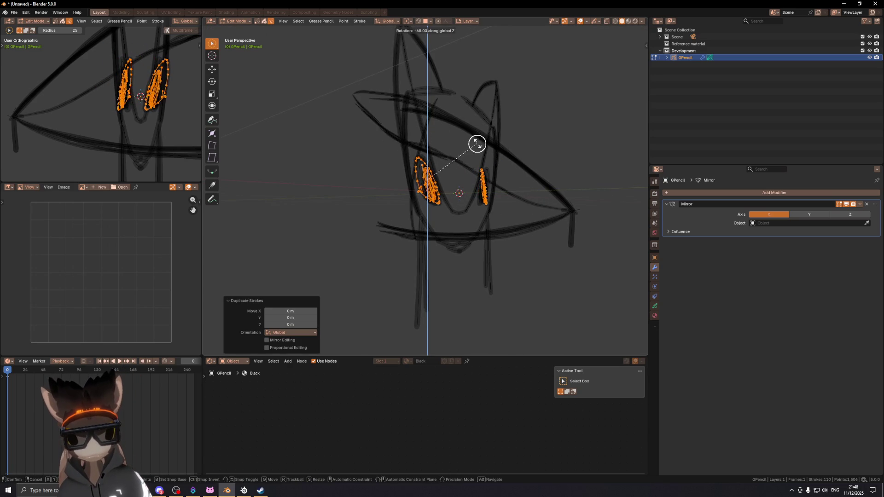
left_click(439, 107)
mouse_move(450, 107)
middle_mouse_down()
mouse_move(499, 110)
mouse_move(475, 156)
middle_mouse_up()
- Set the copies' Median X to 0 in the sidebar
key("n")
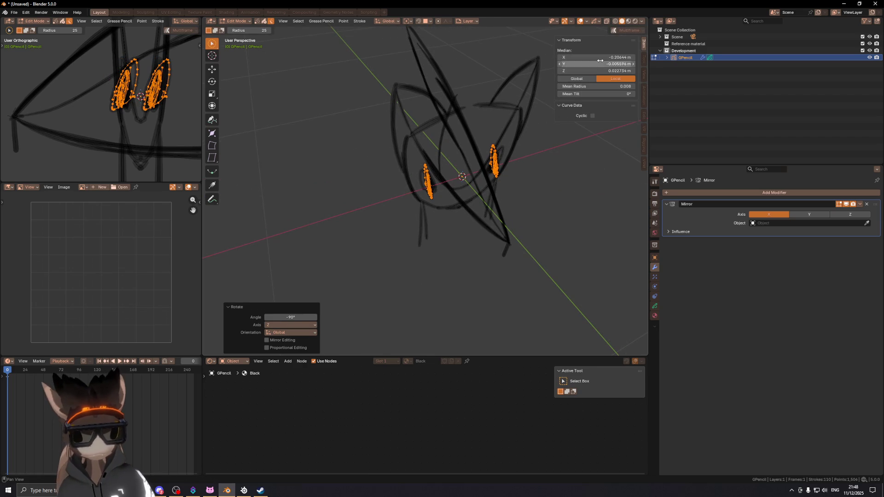
left_click(601, 59)
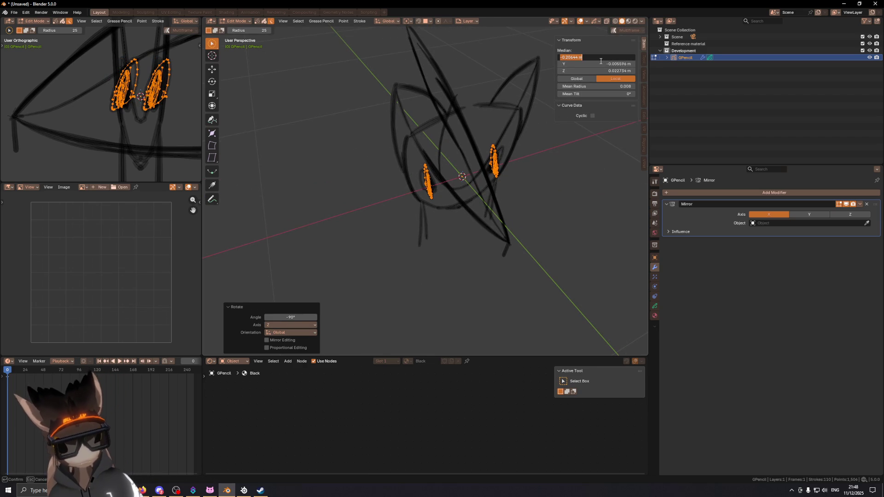
type("0")
key("Return")
middle_click_drag(279, 192, 361, 166)
- Stretch the pupil stroke vertically along Y to 2.188 times its height
key("KP_5")
key("KP_3")
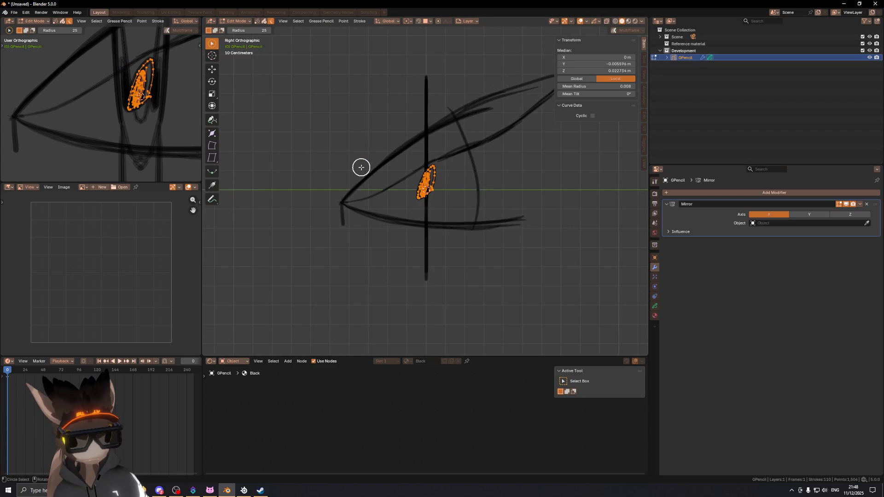
key("ctrl+KP_3")
key("shift+alt+z")
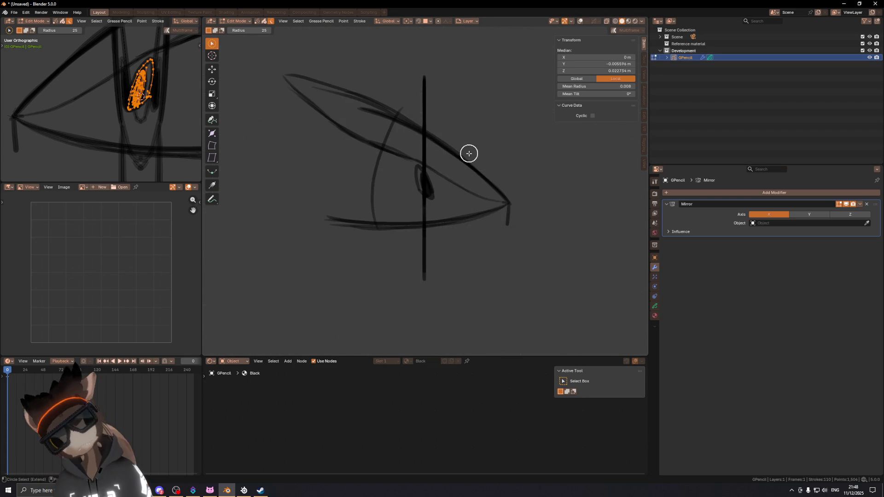
middle_click_drag(468, 152, 458, 170, "shift")
key("s")
key("y")
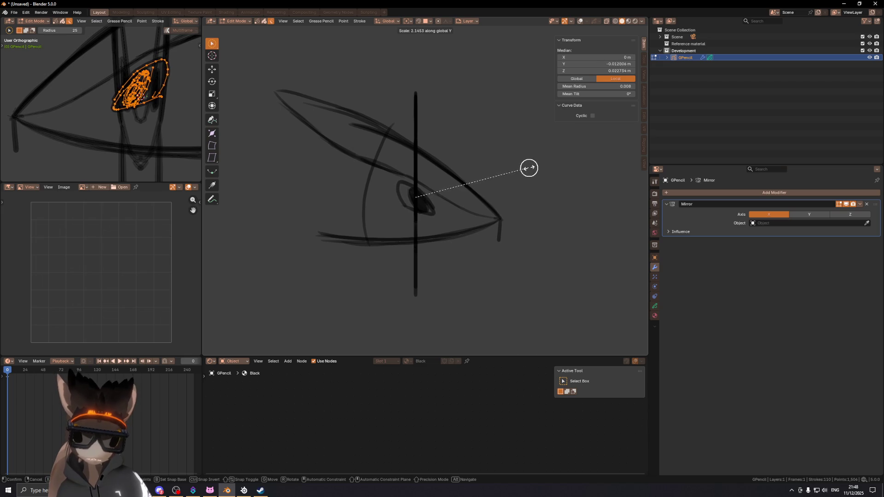
left_click(531, 167)
- Try moving the pupil stroke vertically, then undo that move
middle_click_drag(474, 187, 468, 174, "shift")
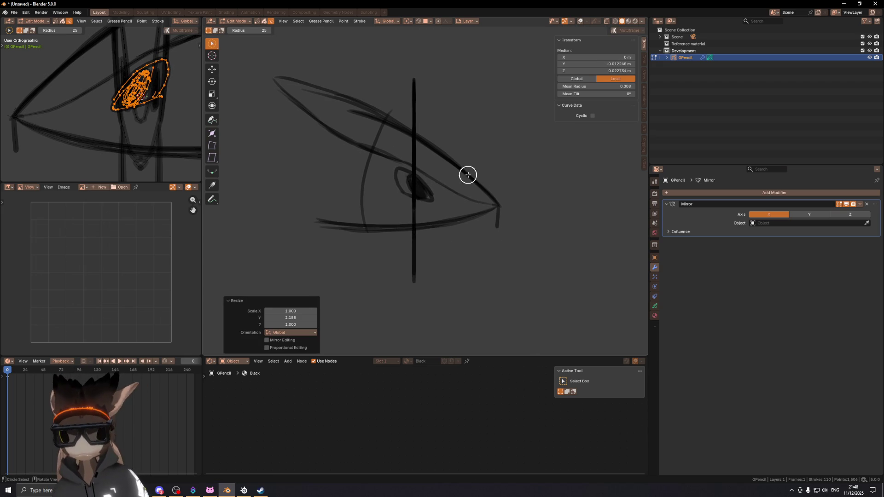
key("g")
key("y")
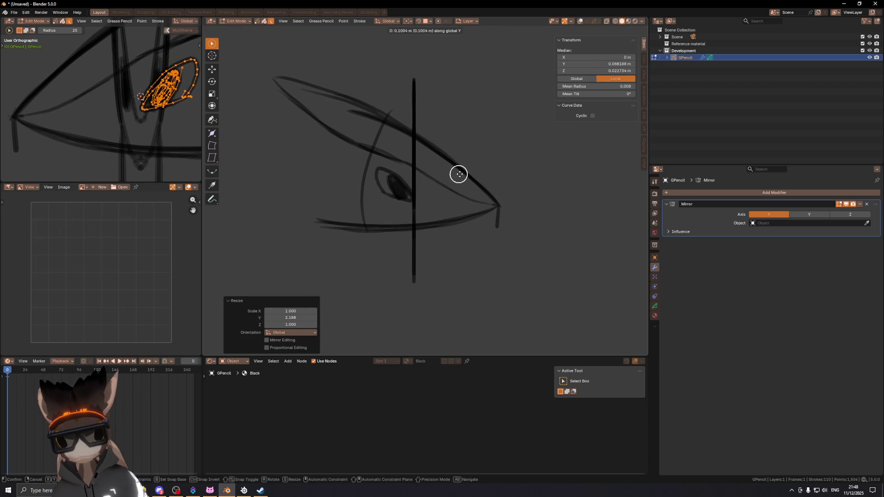
left_click(466, 171)
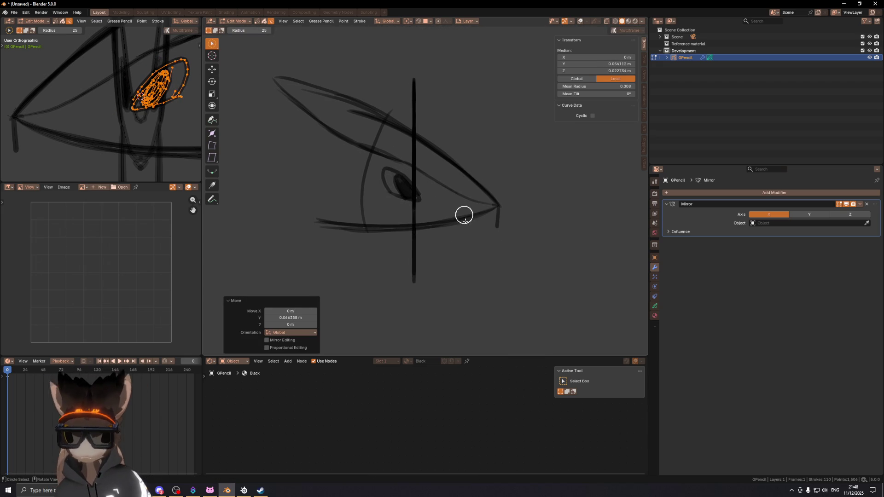
mouse_move(529, 238)
middle_mouse_down()
mouse_move(532, 193)
mouse_move(488, 205)
mouse_move(383, 203)
mouse_move(502, 201)
mouse_move(490, 213)
middle_mouse_up()
key("ctrl+z")
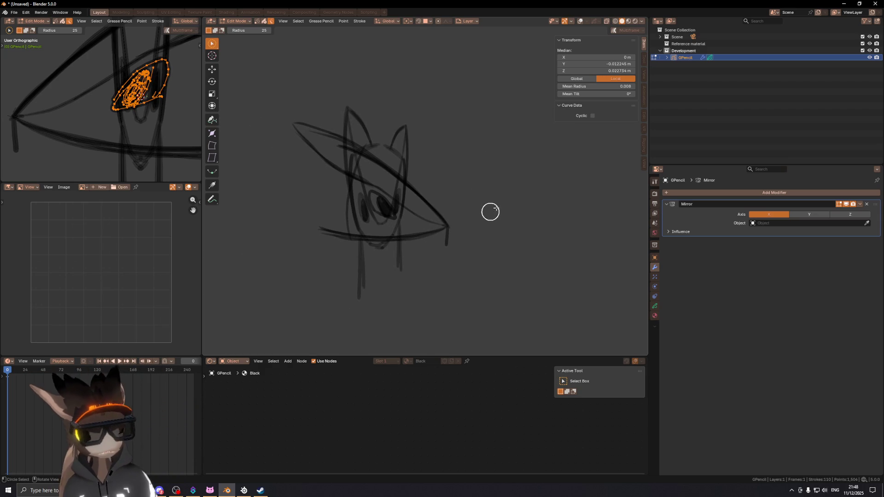
- Return to a straight front view of the sketch and leave stroke editing for Object Mode
middle_click_drag(445, 115, 387, 113)
key("KP_3")
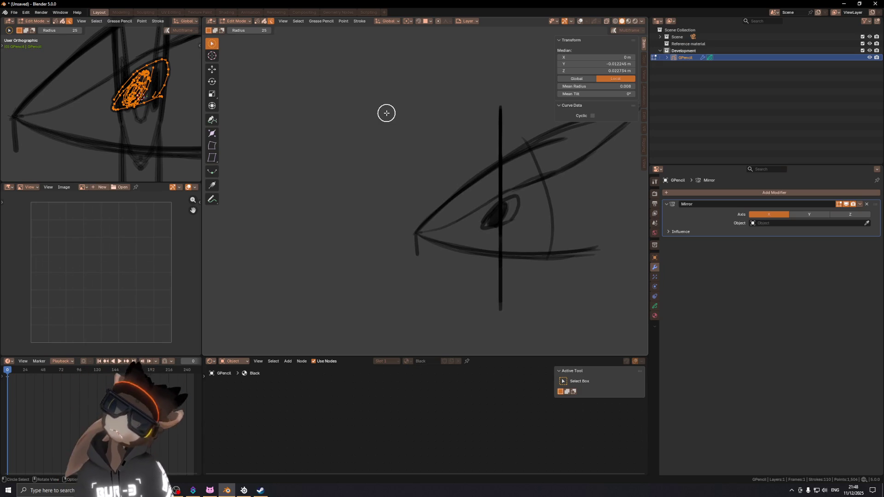
mouse_move(387, 113)
middle_mouse_down()
mouse_move(538, 209)
mouse_move(602, 192)
mouse_move(557, 203)
mouse_move(421, 280)
middle_mouse_up()
key("KP_1")
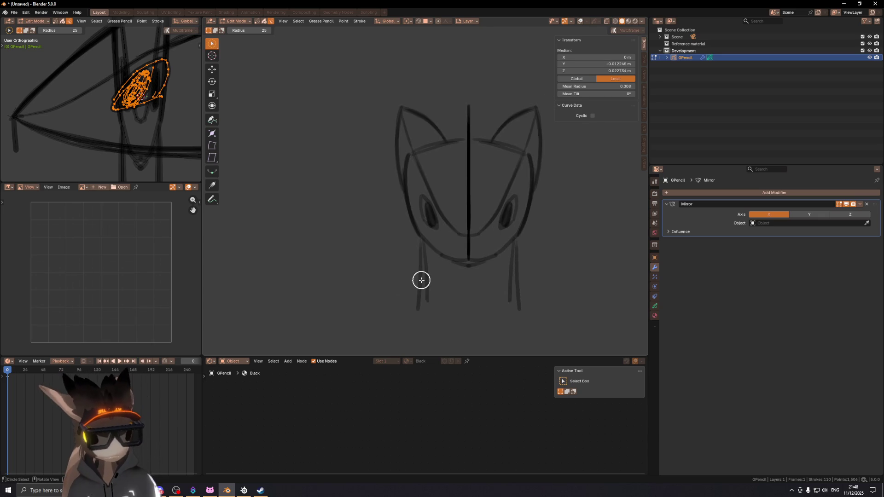
key("Tab")
mouse_move(421, 218)
middle_mouse_down()
mouse_move(426, 206)
mouse_move(487, 216)
middle_mouse_up()
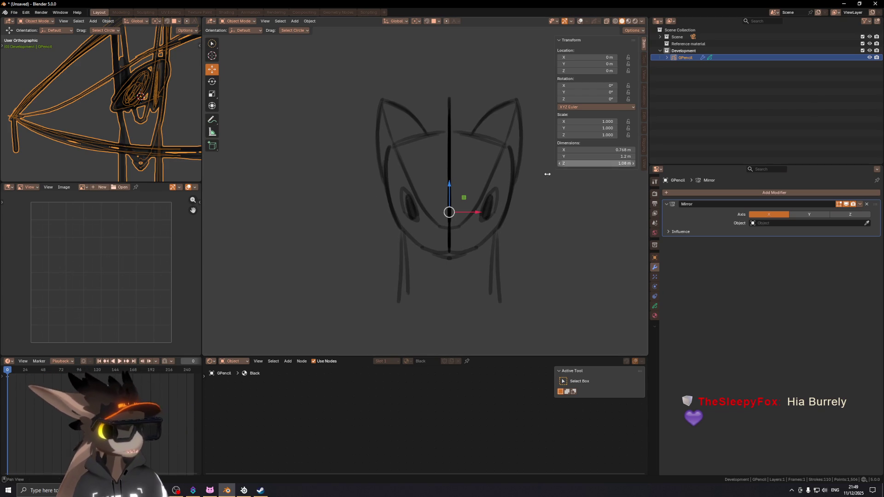
middle_click_drag(380, 202, 435, 202, "shift")
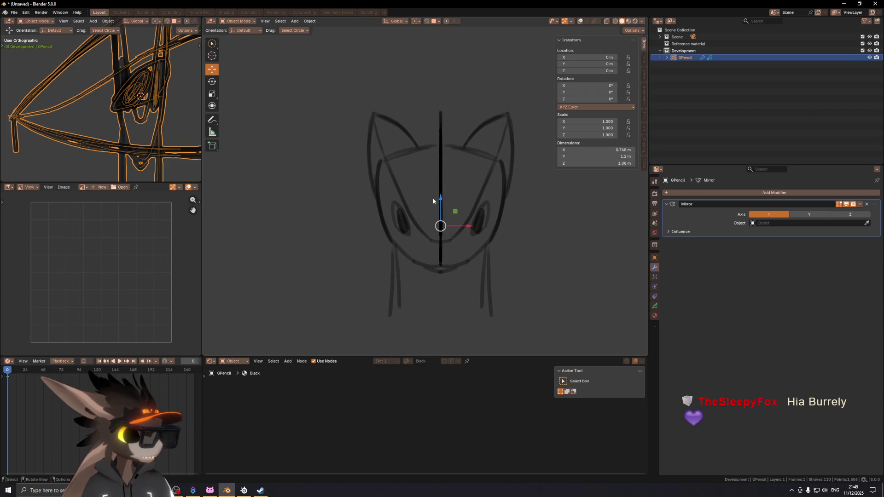
scroll(433, 202, "up", 3)
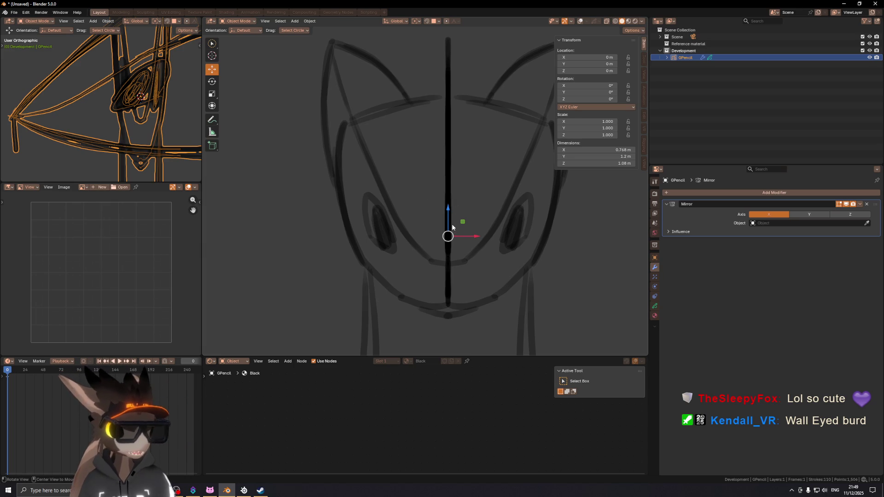
scroll(430, 280, "up", 3)
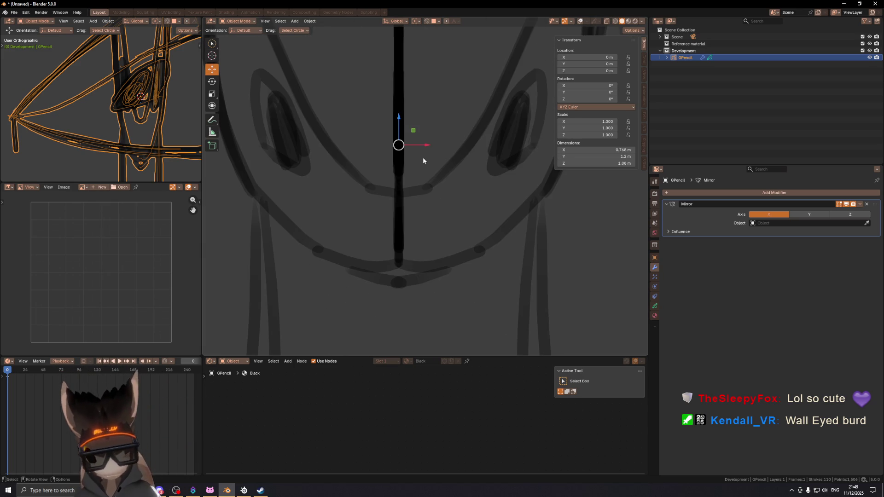
key("n")
scroll(421, 167, "down", 3)
mouse_move(432, 184)
middle_mouse_down()
mouse_move(457, 231)
mouse_move(448, 218)
middle_mouse_up()
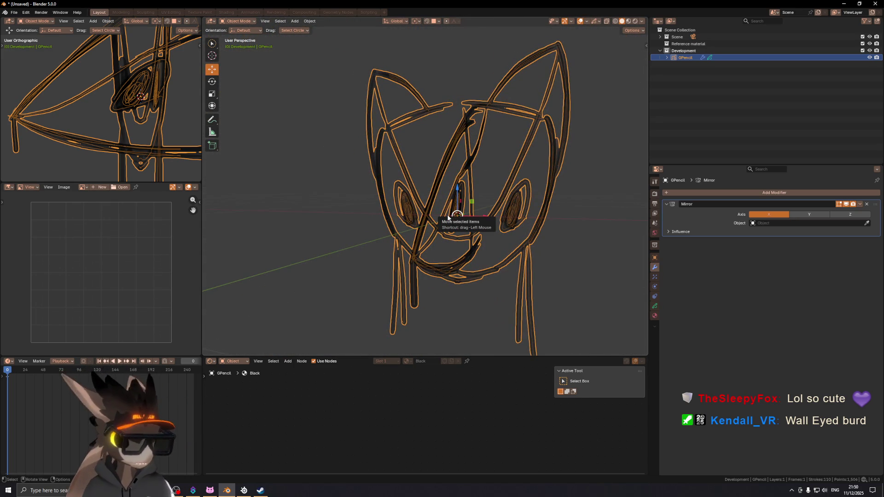
key("KP_5")
scroll(448, 218, "down", 5)
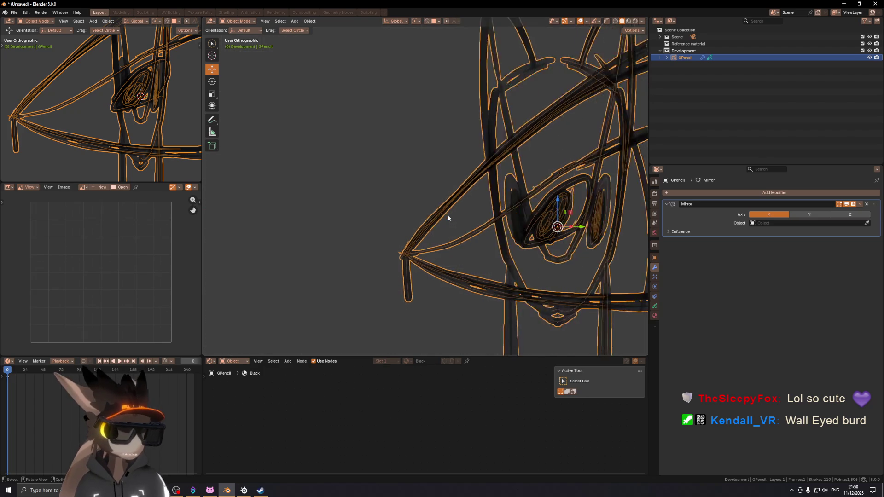
scroll(448, 218, "down", 6)
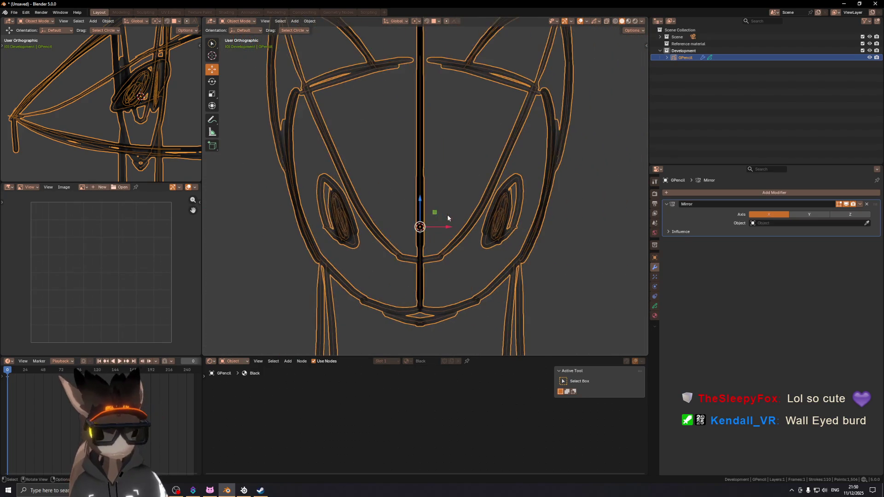
left_click(469, 259)
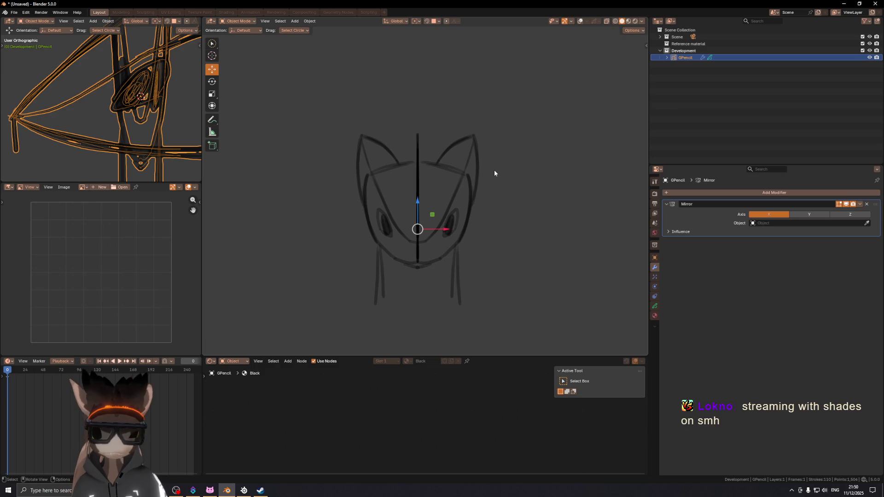
middle_click_drag(439, 255, 401, 257)
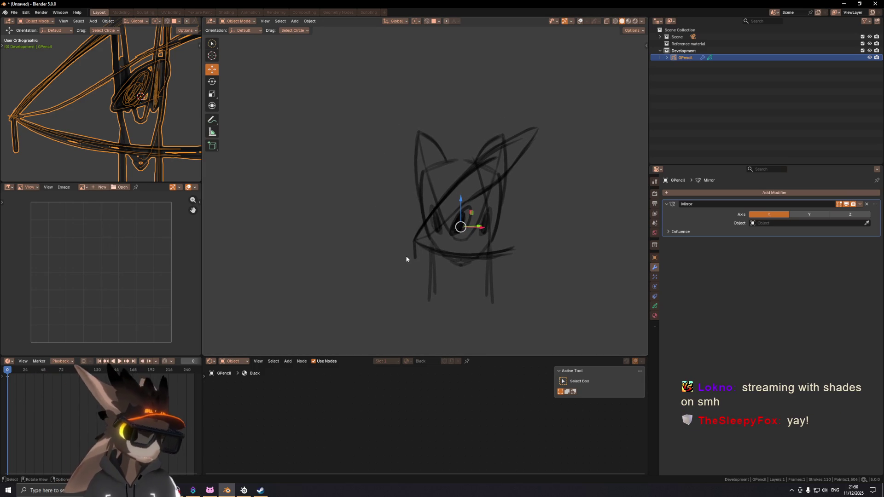
key("KP_3")
scroll(424, 181, "up", 2)
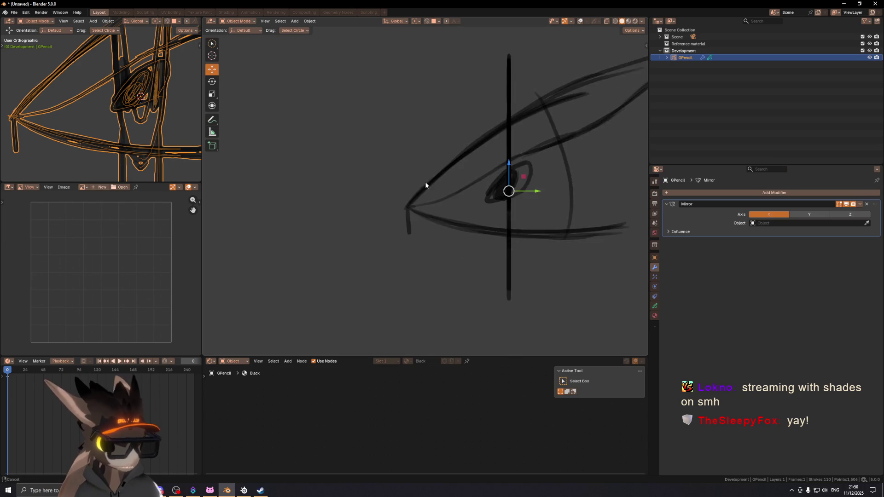
key("shift+alt+z")
- Add a mesh cube at the world origin with Size 0.2 m, then orbit to check it
key("shift+a")
mouse_move(545, 186)
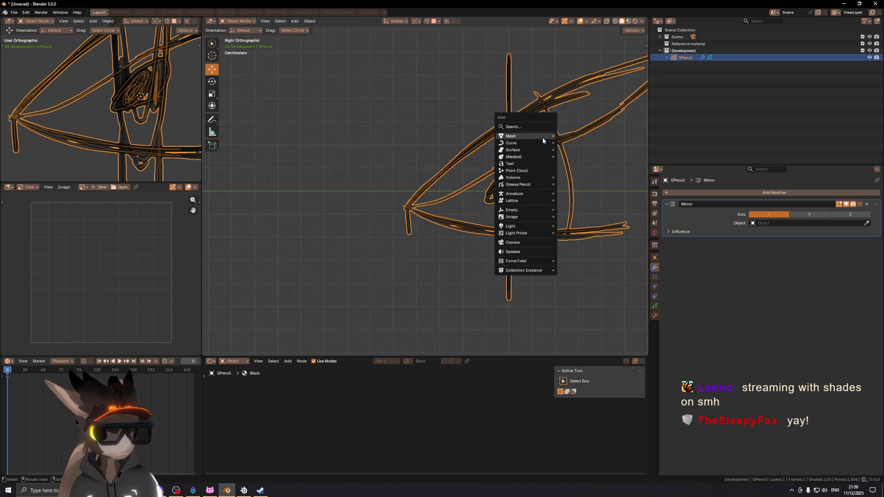
mouse_move(542, 137)
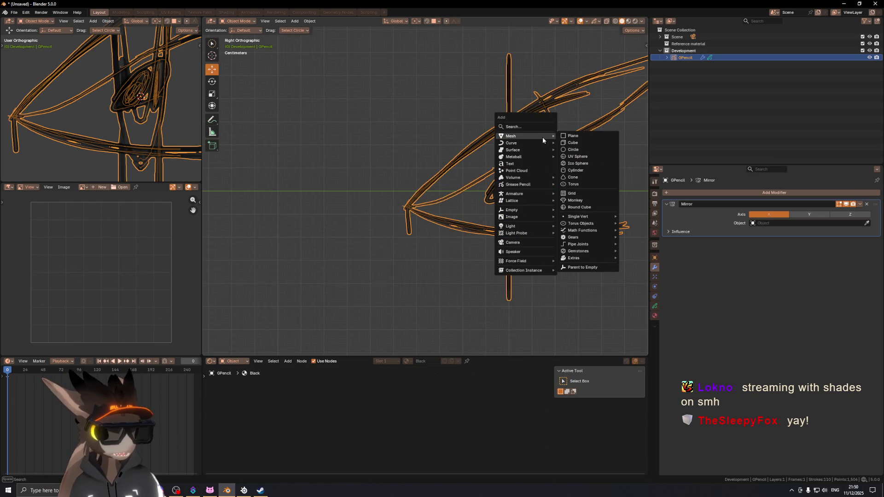
left_click(580, 143)
scroll(479, 182, "down", 6)
left_click(300, 288)
key("Return")
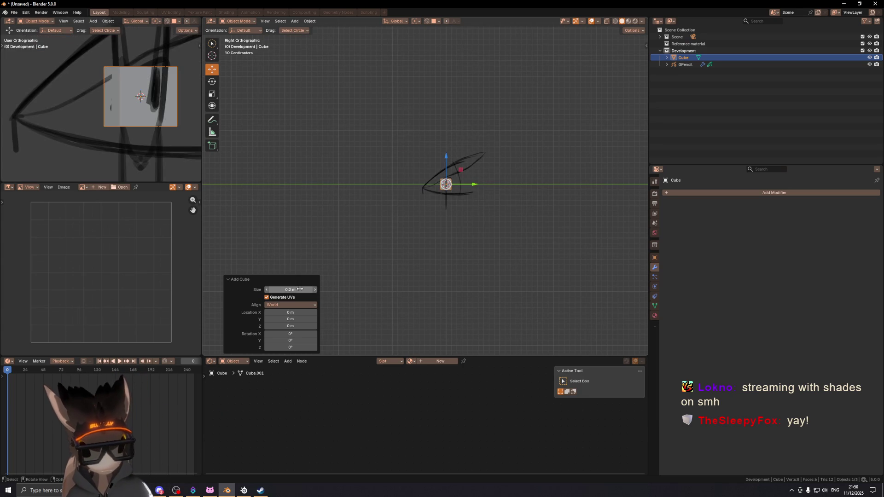
scroll(416, 189, "up", 10)
mouse_move(431, 150)
middle_mouse_down()
mouse_move(496, 172)
mouse_move(440, 172)
mouse_move(448, 169)
middle_mouse_up()
mouse_move(399, 142)
middle_mouse_down()
mouse_move(403, 131)
mouse_move(436, 156)
mouse_move(463, 139)
mouse_move(411, 181)
mouse_move(391, 184)
mouse_move(491, 182)
mouse_move(433, 170)
middle_mouse_up()
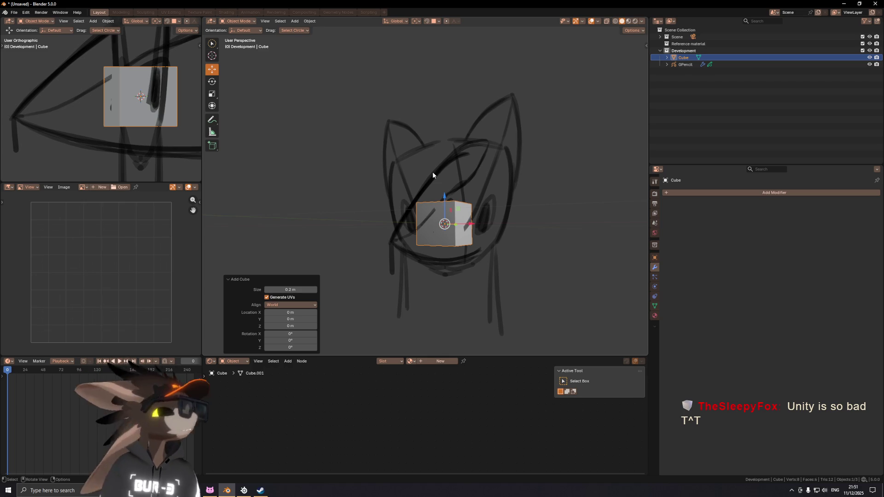
- Delete one half of the cube in Edit Mode and return to Object Mode
middle_click_drag(432, 175, 464, 226)
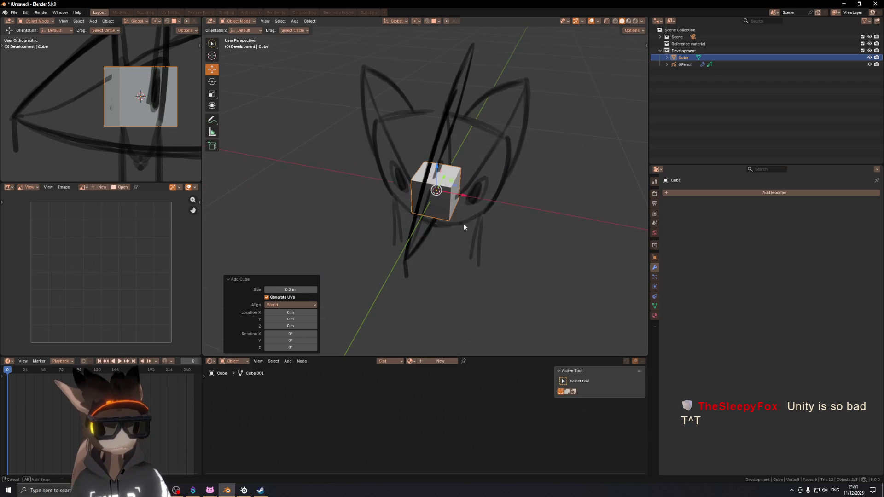
key("ctrl+Tab")
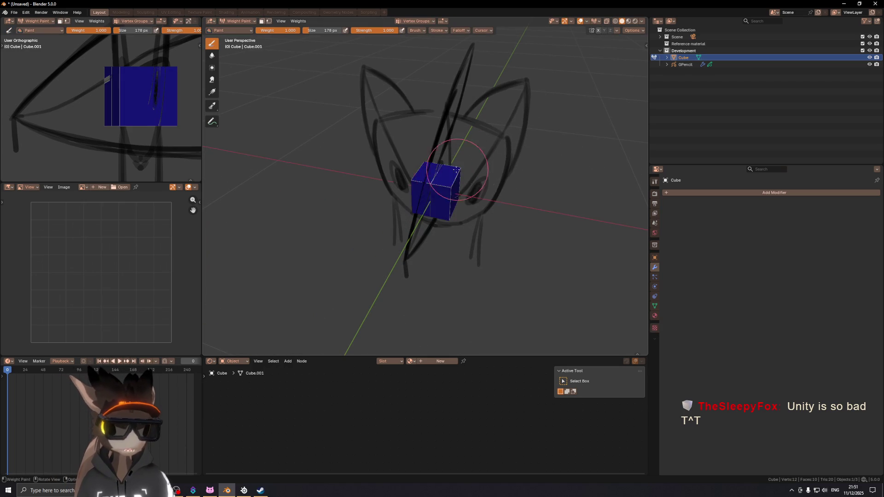
mouse_move(401, 174)
middle_mouse_down()
mouse_move(433, 186)
mouse_move(454, 256)
mouse_move(444, 250)
middle_mouse_up()
key("Tab")
right_click(542, 201)
left_click(548, 200)
key("Tab")
- Check the half cube from the front and side views and turn on X-ray
key("KP_1")
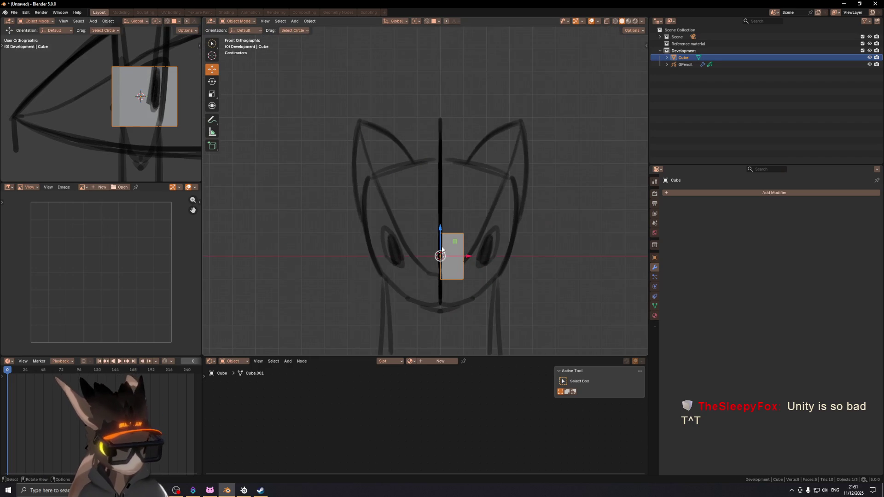
mouse_move(455, 161)
middle_mouse_down()
mouse_move(408, 162)
mouse_move(414, 169)
mouse_move(421, 162)
mouse_move(406, 158)
middle_mouse_up()
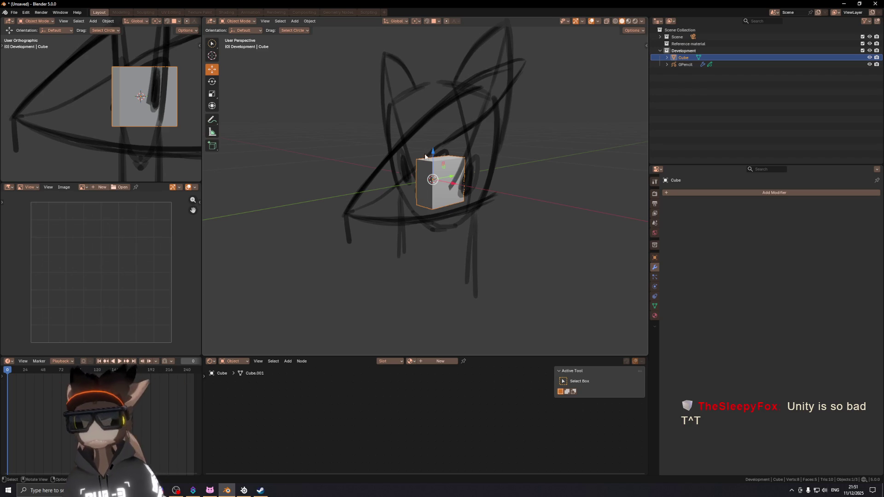
key("KP_3")
mouse_move(426, 148)
middle_mouse_down("shift")
mouse_move(433, 168)
mouse_move(466, 179)
middle_mouse_up("shift")
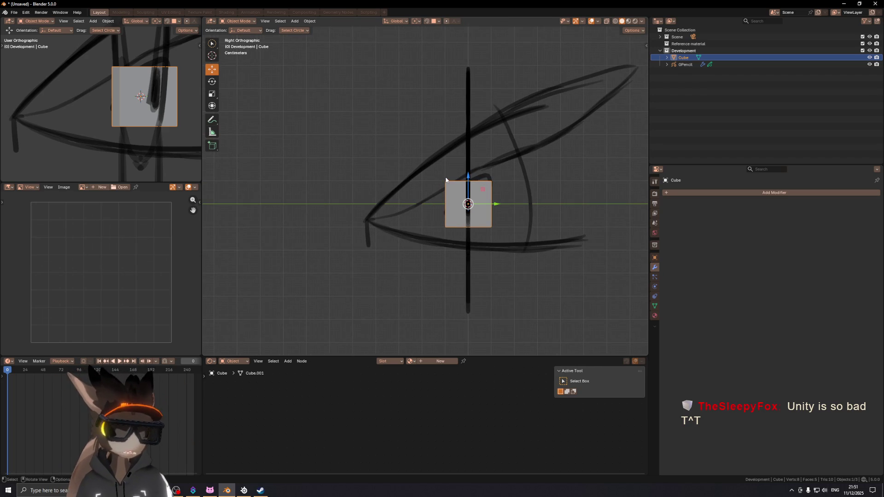
key("alt+z")
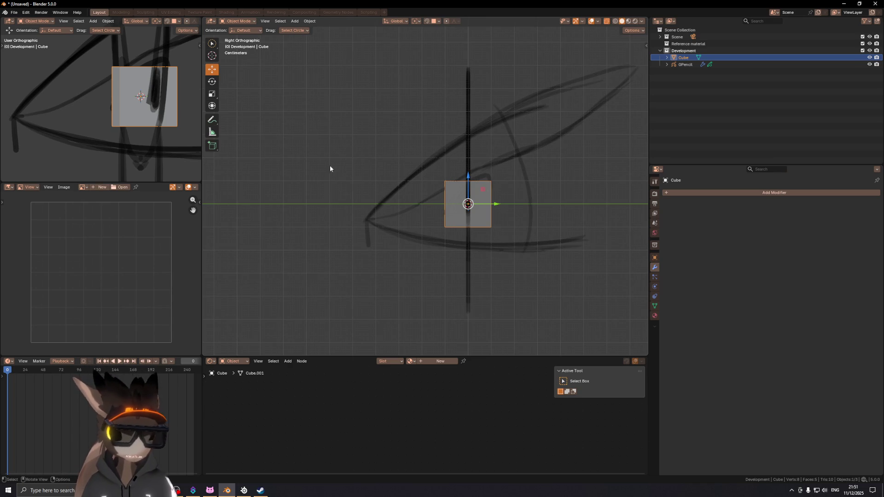
- In Edit Mode with X-ray on, circle-select the cube's top-left vertices
key("Tab")
key("alt+z")
key("alt+z")
key("c")
key("alt+z")
key("alt+z")
left_click(445, 181)
key("Escape")
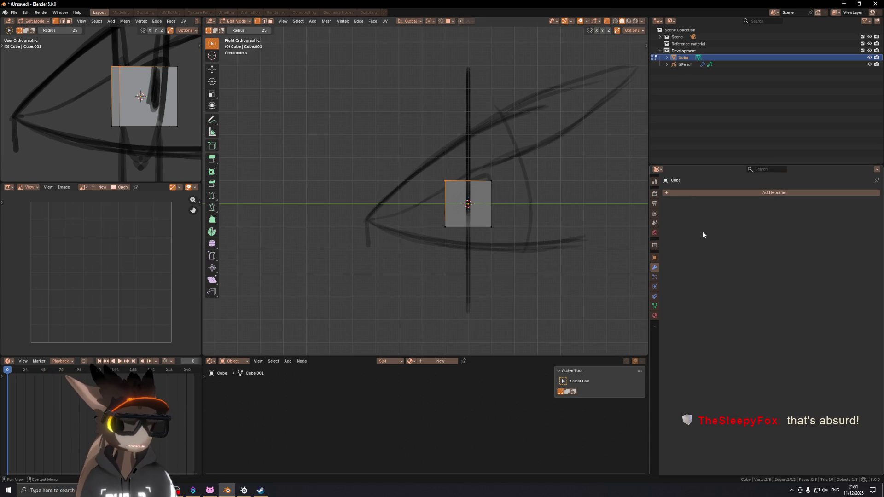
- Add a Mirror modifier to the half cube and return to the side view
left_click(687, 190)
type("mirror")
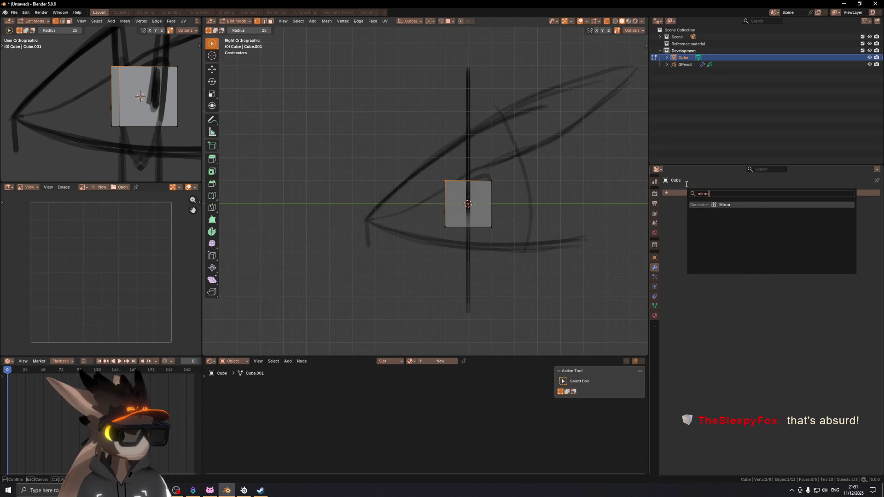
key("Return")
middle_click_drag(561, 222, 423, 231)
key("KP_3")
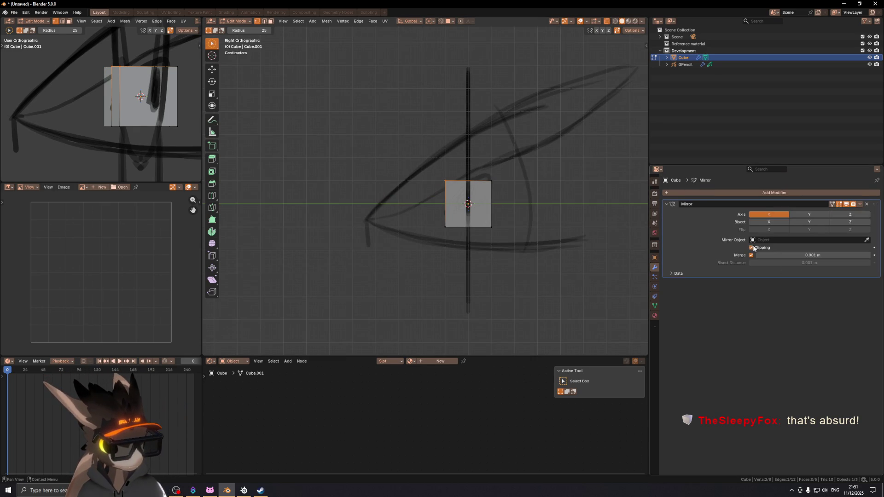
- Move the front corners to the snout tip and under the snout
key("g")
left_click(302, 249)
left_click(444, 228)
key("g")
left_click(378, 230)
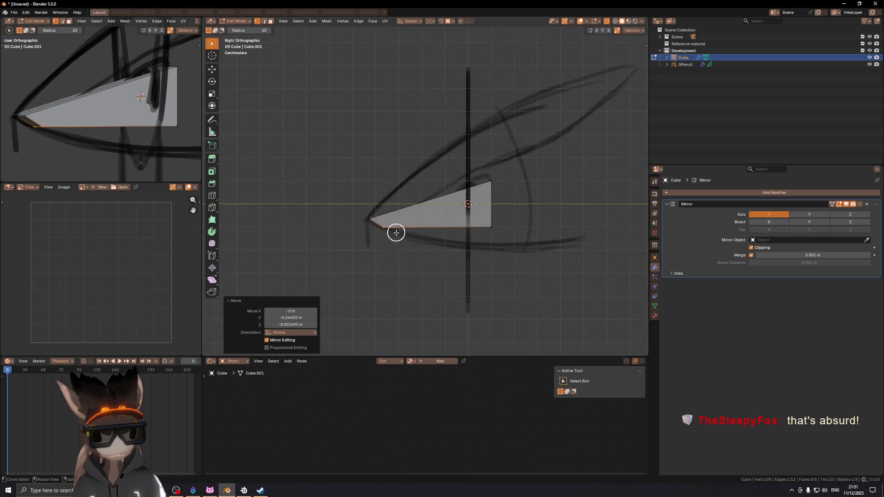
key("g")
left_click(376, 258)
- Raise the top-right corner to the forehead line and move the bottom-right corner along the jawline
mouse_move(351, 253)
middle_mouse_down("shift")
mouse_move(391, 213)
mouse_move(401, 241)
middle_mouse_up("shift")
left_click(538, 170)
middle_click_drag(539, 173, 555, 217, "shift")
key("g")
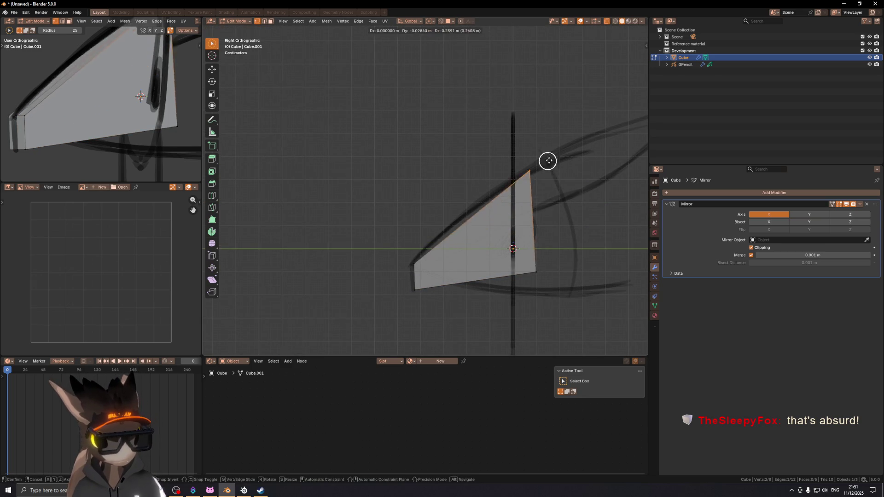
left_click(567, 146)
middle_click_drag(557, 181, 523, 160, "shift")
left_click(494, 250)
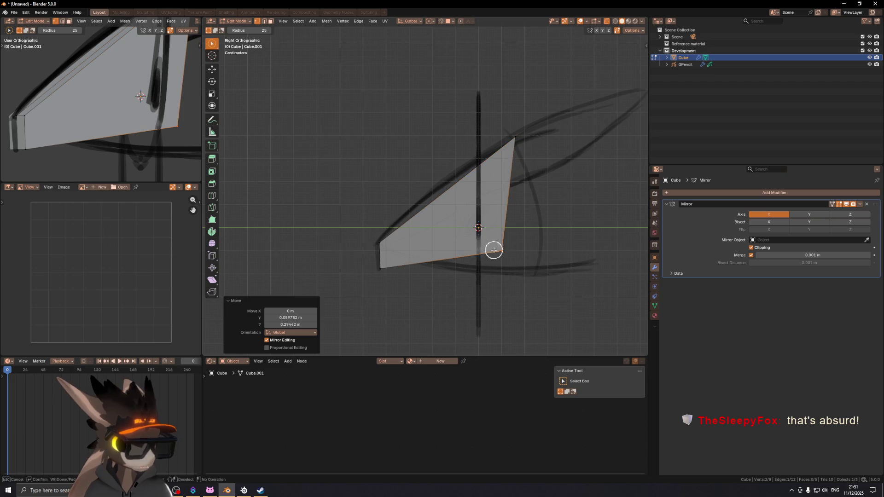
key("g")
mouse_move(537, 267)
middle_mouse_down("shift")
mouse_move(523, 239)
mouse_move(458, 230)
mouse_move(523, 229)
mouse_move(478, 240)
mouse_move(472, 221)
mouse_move(481, 207)
middle_mouse_up("shift")
left_click(478, 233)
- In front view, pull the right-side vertices inward along X to narrow the head
key("KP_1")
left_click_drag(451, 202, 455, 219)
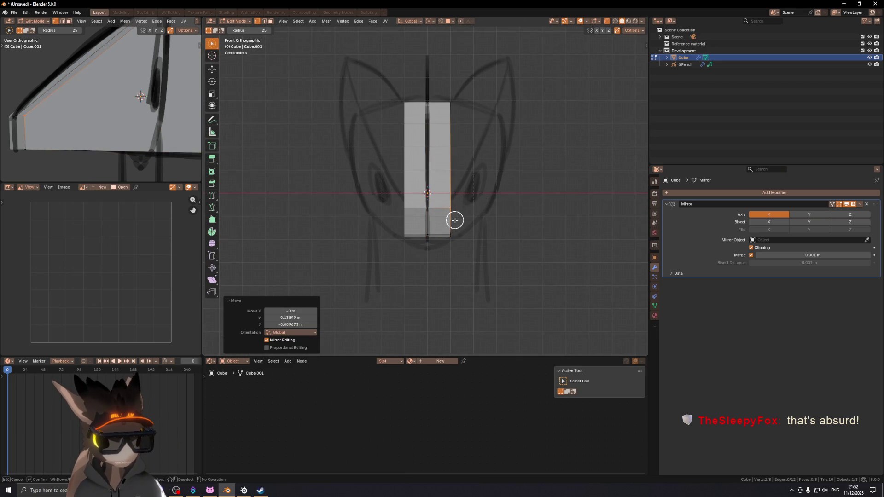
left_click(455, 226)
key("Escape")
middle_click_drag(467, 215, 501, 206)
key("KP_1")
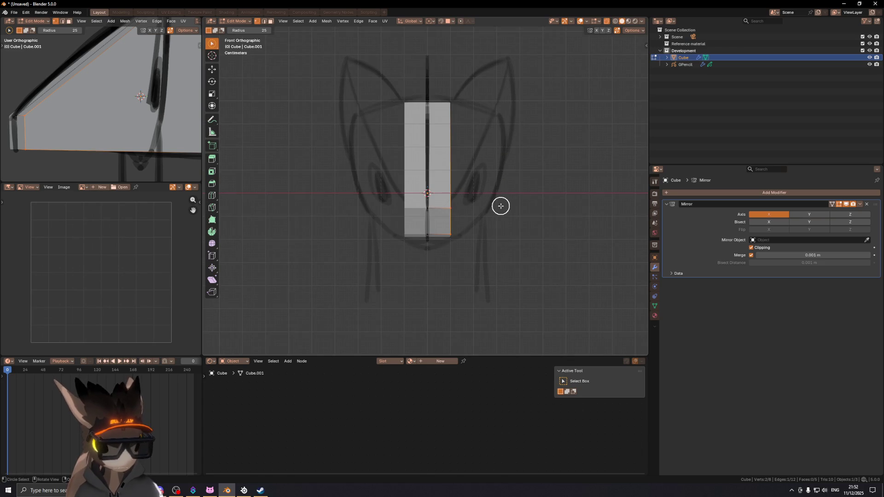
key("g")
key("x")
left_click(484, 205)
mouse_move(483, 206)
middle_mouse_down("shift")
mouse_move(491, 239)
mouse_move(421, 177)
mouse_move(497, 160)
mouse_move(394, 155)
mouse_move(416, 165)
mouse_move(501, 166)
mouse_move(399, 189)
mouse_move(462, 180)
middle_mouse_up("shift")
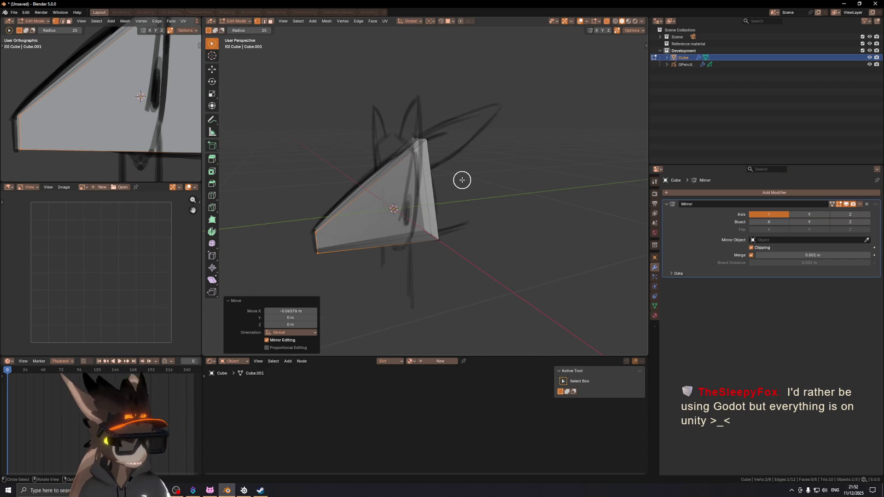
key("KP_3")
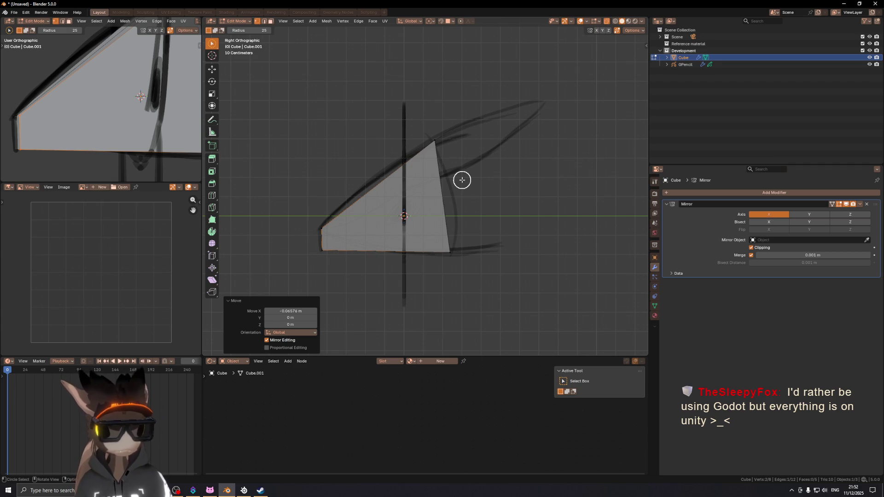
- Add a loop cut through the head, slide it along the slanted top, and lower the bottom edge
key("ctrl+r")
left_click(379, 185)
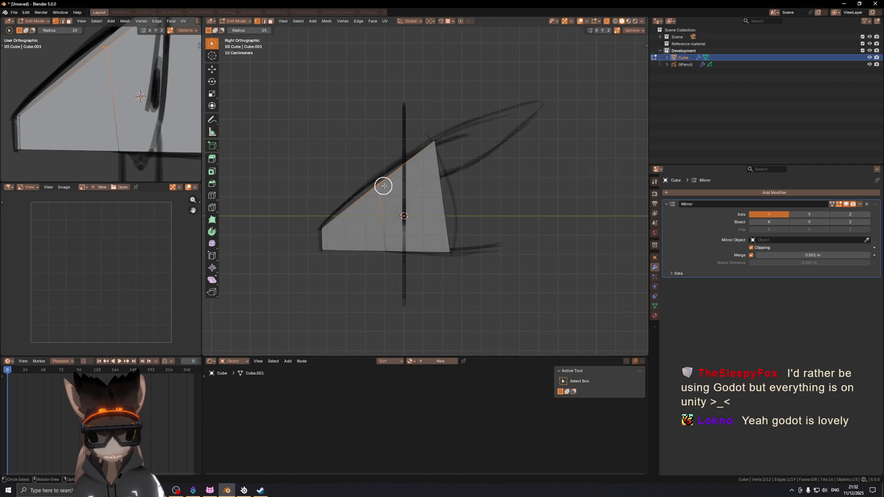
key("g")
left_click(386, 185)
left_click(390, 248)
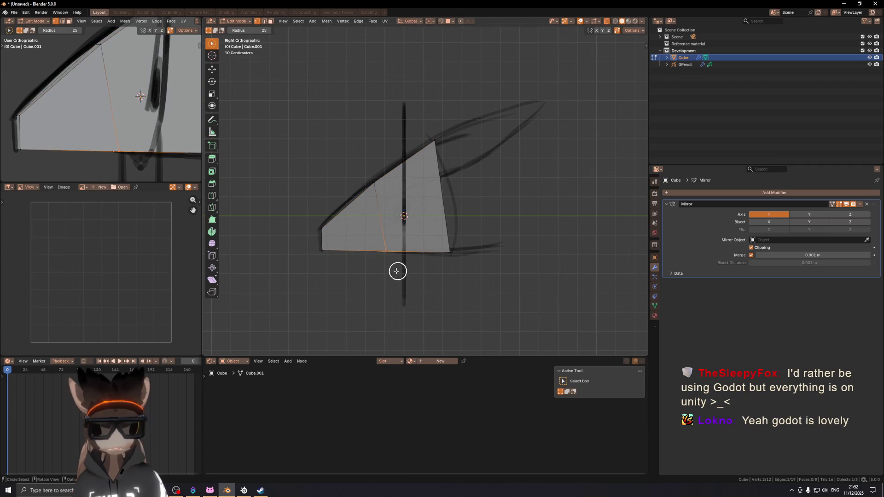
key("g")
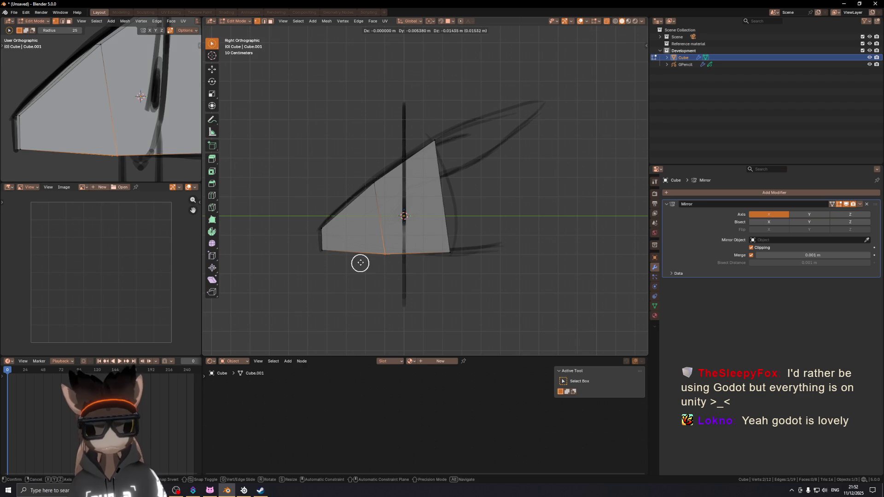
left_click(360, 264)
mouse_move(438, 158)
middle_mouse_down()
mouse_move(404, 203)
mouse_move(478, 200)
mouse_move(386, 178)
mouse_move(444, 187)
mouse_move(354, 225)
mouse_move(410, 205)
mouse_move(360, 225)
mouse_move(400, 212)
mouse_move(380, 221)
middle_mouse_up()
key("KP_3")
key("ctrl+r")
- Place a centred edge loop and subdivide its edges
left_click(375, 217)
right_click(377, 217)
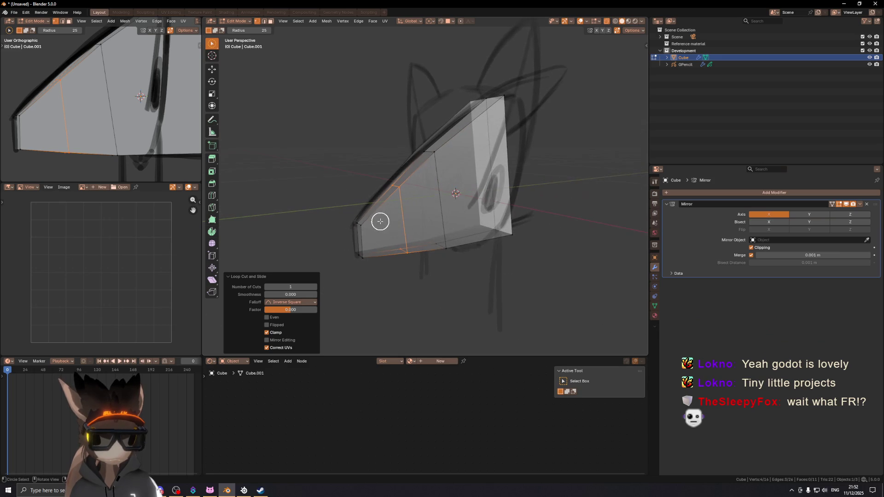
mouse_move(400, 213)
left_mouse_down("ctrl")
mouse_move(523, 169)
mouse_move(470, 178)
mouse_move(397, 211)
left_mouse_up("ctrl")
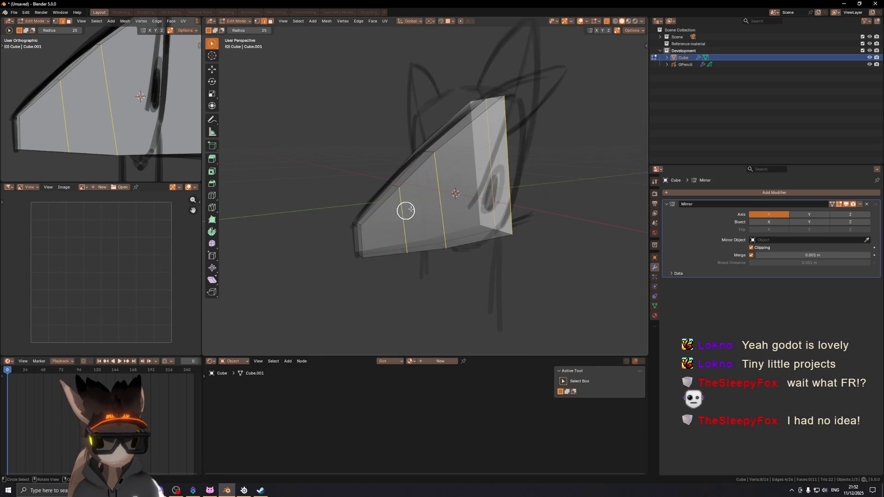
key("ctrl+e")
left_click(543, 167)
- Enable vertex snapping and merge the extra vertex onto its neighbour
key("c")
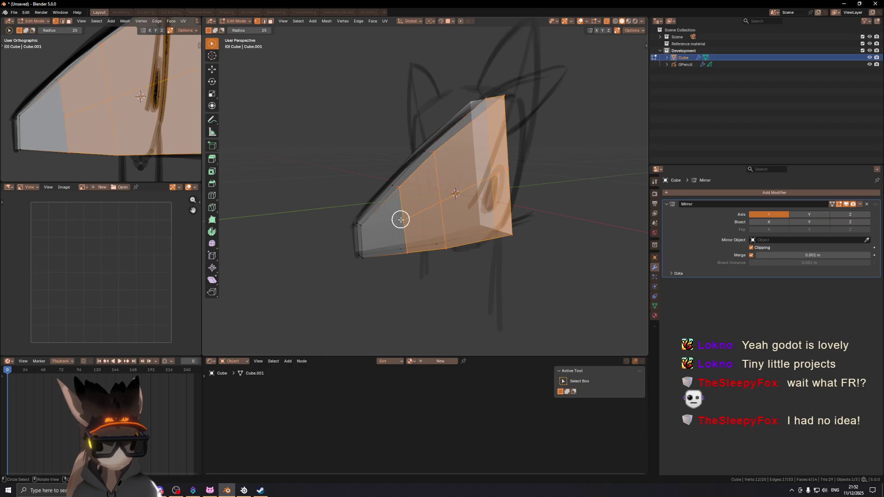
left_click(404, 220)
key("Escape")
key("g")
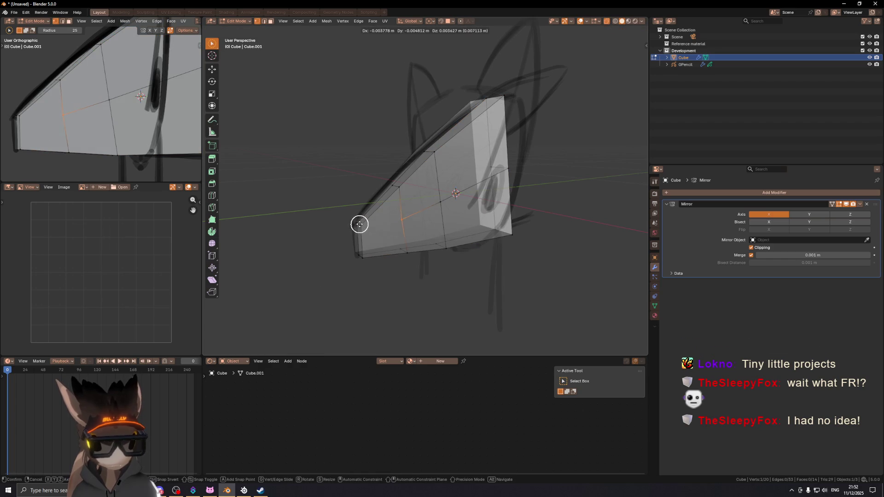
left_click(360, 224)
left_click(451, 21)
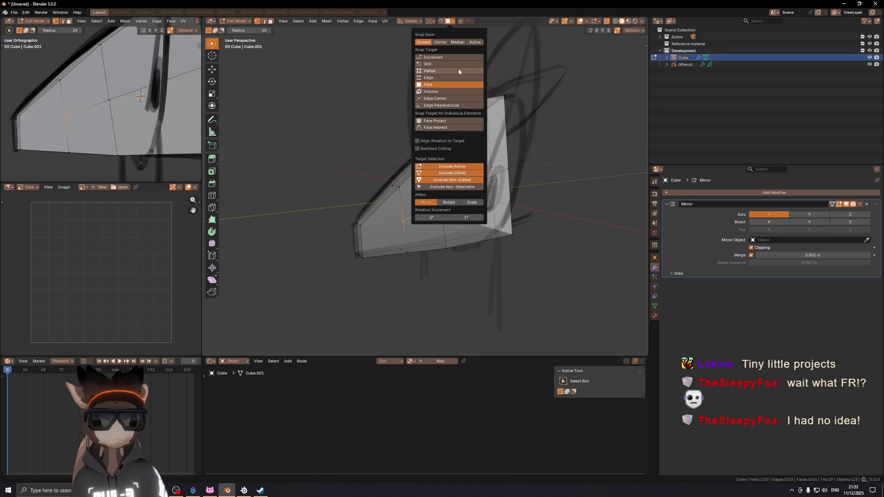
left_click(455, 71)
key("g")
left_click(359, 224)
mouse_move(359, 223)
middle_mouse_down()
mouse_move(406, 209)
mouse_move(375, 210)
middle_mouse_up()
- Slide the head's bottom edge along the mesh
key("ctrl+r")
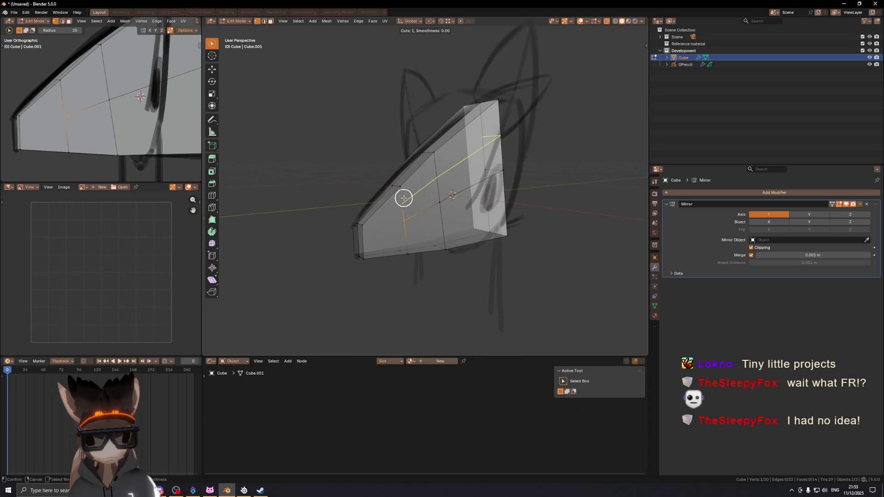
right_click(404, 198)
mouse_move(405, 197)
middle_mouse_down()
mouse_move(421, 222)
mouse_move(405, 251)
mouse_move(471, 266)
middle_mouse_up()
left_click(405, 251)
key("g")
key("g")
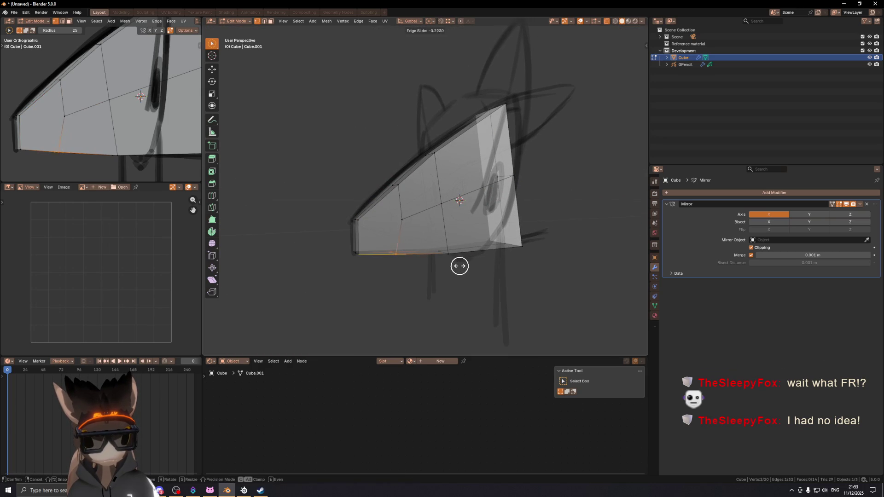
left_click(435, 266)
scroll(369, 232, "up", 5)
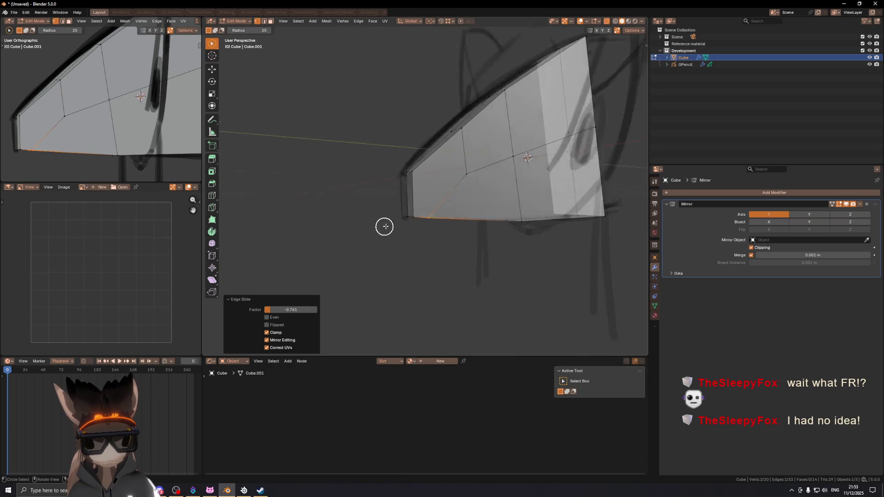
- Knife-cut a new edge from the front vertex to the far vertex near the snout
left_click(474, 183)
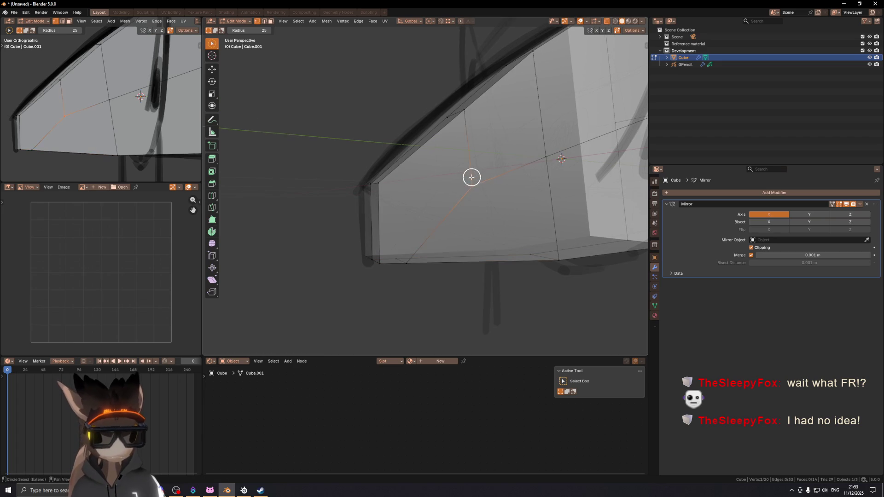
key("k")
left_click(374, 185)
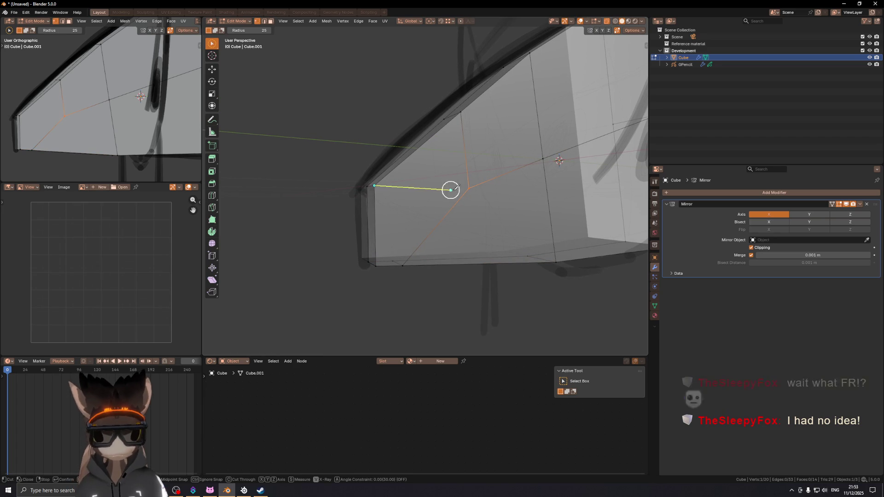
left_click(469, 188)
key("Return")
mouse_move(478, 157)
middle_mouse_down()
mouse_move(465, 152)
mouse_move(448, 164)
mouse_move(510, 166)
mouse_move(436, 182)
mouse_move(489, 193)
mouse_move(505, 179)
middle_mouse_up()
- Add another centred edge loop, slide a vertex along its edge, and select the side faces
key("ctrl+r")
left_click(456, 154)
right_click(457, 154)
left_click(449, 164)
key("shift+v")
left_click(474, 154)
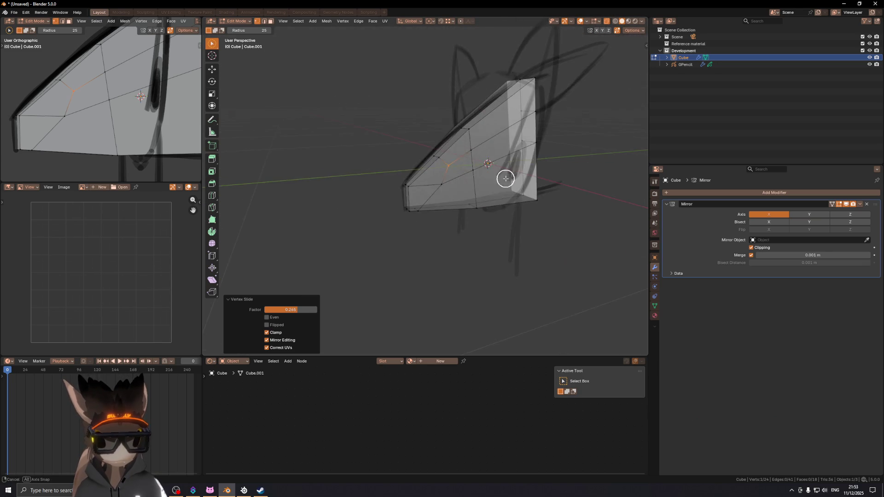
left_click(488, 160)
mouse_move(488, 160)
left_mouse_down()
mouse_move(499, 154)
mouse_move(476, 198)
mouse_move(455, 212)
left_mouse_up()
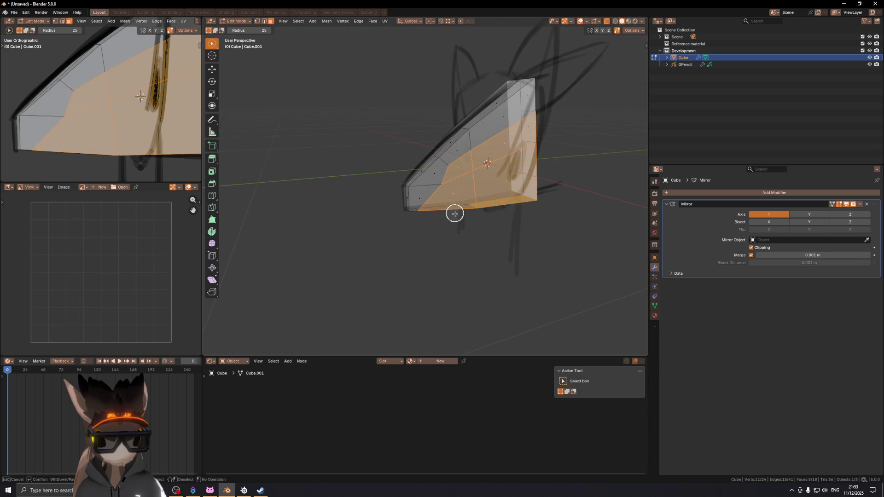
mouse_move(489, 205)
middle_mouse_down()
mouse_move(513, 206)
mouse_move(415, 154)
mouse_move(482, 170)
mouse_move(470, 184)
mouse_move(430, 189)
mouse_move(445, 248)
mouse_move(469, 233)
mouse_move(458, 225)
mouse_move(513, 221)
mouse_move(489, 244)
middle_mouse_up()
- Push the side faces outward along X, then move a head vertex along Y and edge-slide it
key("g")
key("x")
left_click(525, 211)
key("1")
left_click(443, 251)
key("g")
key("y")
left_click(452, 233)
key("shift+v")
left_click(460, 252)
mouse_move(460, 253)
middle_mouse_down()
mouse_move(468, 241)
mouse_move(448, 222)
mouse_move(472, 210)
mouse_move(436, 215)
mouse_move(522, 218)
mouse_move(498, 222)
mouse_move(509, 247)
mouse_move(512, 188)
mouse_move(498, 192)
mouse_move(505, 194)
middle_mouse_up()
- Push a single head face outward along X, cancelling a trial vertical edge move
key("3")
left_click(477, 247)
key("g")
key("x")
left_click(525, 236)
key("2")
left_click(506, 190)
key("g")
key("z")
right_click(521, 172)
- Move three side vertices along X (top-right, middle-right, another side) to round the head
key("1")
left_click(465, 140)
key("g")
key("x")
left_click(486, 172)
mouse_move(485, 172)
middle_mouse_down()
mouse_move(516, 198)
mouse_move(421, 203)
mouse_move(493, 184)
mouse_move(415, 223)
mouse_move(416, 234)
mouse_move(483, 209)
mouse_move(430, 212)
mouse_move(398, 176)
mouse_move(381, 173)
mouse_move(310, 184)
mouse_move(446, 164)
mouse_move(469, 142)
middle_mouse_up()
left_click(489, 183)
key("g")
key("x")
left_click(468, 190)
left_click(429, 209)
key("g")
key("x")
left_click(491, 210)
- Push a single side edge of the head outward along X in two moves
key("3")
left_click(406, 184)
key("2")
left_click(377, 181)
key("g")
key("x")
left_click(455, 165)
key("g")
key("x")
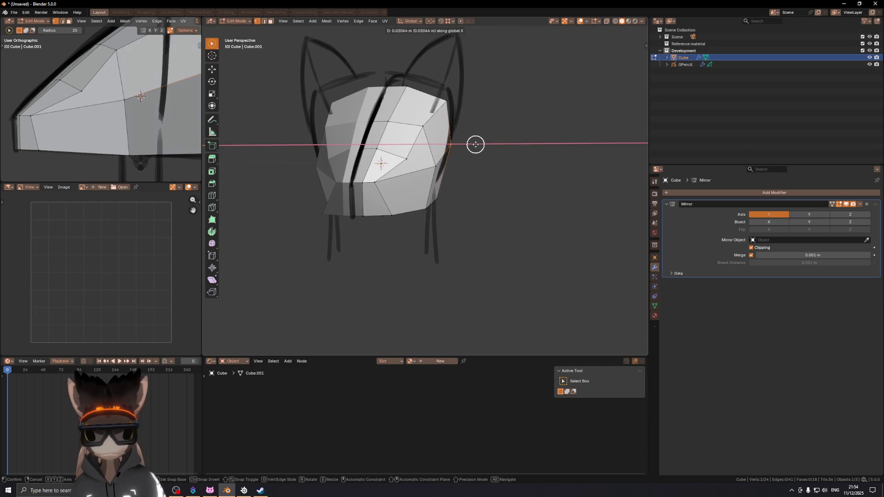
left_click(459, 166)
- Raise a group of side edges, then pull them back -0.034 m along Y
left_click(436, 158)
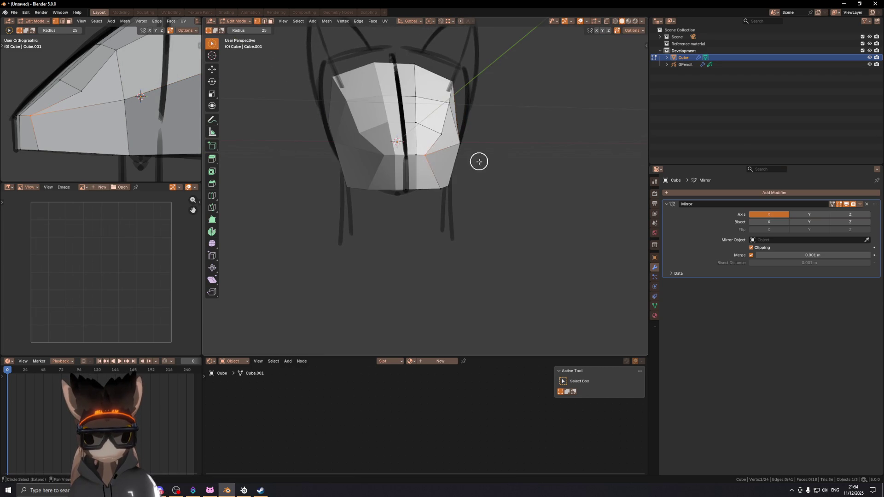
middle_click_drag(478, 160, 449, 154)
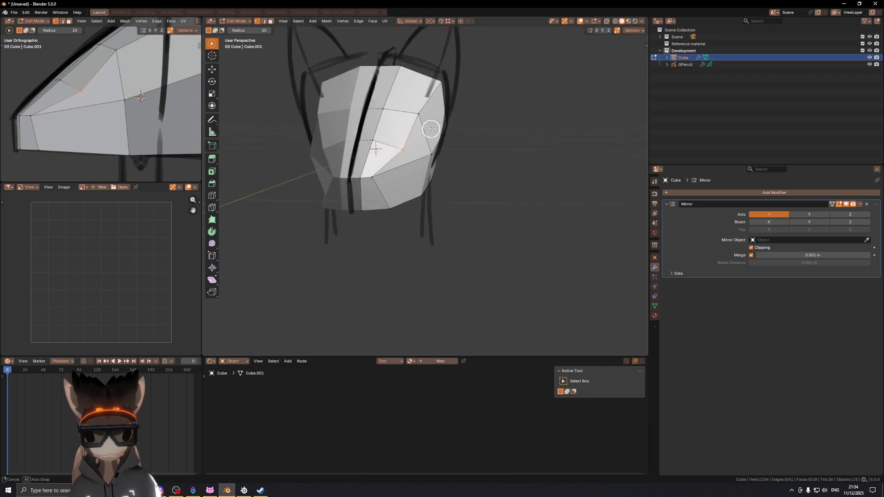
key("g")
mouse_move(451, 123)
middle_mouse_down()
mouse_move(385, 143)
mouse_move(356, 171)
mouse_move(438, 203)
mouse_move(420, 207)
mouse_move(456, 183)
mouse_move(446, 179)
mouse_move(411, 228)
mouse_move(385, 221)
mouse_move(380, 244)
mouse_move(407, 247)
mouse_move(414, 193)
middle_mouse_up()
left_click(458, 114)
scroll(385, 142, "up", 6)
key("g")
key("z")
key("z")
left_click(349, 172)
scroll(354, 170, "down", 5)
- Inspect the rounded head, abandon an edge loop cut, and clear the selection
mouse_move(419, 224)
middle_mouse_down()
mouse_move(391, 241)
mouse_move(388, 193)
mouse_move(417, 189)
mouse_move(369, 167)
mouse_move(437, 193)
mouse_move(450, 182)
mouse_move(401, 164)
mouse_move(481, 161)
mouse_move(445, 178)
mouse_move(426, 159)
mouse_move(442, 187)
middle_mouse_up()
key("ctrl+r")
right_click(457, 190)
left_click(442, 187)
- Separate the bottom and front faces into their own object and hide that piece
key("3")
left_click_drag(395, 235, 490, 252)
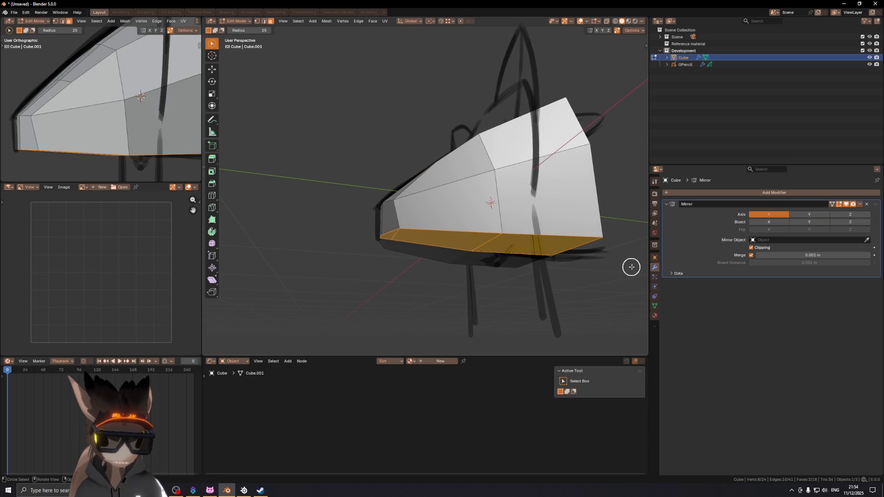
mouse_move(585, 236)
middle_mouse_down()
mouse_move(557, 152)
mouse_move(501, 137)
middle_mouse_up()
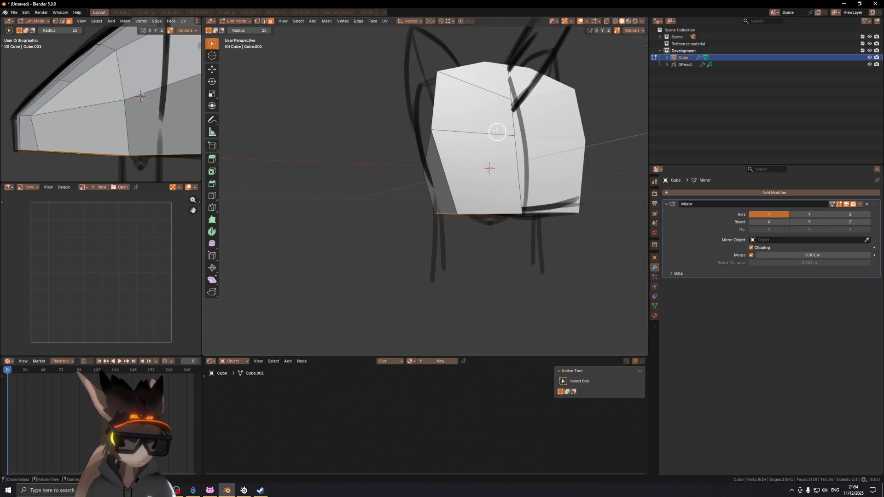
left_click_drag(493, 87, 499, 158)
key("p")
left_click(454, 172)
key("Tab")
mouse_move(454, 172)
middle_mouse_down()
mouse_move(407, 185)
mouse_move(408, 206)
mouse_move(422, 179)
mouse_move(462, 162)
mouse_move(435, 155)
mouse_move(424, 175)
mouse_move(407, 172)
mouse_move(425, 184)
mouse_move(414, 181)
mouse_move(414, 189)
middle_mouse_up()
left_click(444, 217)
key("h")
scroll(373, 201, "up", 3)
- Back in the head mesh's edit mode, raise the snout's top edge slightly along Z
left_click(414, 189)
key("Tab")
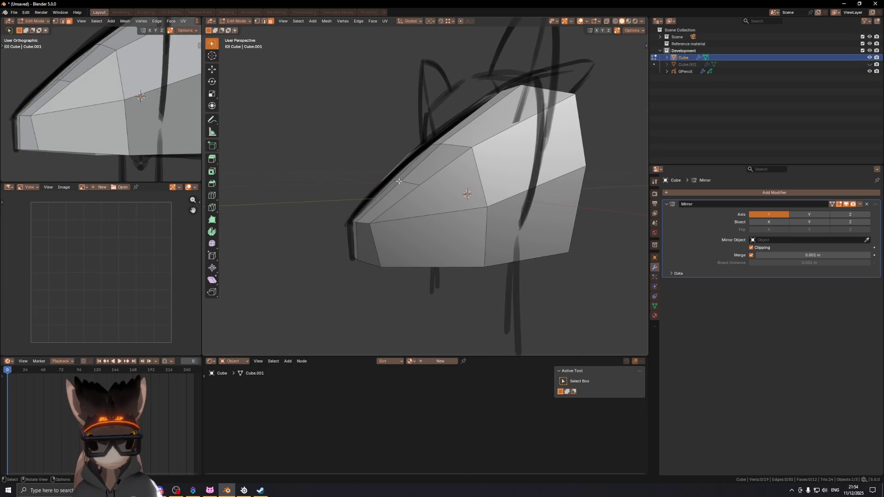
left_click(406, 185, "shift")
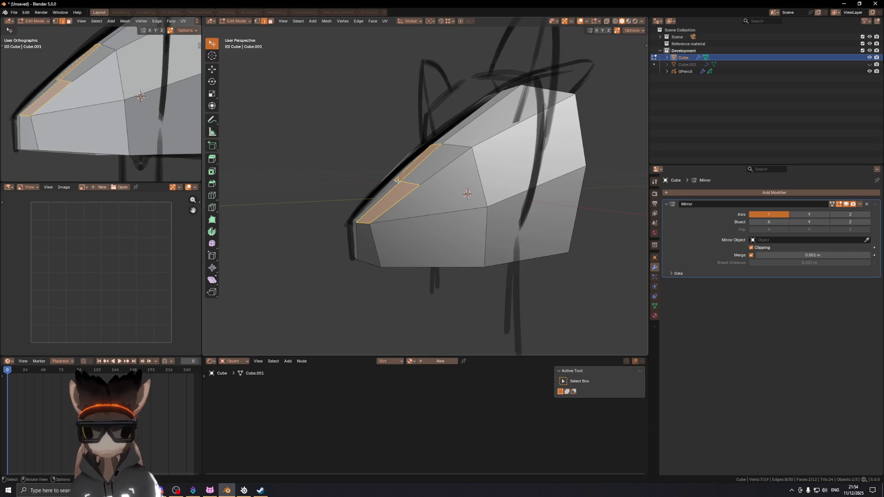
left_click(401, 183)
scroll(405, 183, "up", 4)
key("g")
key("z")
left_click(376, 212)
- Adjust a side vertex's height along Z, then nudge it 0.001741 m along X
mouse_move(376, 211)
middle_mouse_down()
mouse_move(472, 211)
mouse_move(414, 233)
middle_mouse_up()
left_click(369, 219)
key("g")
key("z")
left_click(371, 215)
key("g")
key("x")
left_click(462, 216)
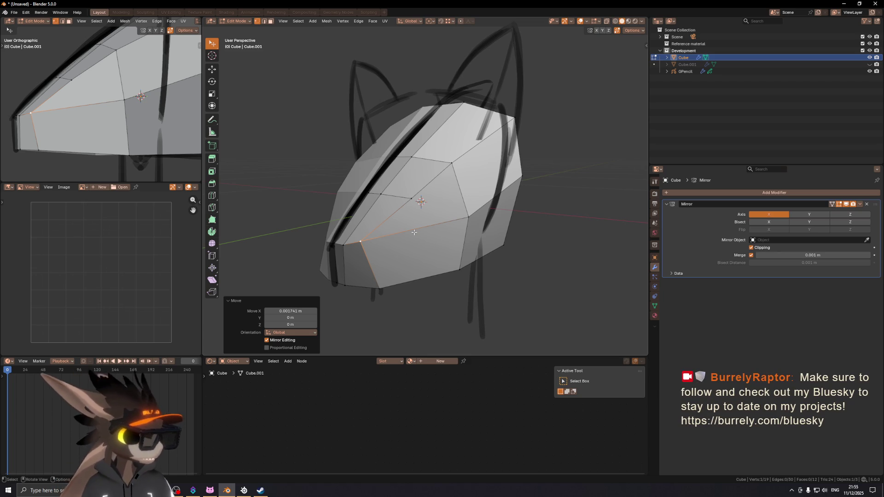
- Select two top vertices of the head and shift them sideways along X
middle_click_drag(468, 170, 439, 192)
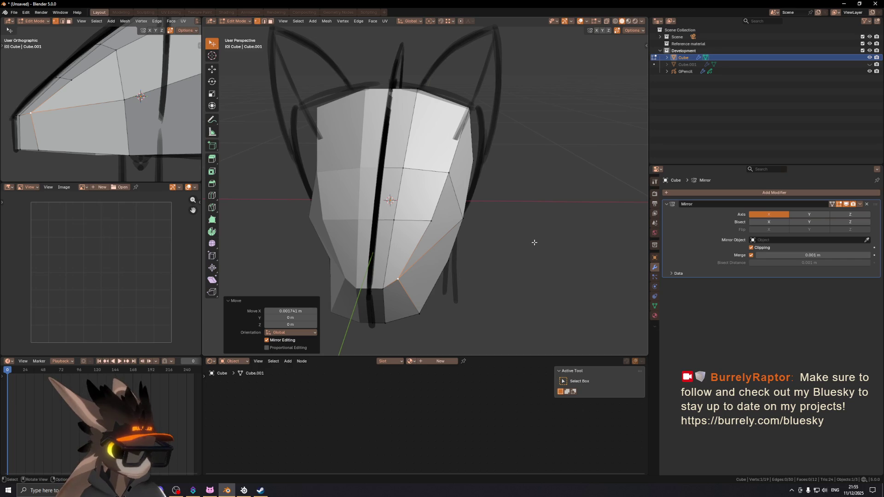
mouse_move(417, 200)
middle_mouse_down()
mouse_move(475, 226)
mouse_move(405, 263)
mouse_move(456, 170)
mouse_move(414, 170)
middle_mouse_up()
left_click(400, 272, "shift")
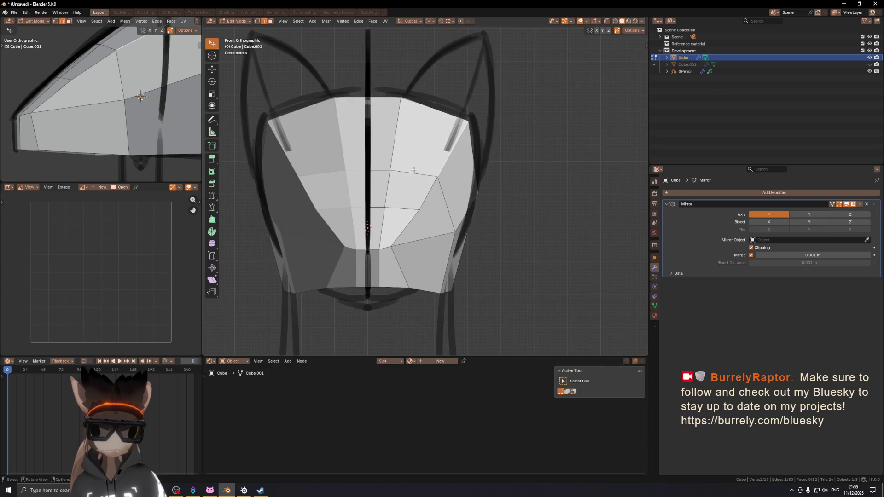
key("g")
key("x")
key("z")
left_click(487, 126)
key("g")
key("z")
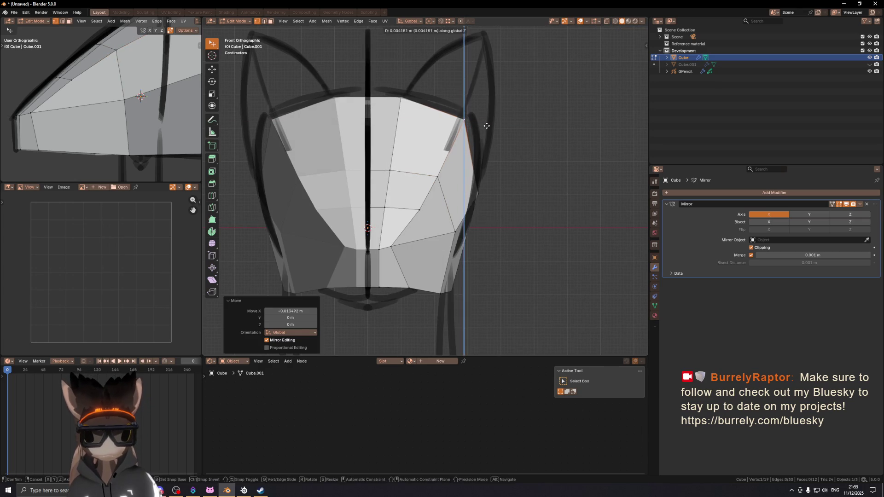
key("x")
key("z")
left_click(486, 125)
- Select the head's top edge and, in Right view, extrude it toward the sketched ear
middle_click_drag(486, 125, 442, 151)
key("2")
left_click(448, 150)
key("KP_3")
key("e")
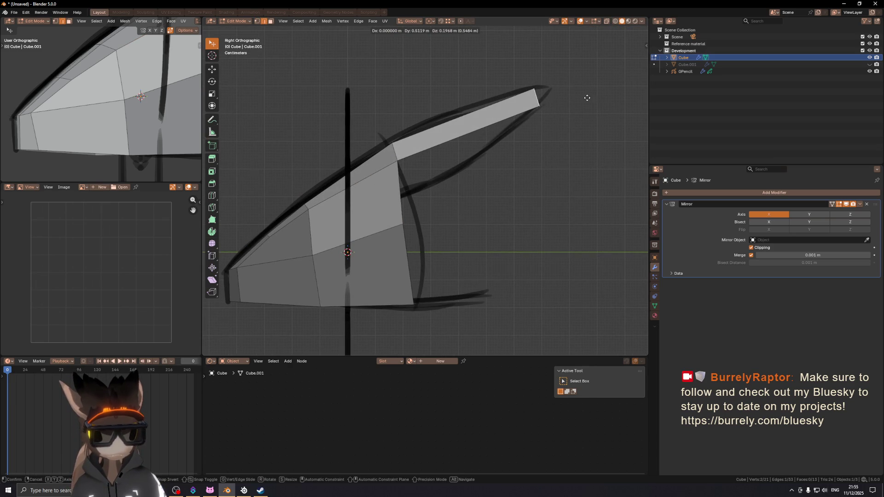
- Place the extruded ear edge on the sketch, add a loop cut across it, and edge-slide a vertex
left_click(587, 98)
left_click(458, 122)
key("g")
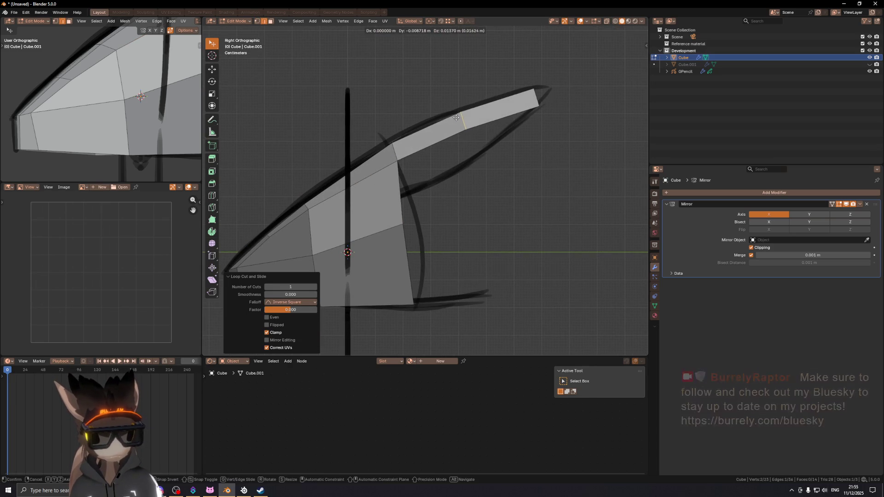
left_click(456, 117)
mouse_move(511, 122)
middle_mouse_down("shift")
mouse_move(505, 109)
mouse_move(561, 115)
mouse_move(415, 138)
middle_mouse_up("shift")
left_click(532, 95)
key("shift+v")
left_click(541, 109)
- In Front view, slide an ear vertex and move the ear tip outward along X and Z
key("KP_1")
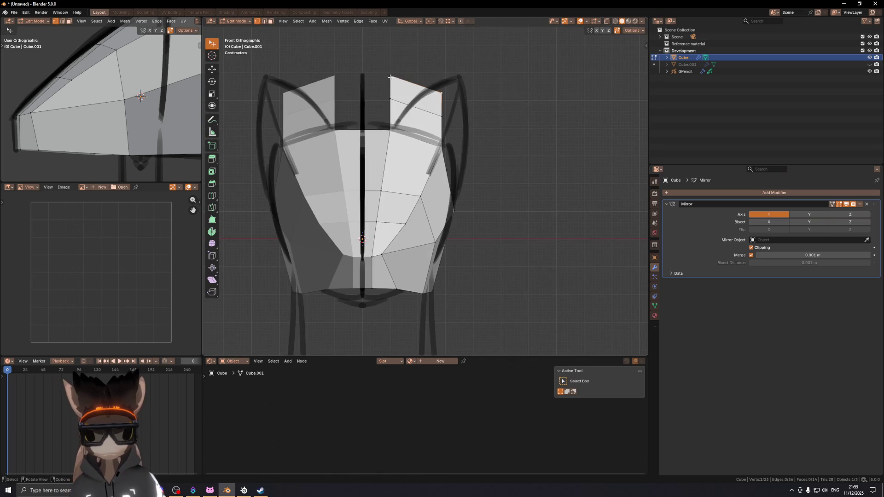
key("shift+v")
left_click(432, 89)
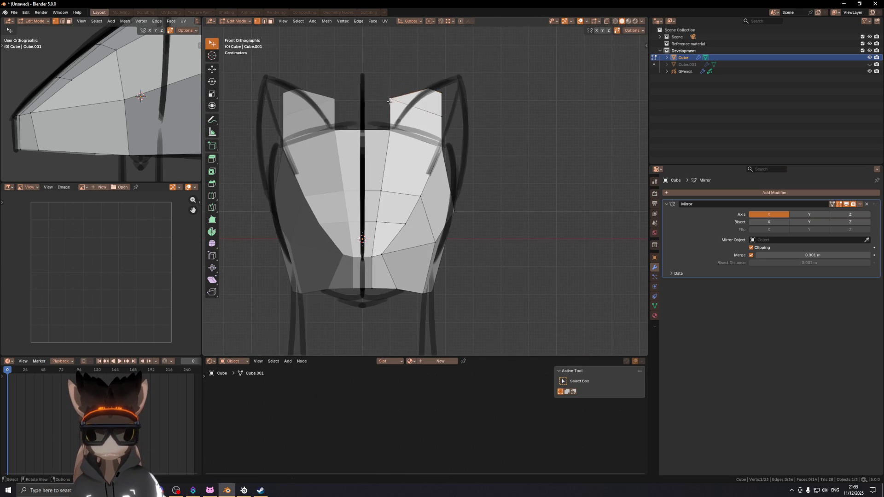
left_click(402, 102)
middle_click_drag(405, 102, 392, 105, "shift")
key("g")
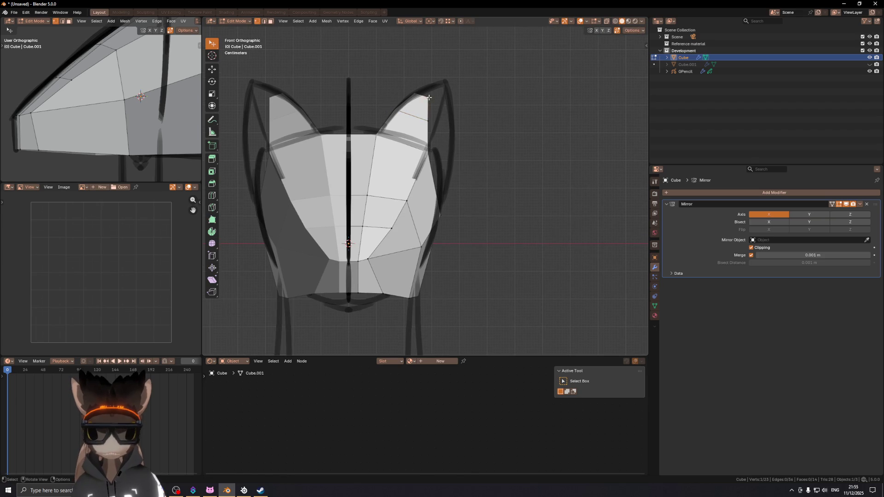
key("x")
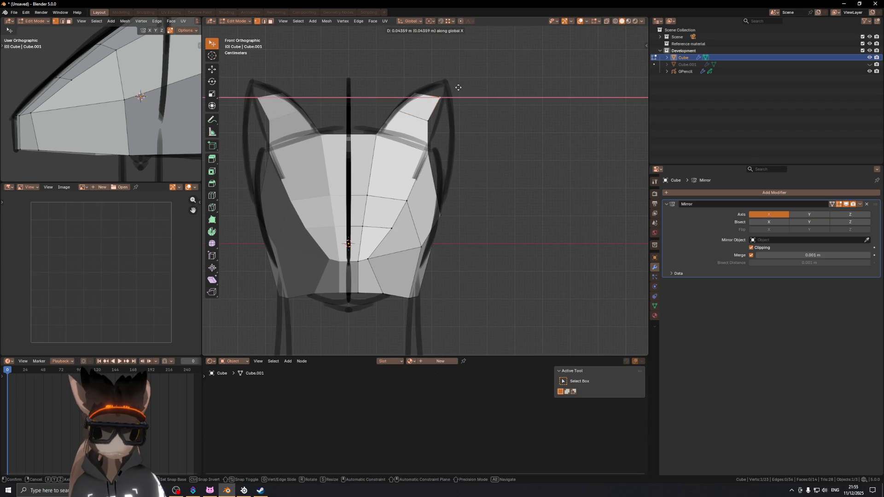
left_click(458, 88)
key("z")
left_click(454, 88)
- Shift the remaining ear vertices and tip along X, then check the ear from the side
left_click(430, 120)
key("g")
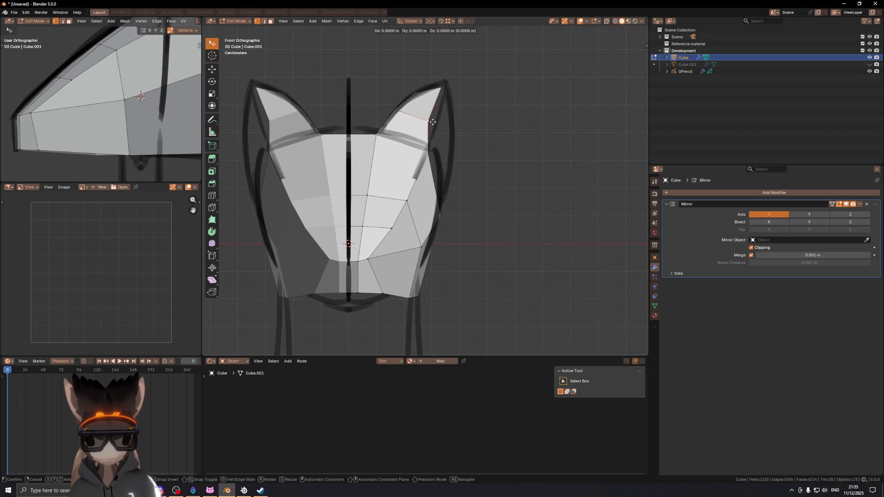
key("x")
left_click(440, 120)
middle_click_drag(440, 120, 430, 121, "shift")
key("g")
key("x")
left_click(433, 92)
key("g")
key("x")
left_click(434, 91)
left_click(399, 94)
mouse_move(399, 94)
middle_mouse_down()
mouse_move(474, 120)
mouse_move(384, 185)
mouse_move(359, 191)
mouse_move(464, 160)
mouse_move(460, 175)
mouse_move(474, 181)
mouse_move(454, 185)
mouse_move(446, 207)
middle_mouse_up()
key("KP_3")
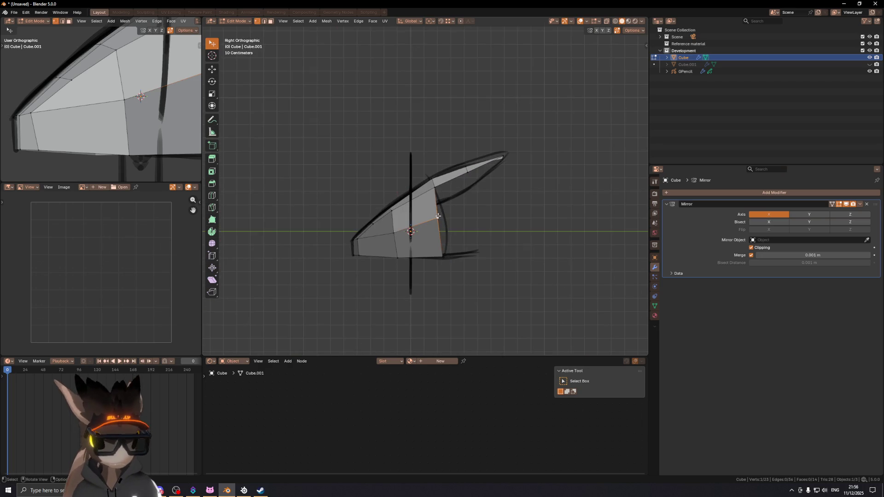
- Extrude the ear vertex up to a new pointed ear tip
key("e")
left_click(492, 187)
key("x")
left_click(457, 217)
scroll(454, 204, "up", 2)
middle_click_drag(454, 204, 450, 223, "shift")
key("e")
left_click(498, 191)
key("ctrl+z")
key("e")
left_click(529, 137)
middle_click_drag(530, 138, 537, 158)
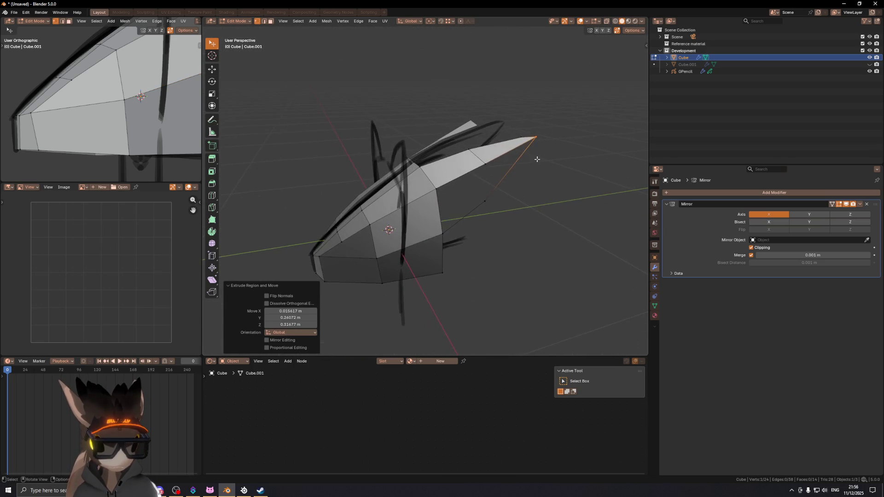
mouse_move(476, 145)
middle_mouse_down()
mouse_move(535, 134)
mouse_move(458, 134)
mouse_move(474, 177)
middle_mouse_up()
- Fill the ear's missing face and subdivide the ear edge
left_click(425, 206)
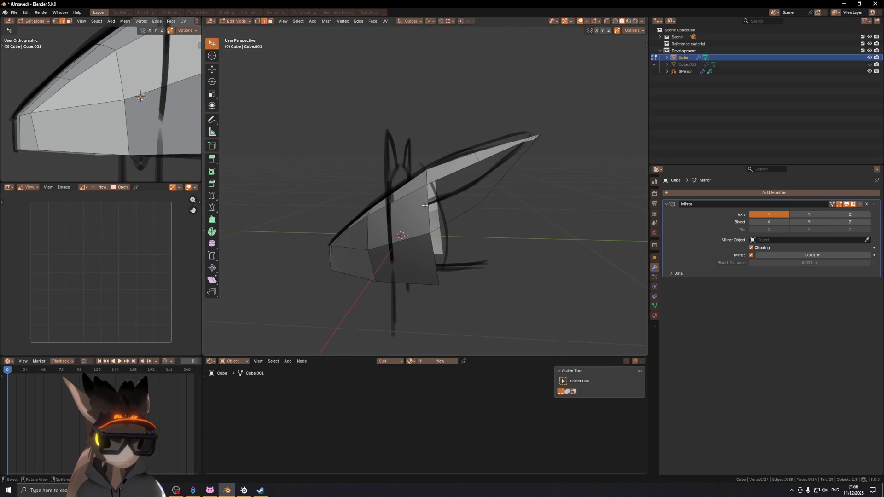
key("f")
mouse_move(425, 205)
middle_mouse_down()
mouse_move(498, 180)
mouse_move(473, 192)
middle_mouse_up()
key("ctrl+e")
left_click(565, 183)
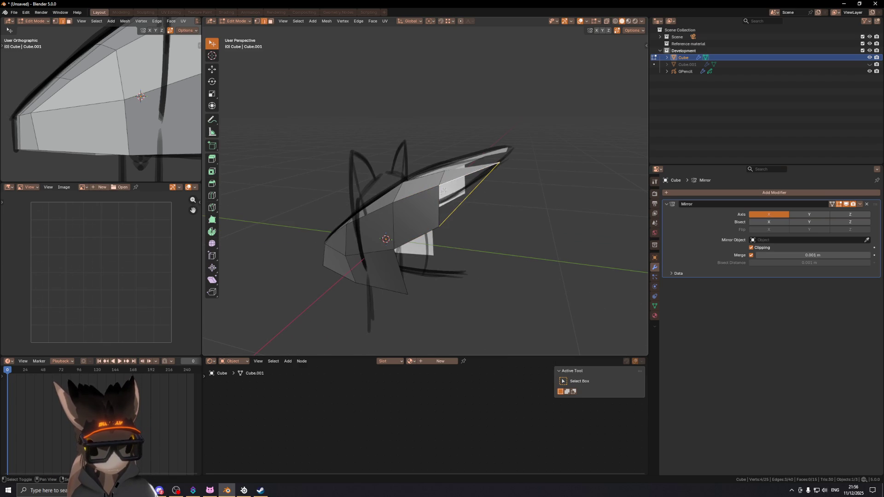
- Move the new midpoint vertex onto the sketch curve in side view
left_click(469, 194)
middle_click_drag(470, 194, 463, 192)
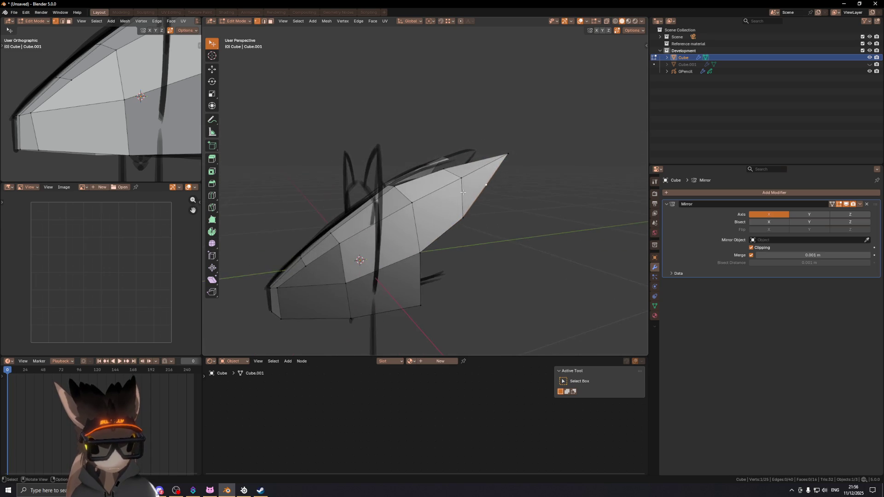
key("KP_3")
key("g")
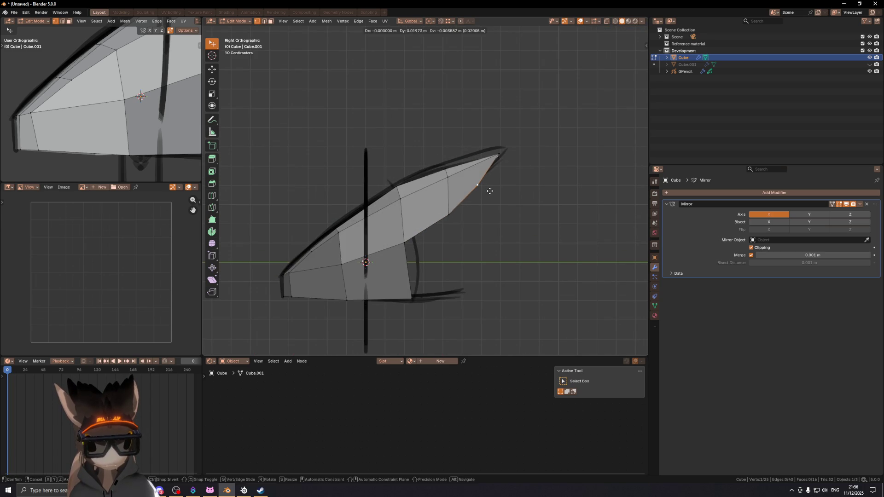
left_click(490, 191)
mouse_move(489, 191)
middle_mouse_down()
mouse_move(526, 145)
mouse_move(504, 178)
middle_mouse_up()
middle_click_drag(431, 159, 433, 162)
scroll(437, 175, "up", 5)
- Adjust the ear vertex's width along X in front view
key("g")
key("x")
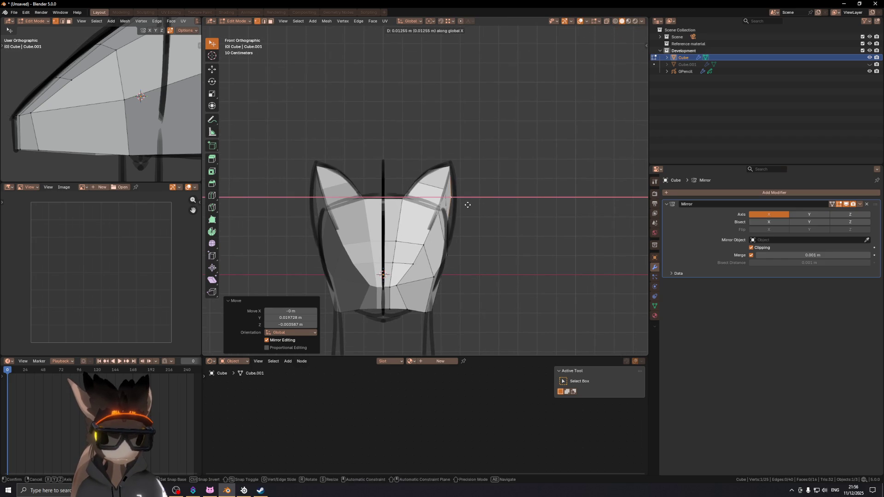
right_click(466, 206)
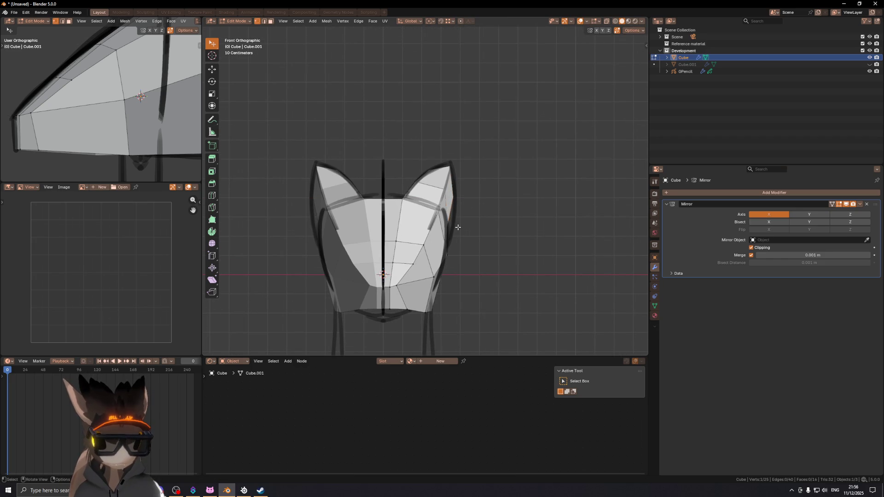
key("g")
key("x")
left_click(466, 227)
key("ctrl+z")
key("g")
key("x")
left_click(472, 198)
- Shift the right ear vertex along X and raise it 0.010402 m on Z
left_click(455, 181)
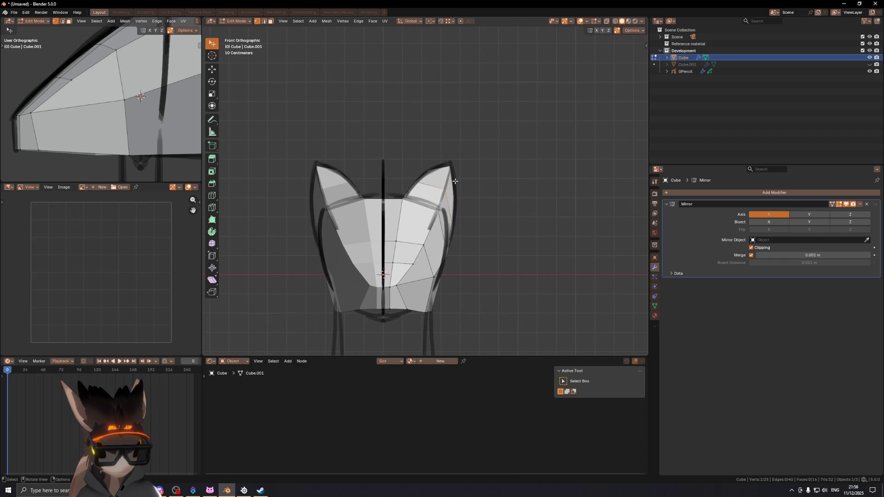
mouse_move(458, 248)
middle_mouse_down()
mouse_move(463, 242)
mouse_move(441, 255)
middle_mouse_up()
key("KP_1")
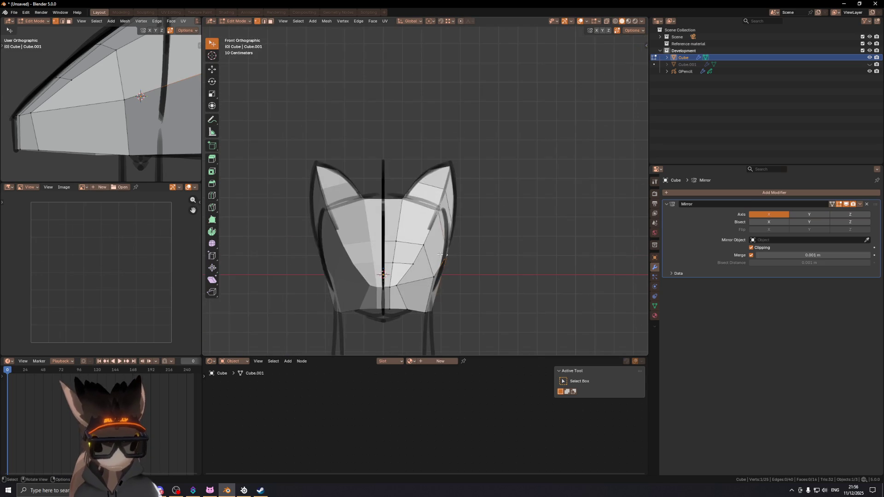
key("g")
key("x")
left_click(471, 250)
key("g")
key("z")
left_click(471, 228)
mouse_move(470, 227)
middle_mouse_down("shift")
mouse_move(450, 259)
mouse_move(428, 201)
middle_mouse_up("shift")
mouse_move(455, 225)
middle_mouse_down()
mouse_move(454, 189)
mouse_move(485, 178)
mouse_move(444, 189)
mouse_move(474, 194)
mouse_move(511, 172)
mouse_move(354, 217)
mouse_move(491, 173)
mouse_move(458, 189)
middle_mouse_up()
- Add a loop cut across the head and widen the new edge outward along X
key("ctrl+3")
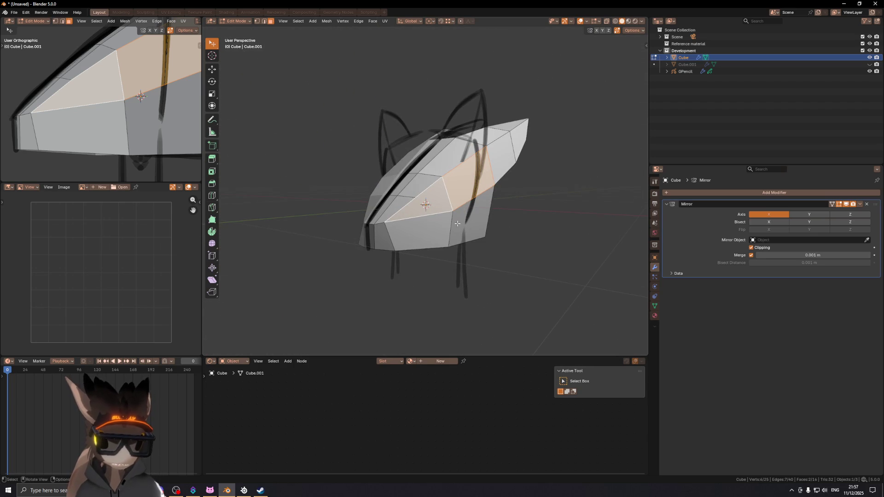
left_click(456, 226)
right_click(455, 225)
middle_click_drag(455, 226, 499, 221)
right_click(499, 221)
mouse_move(486, 188)
middle_mouse_down()
mouse_move(497, 192)
mouse_move(451, 191)
mouse_move(475, 190)
mouse_move(451, 191)
mouse_move(396, 239)
middle_mouse_up()
key("g")
key("x")
left_click(488, 191)
- Move a jaw vertex sideways along X in front view
left_click(452, 190)
left_click(405, 202, "shift")
scroll(451, 191, "down", 3)
key("1")
left_click(408, 246)
key("KP_1")
scroll(475, 264, "up", 4)
key("g")
key("x")
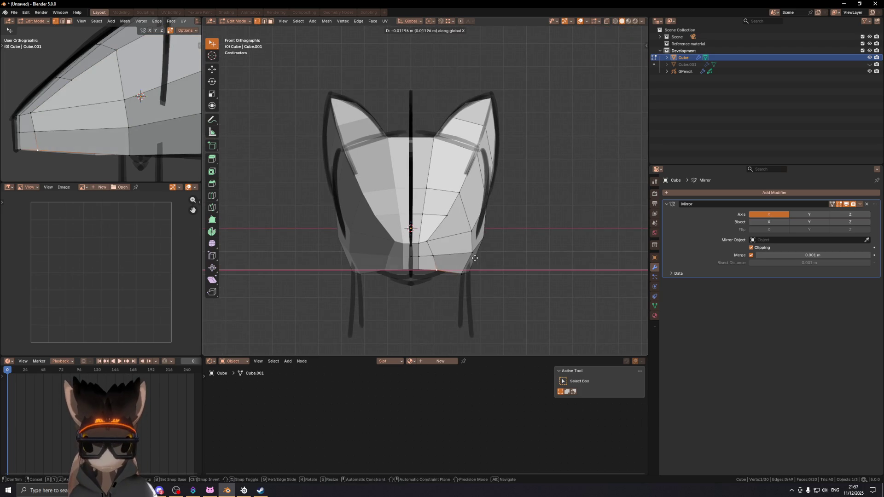
left_click(471, 259)
- Lower the bottom-centre vertex along Z
key("g")
key("z")
left_click(414, 265)
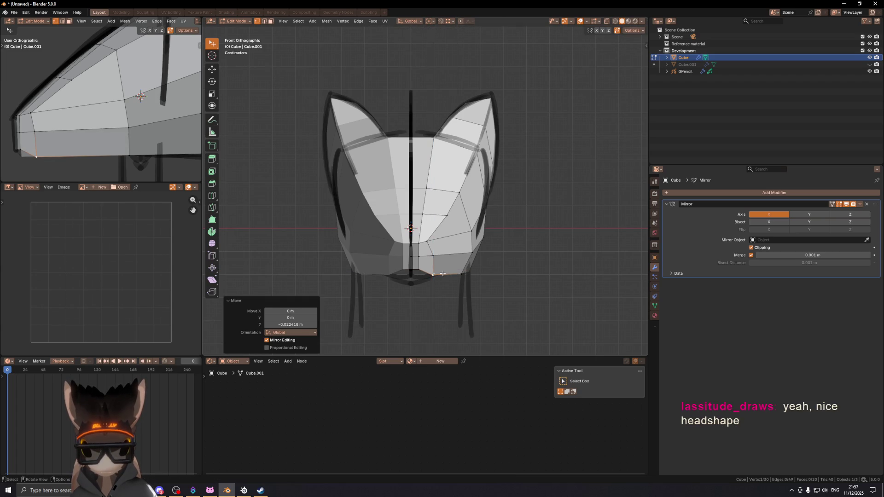
key("alt+a")
left_click(412, 268)
key("g")
key("z")
left_click(424, 278)
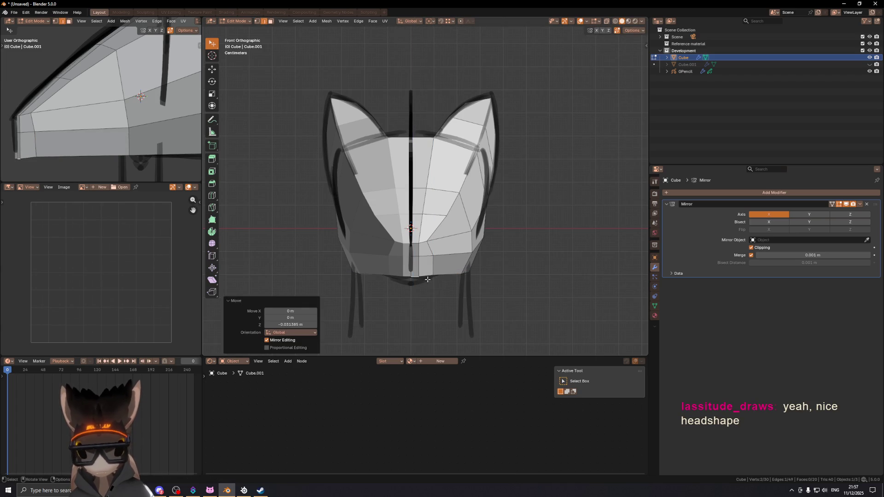
- Slide the bottom vertical edge and lower another bottom vertex along Z
left_click(418, 263)
key("g")
key("g")
left_click(420, 264)
left_click(421, 275)
key("g")
key("z")
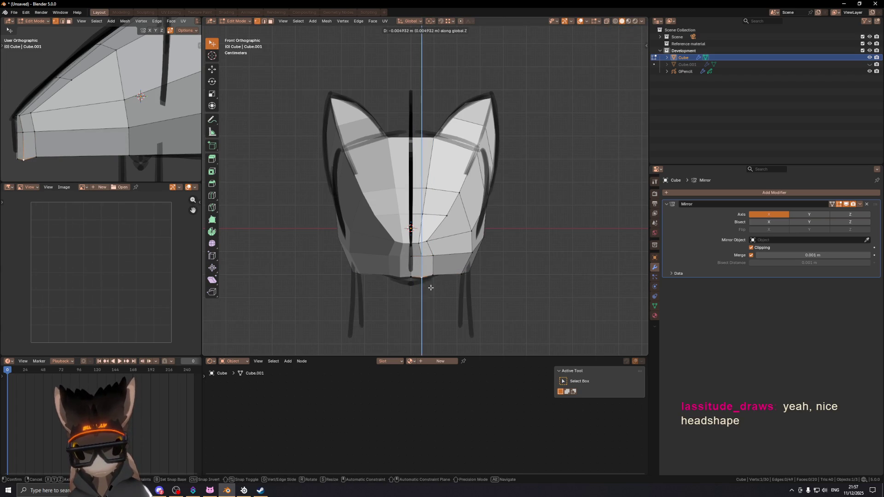
left_click(431, 288)
- In side view, nudge a head vertex -0.003287 m along Y
mouse_move(435, 246)
middle_mouse_down("shift")
mouse_move(432, 219)
mouse_move(332, 228)
middle_mouse_up("shift")
key("KP_3")
scroll(336, 227, "up", 4)
key("g")
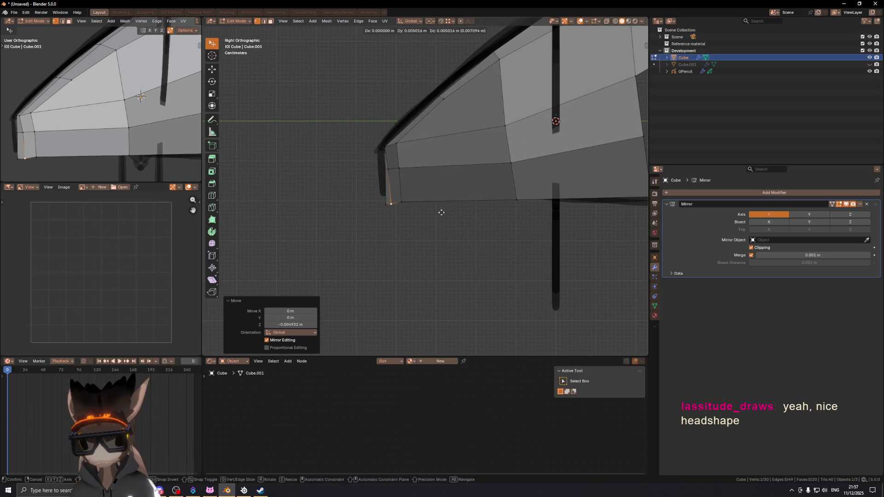
right_click(441, 212)
middle_click_drag(419, 206, 463, 231, "shift")
key("2")
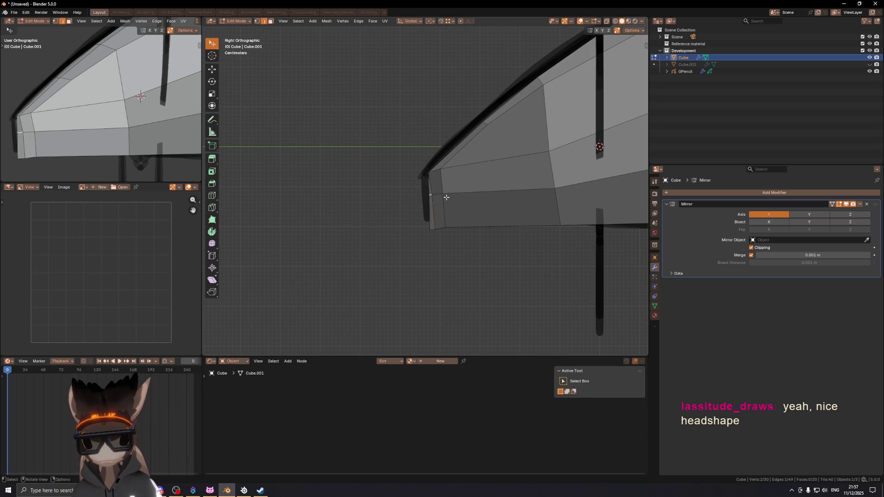
key("g")
key("x")
key("y")
left_click(456, 196)
middle_click_drag(457, 197, 465, 217)
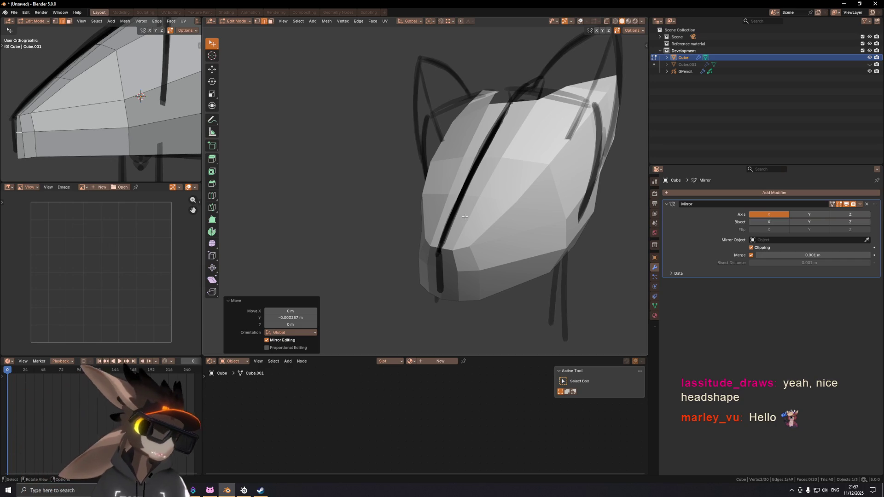
mouse_move(428, 199)
middle_mouse_down()
mouse_move(529, 193)
mouse_move(468, 184)
mouse_move(574, 194)
mouse_move(405, 223)
mouse_move(519, 178)
mouse_move(509, 189)
mouse_move(528, 214)
mouse_move(454, 191)
middle_mouse_up()
left_click(568, 187)
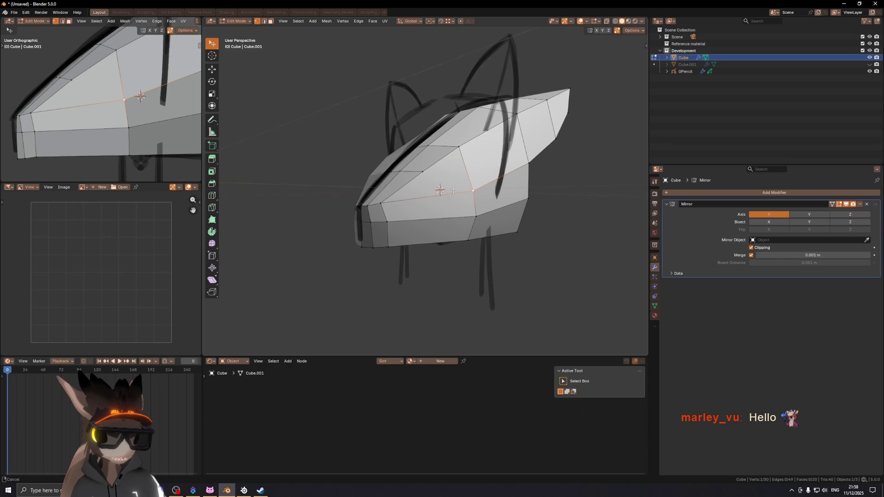
- Subdivide an edge on the head's side and cut a new edge across the muzzle
key("2")
left_click(429, 204, "shift")
right_click(506, 205)
left_click(504, 213)
mouse_move(504, 213)
middle_mouse_down()
mouse_move(473, 231)
mouse_move(450, 223)
mouse_move(479, 231)
mouse_move(508, 255)
mouse_move(430, 212)
mouse_move(419, 221)
middle_mouse_up()
left_click(473, 232)
scroll(410, 229, "up", 2)
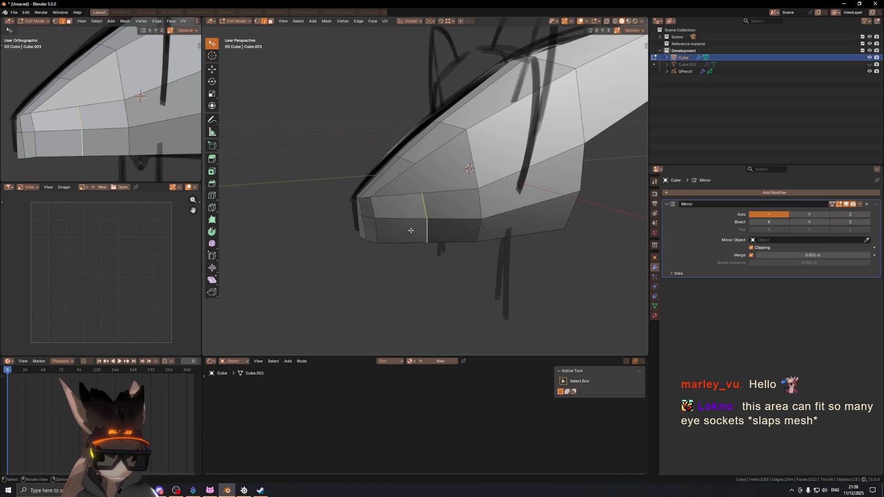
key("Return")
- Vertex-slide the muzzle vertices and add an edge loop across the head
left_click(416, 164)
mouse_move(417, 166)
middle_mouse_down()
mouse_move(433, 148)
mouse_move(488, 170)
mouse_move(429, 189)
middle_mouse_up()
key("shift+v")
left_click(434, 146)
left_click(494, 177)
key("shift+v")
left_click(435, 223)
middle_click_drag(435, 222, 426, 193)
left_click(424, 190)
left_click(442, 204)
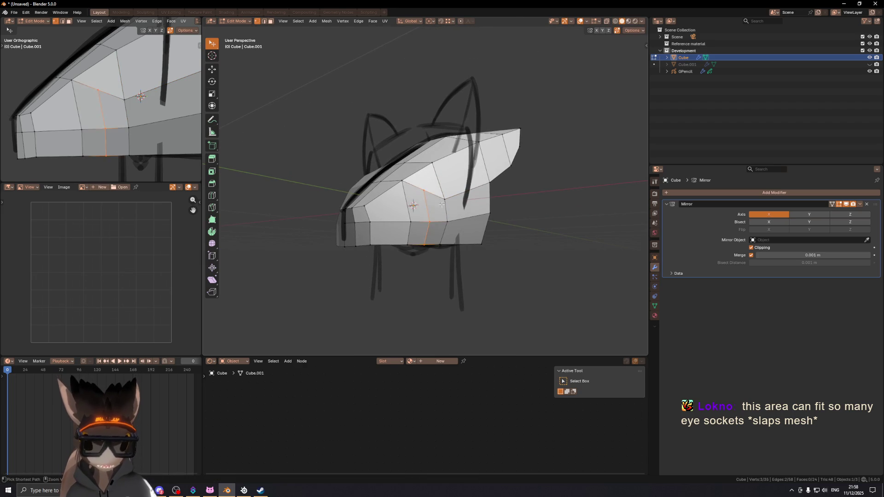
mouse_move(442, 204)
middle_mouse_down()
mouse_move(407, 195)
mouse_move(449, 191)
mouse_move(459, 174)
middle_mouse_up()
- Edge-slide the muzzle edge by 0.301, then the chin edge by 0.045
key("2")
left_click(449, 192)
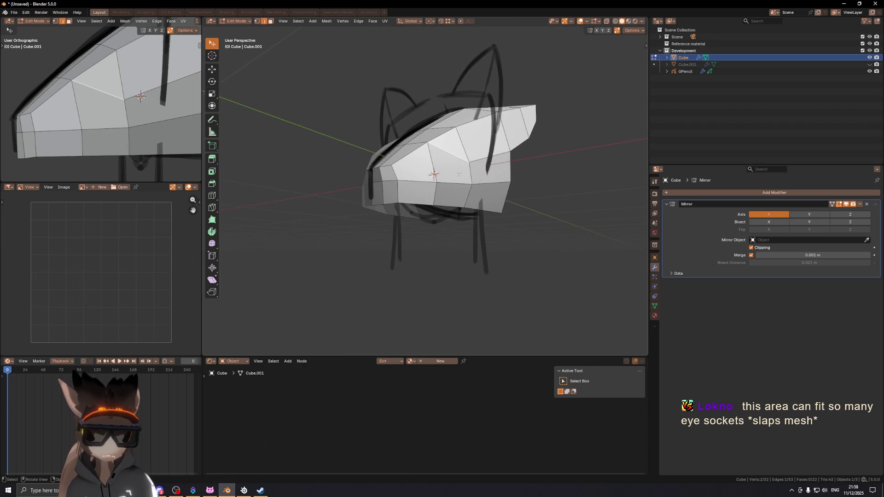
key("g")
key("g")
left_click(391, 183)
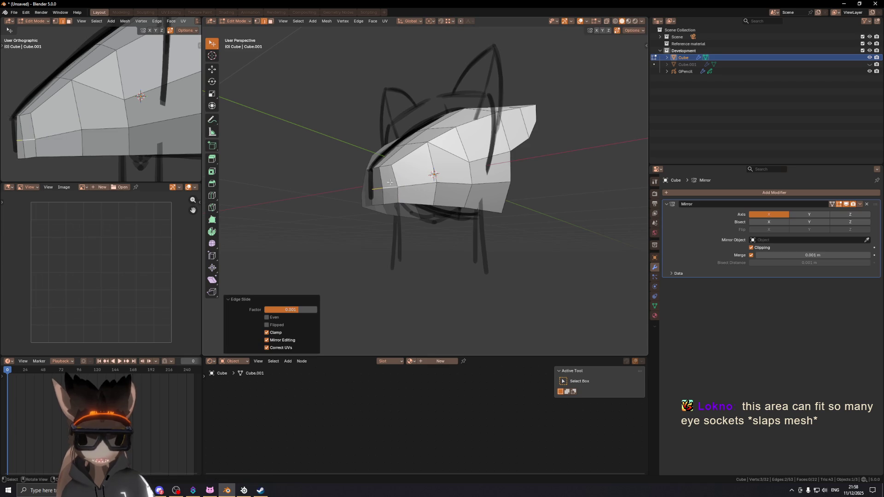
mouse_move(388, 179)
middle_mouse_down()
mouse_move(358, 197)
mouse_move(461, 223)
middle_mouse_up()
key("KP_1")
scroll(356, 198, "up", 5)
key("g")
key("g")
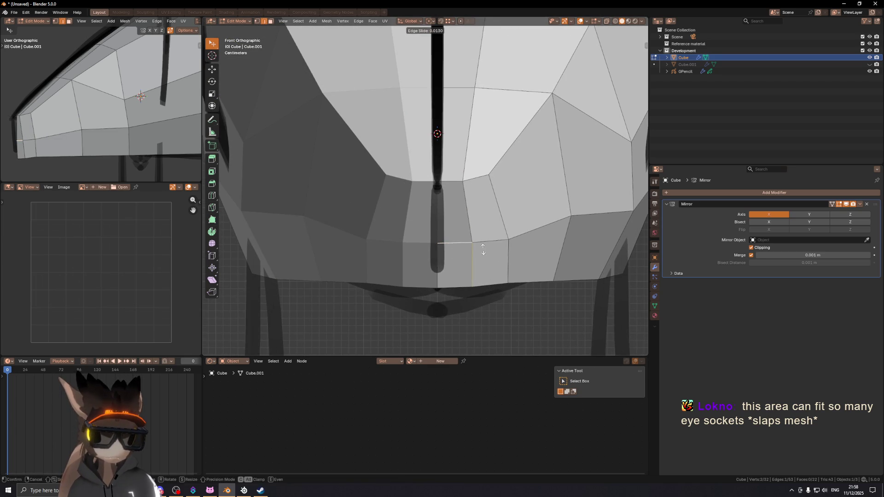
left_click(483, 252)
middle_click_drag(483, 251, 437, 213, "shift")
scroll(455, 230, "down", 2)
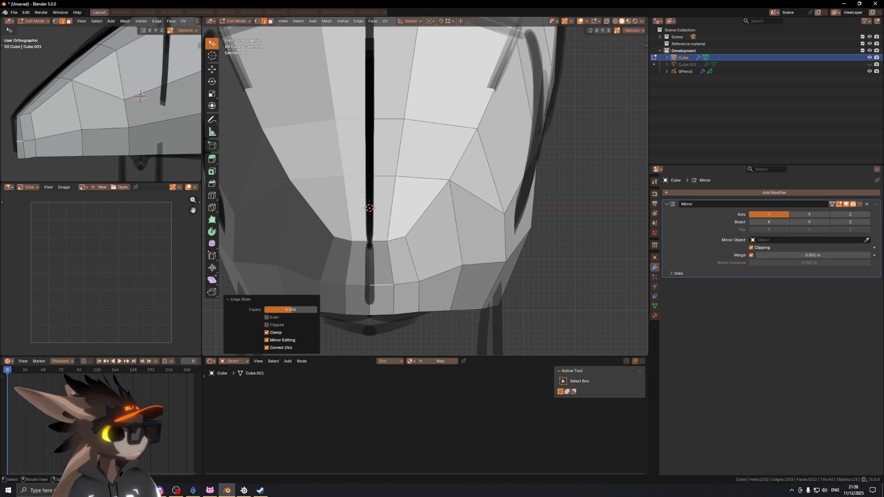
scroll(328, 130, "down", 5)
middle_click_drag(493, 148, 440, 229)
middle_click_drag(423, 131, 411, 197)
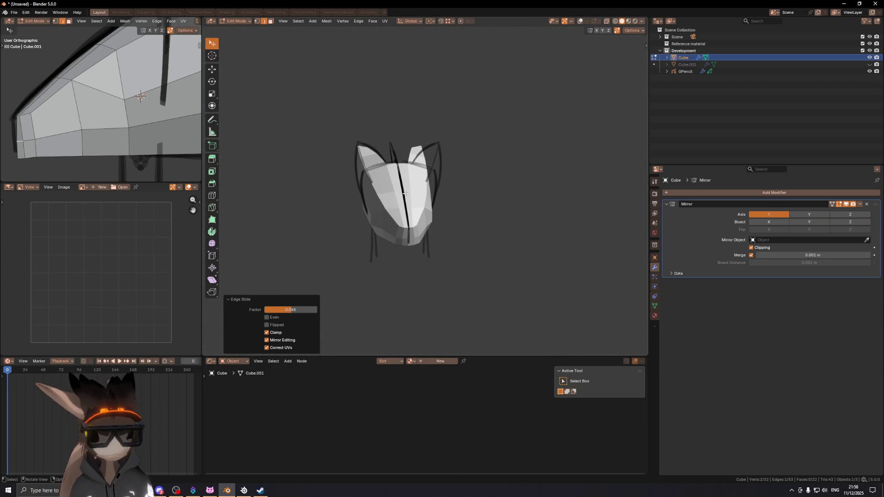
- Nudge the selected cheek edge inward along X
mouse_move(435, 245)
middle_mouse_down()
mouse_move(470, 237)
mouse_move(424, 221)
mouse_move(474, 234)
middle_mouse_up()
scroll(424, 221, "up", 3)
key("Tab")
mouse_move(406, 246)
middle_mouse_down()
mouse_move(509, 264)
mouse_move(390, 252)
mouse_move(438, 235)
middle_mouse_up()
key("Tab")
key("Tab")
key("Tab")
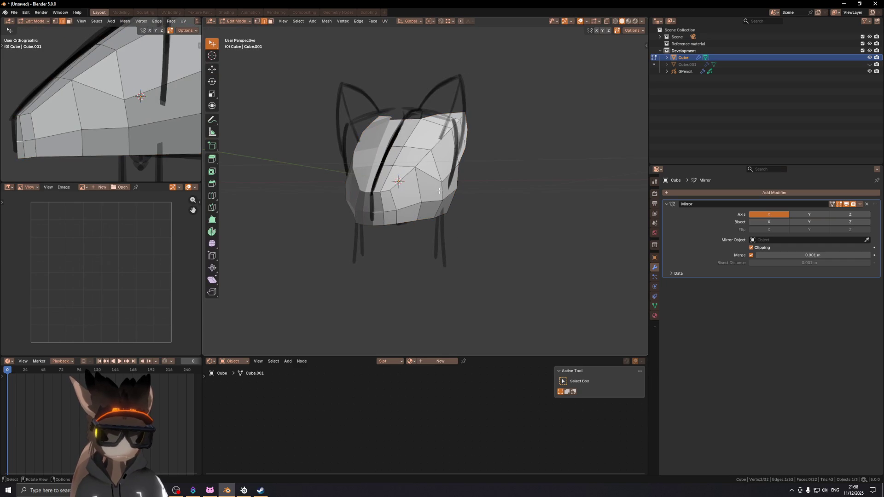
middle_click_drag(415, 197, 426, 197)
key("g")
key("x")
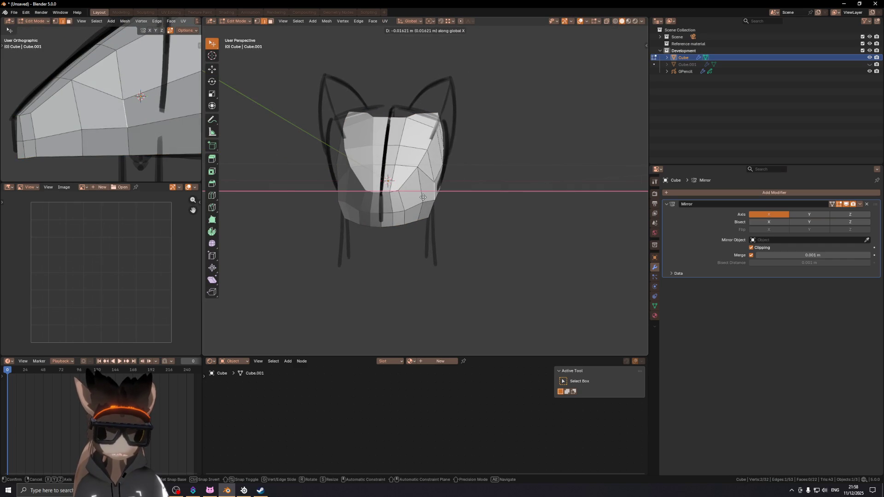
left_click(425, 198)
- Move a single cheek vertex along X, then lower the selection along Z
left_click(442, 202)
key("g")
key("x")
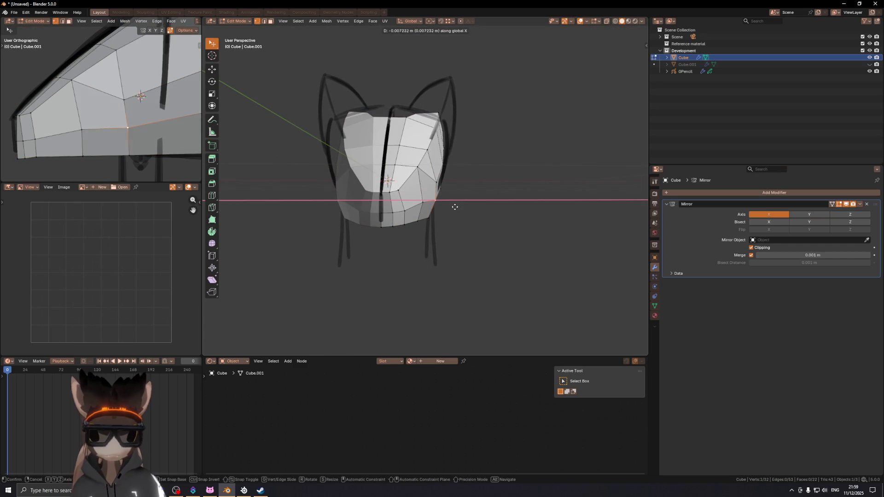
left_click(454, 208)
mouse_move(446, 199)
middle_mouse_down()
mouse_move(434, 206)
mouse_move(460, 220)
mouse_move(325, 221)
mouse_move(496, 194)
mouse_move(496, 209)
mouse_move(468, 217)
mouse_move(434, 205)
mouse_move(450, 231)
middle_mouse_up()
key("g")
key("z")
left_click(496, 210)
- In front orthographic view, move the jaw selection -0.021774 m on X and -0.030148 m on Z
key("KP_1")
key("g")
key("x")
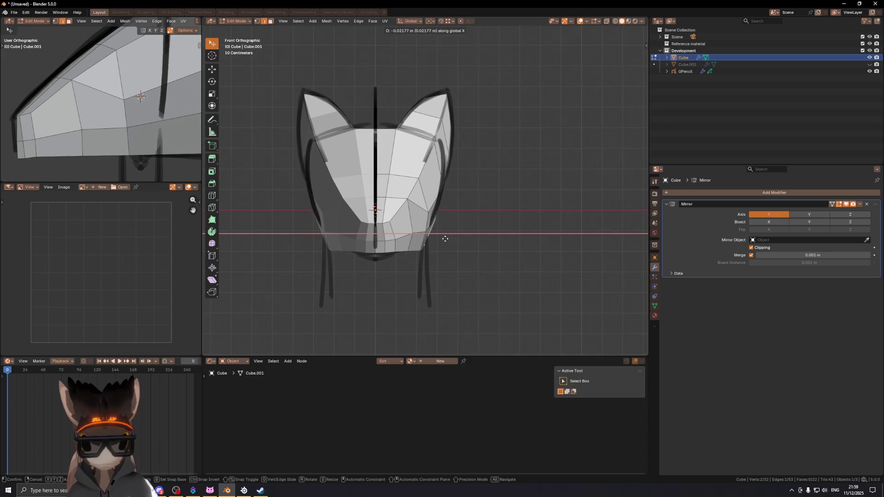
left_click(446, 239)
mouse_move(445, 221)
middle_mouse_down()
mouse_move(485, 225)
mouse_move(511, 215)
middle_mouse_up()
key("KP_1")
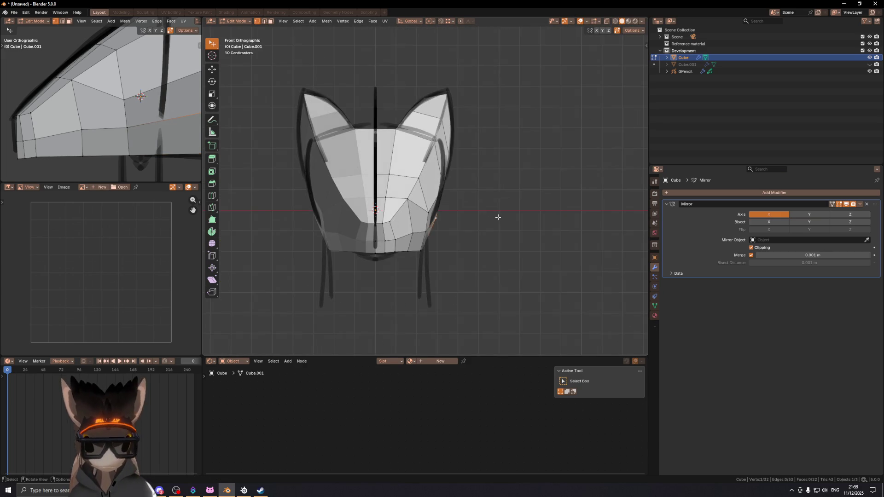
key("g")
key("z")
left_click(495, 221)
middle_click_drag(488, 213, 475, 192)
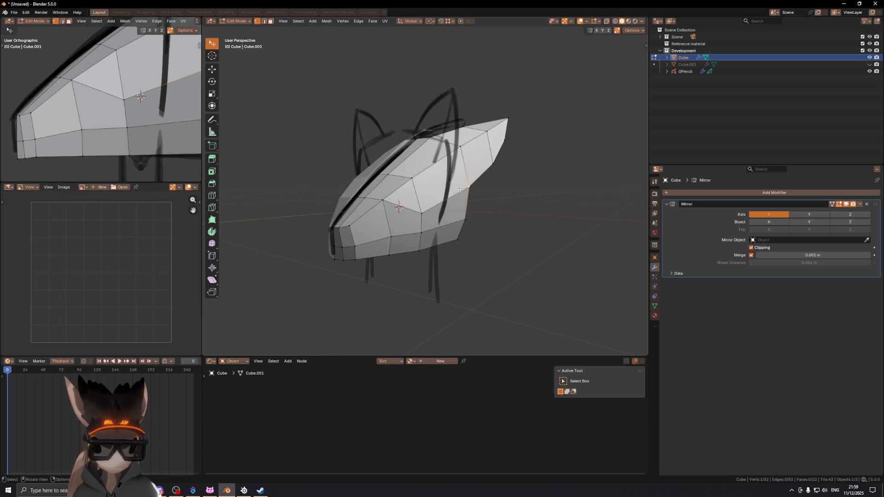
- Place a new edge loop across the muzzle without sliding it, then select a vertex
key("KP_1")
mouse_move(421, 180)
middle_mouse_down()
mouse_move(401, 211)
mouse_move(415, 207)
mouse_move(391, 210)
middle_mouse_up()
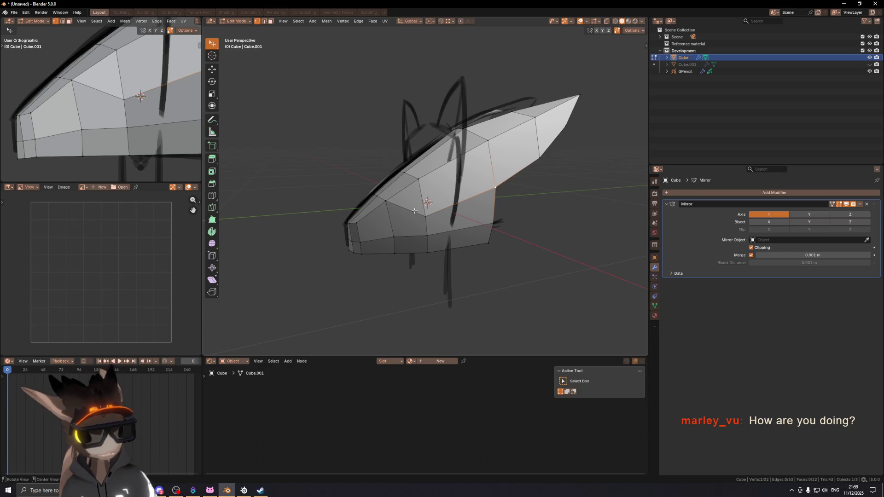
mouse_move(399, 218)
middle_mouse_down()
mouse_move(453, 205)
mouse_move(448, 213)
mouse_move(452, 191)
mouse_move(454, 200)
mouse_move(511, 178)
mouse_move(465, 200)
mouse_move(479, 197)
middle_mouse_up()
key("2")
right_click(466, 162)
key("1")
left_click(452, 195)
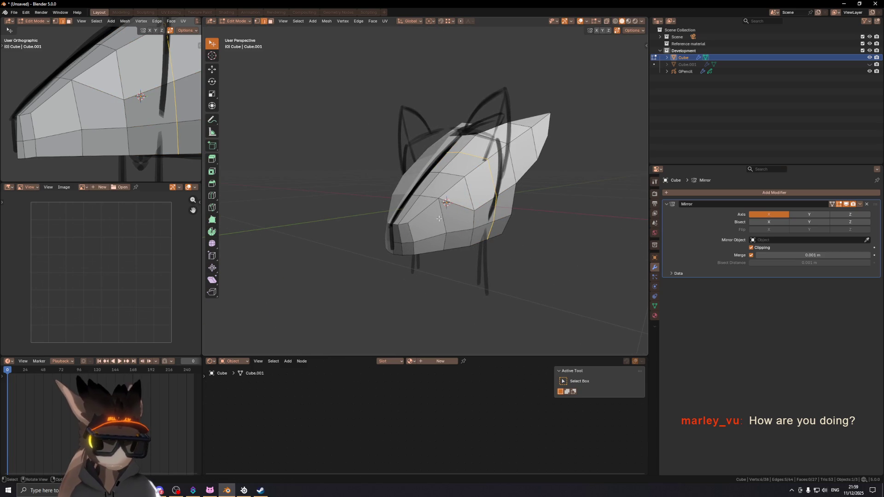
- Subdivide the selected muzzle faces and knife a new cut edge across the muzzle
right_click(502, 214)
left_click(502, 214)
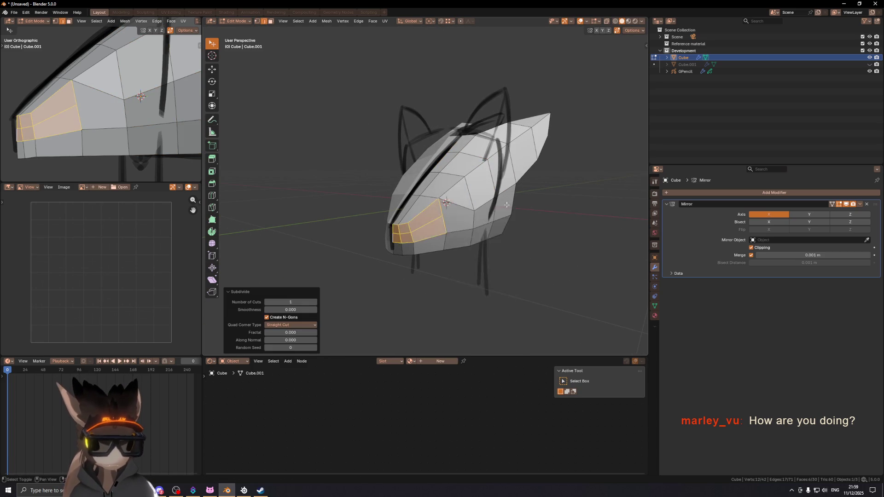
scroll(441, 228, "up", 4)
middle_click_drag(441, 229, 425, 224)
key("k")
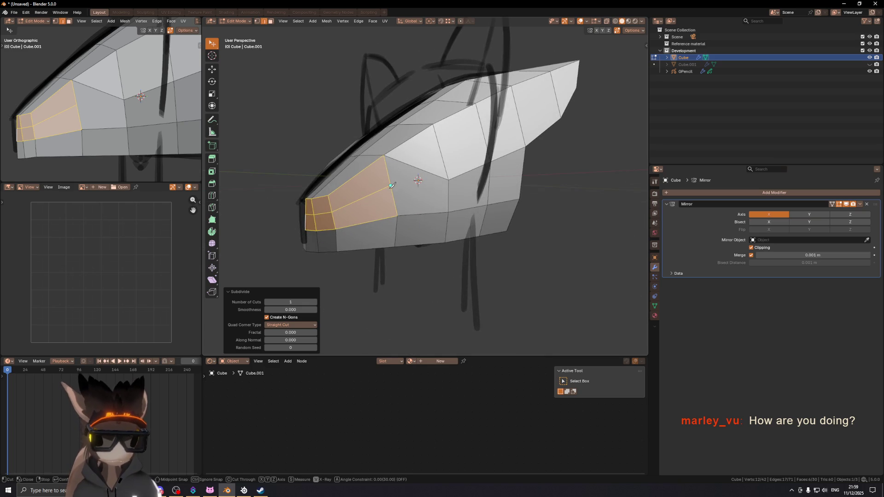
key("Return")
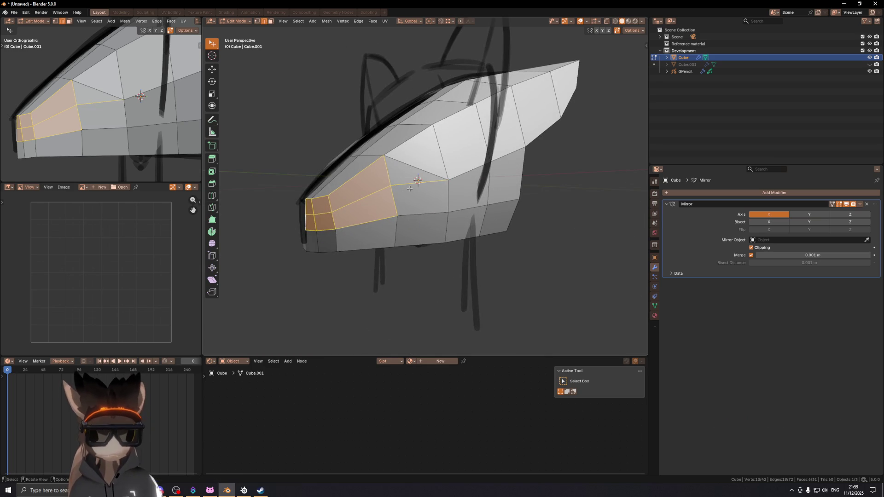
- Dissolve the extra vertices and lower one muzzle vertex by 0.0148 m along Z
mouse_move(428, 179)
middle_mouse_down()
mouse_move(453, 177)
mouse_move(436, 208)
mouse_move(389, 214)
mouse_move(430, 203)
mouse_move(462, 174)
mouse_move(432, 179)
mouse_move(456, 185)
middle_mouse_up()
left_click(456, 186)
key("ctrl+x")
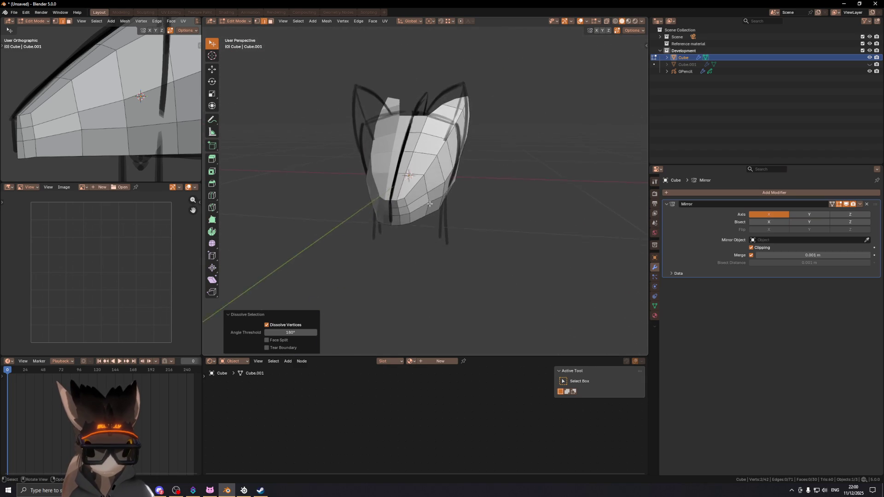
scroll(429, 204, "up", 4)
left_click(428, 196)
key("g")
key("z")
left_click(451, 221)
left_click(458, 186)
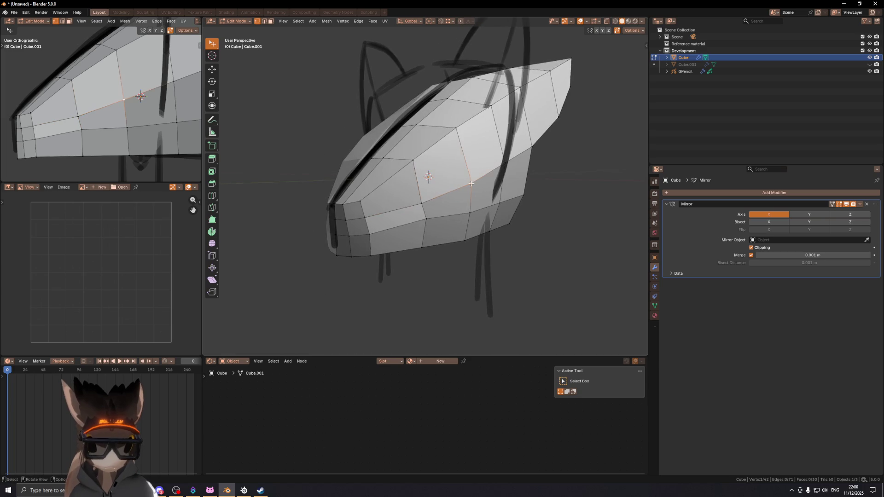
- Shift the selected muzzle vertex along X in front view
key("KP_1")
key("g")
key("x")
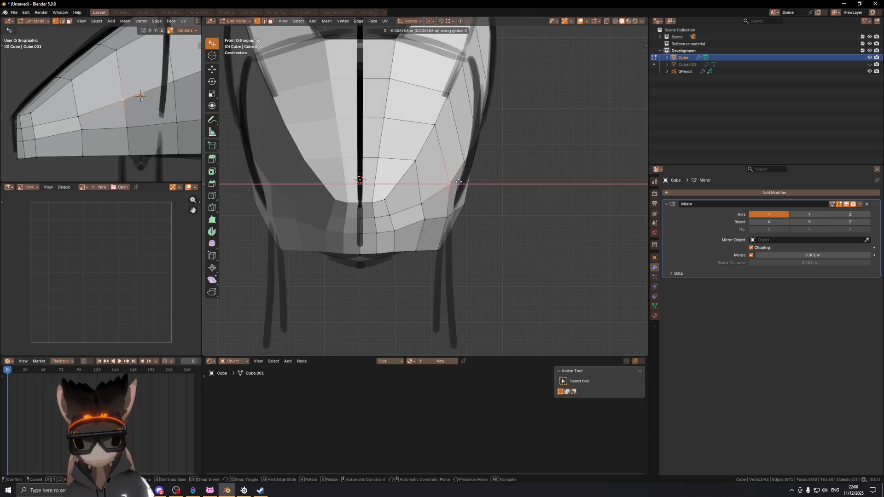
left_click(460, 181)
middle_click_drag(459, 181, 469, 164, "shift")
scroll(469, 165, "down", 2)
- Move a lower-jaw edge sideways along X
key("2")
left_click(466, 234)
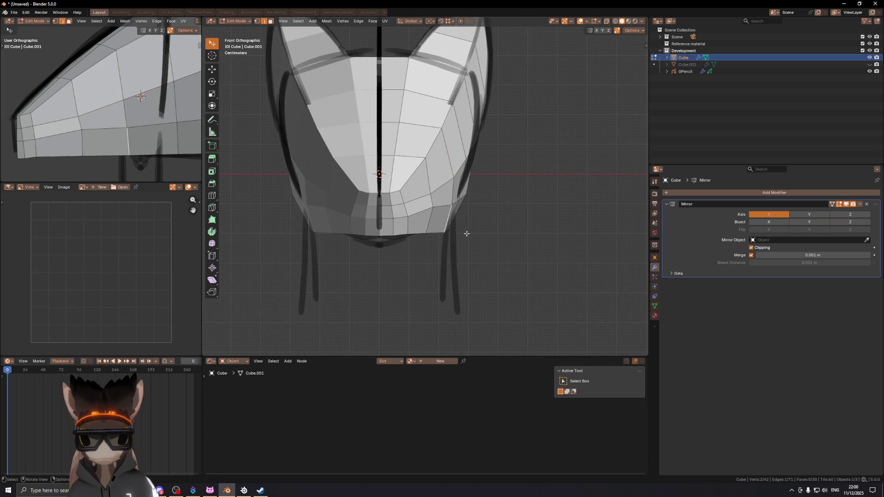
key("g")
key("x")
left_click(446, 236)
middle_click_drag(448, 225, 454, 228, "shift")
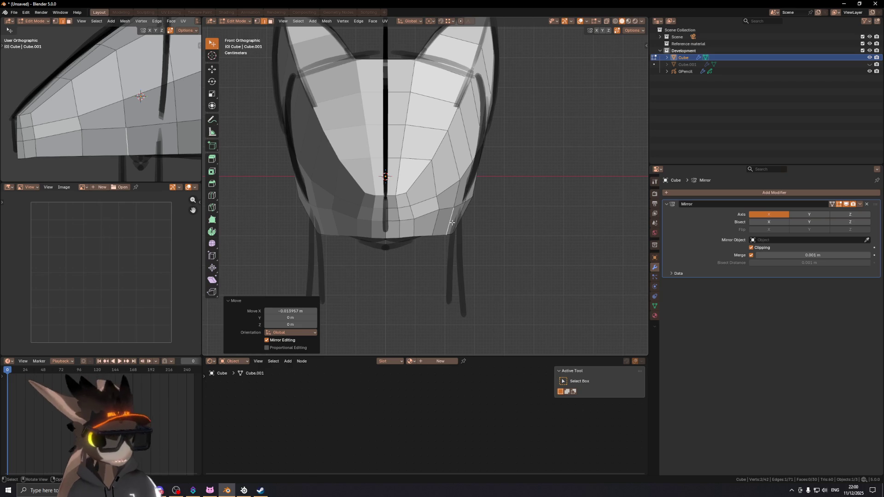
- Move a cheek vertex down 0.01105 m on Z and -0.008607 m on X
left_click(438, 213)
key("g")
key("z")
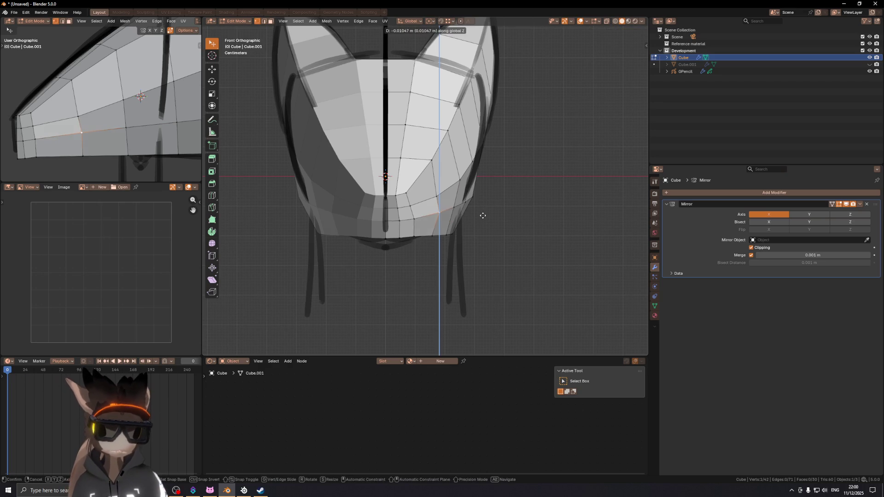
left_click(482, 216)
key("g")
key("x")
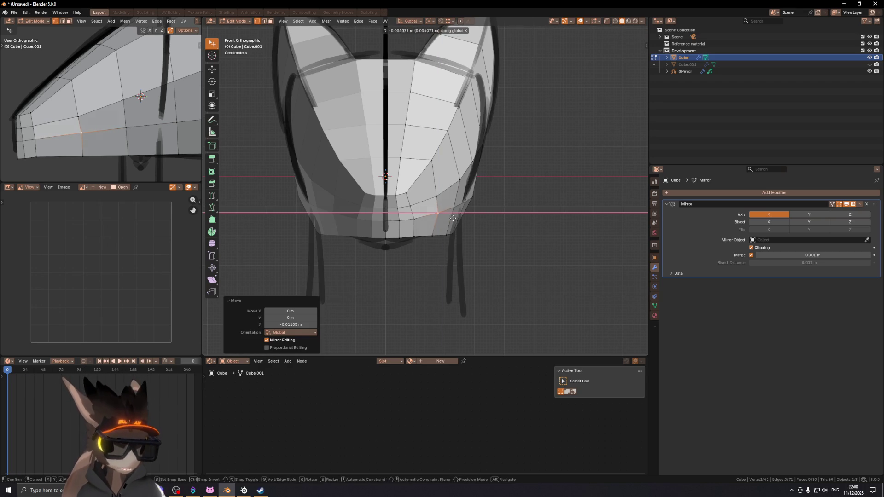
left_click(440, 218)
mouse_move(436, 204)
middle_mouse_down()
mouse_move(469, 206)
mouse_move(353, 227)
mouse_move(451, 165)
mouse_move(437, 188)
middle_mouse_up()
- Select the chin's bottom faces and shift them sideways along X
left_click(407, 187, "ctrl")
key("KP_1")
scroll(409, 187, "up", 2)
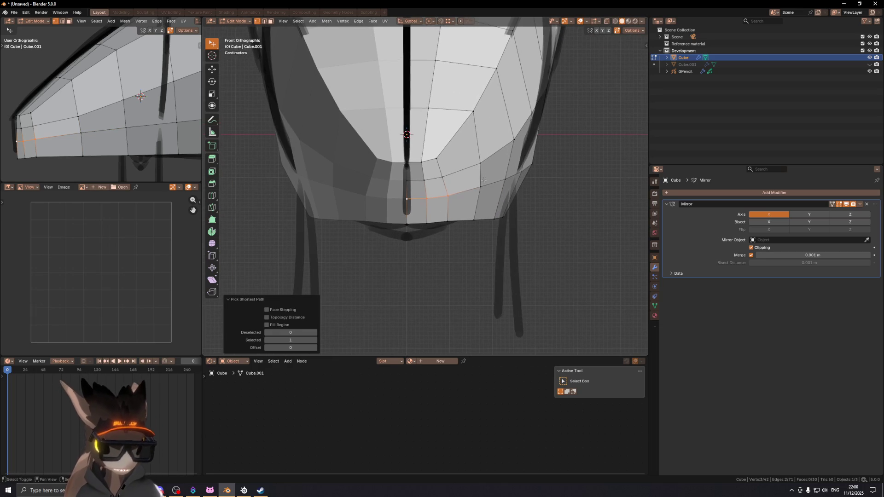
key("g")
key("x")
key("Escape")
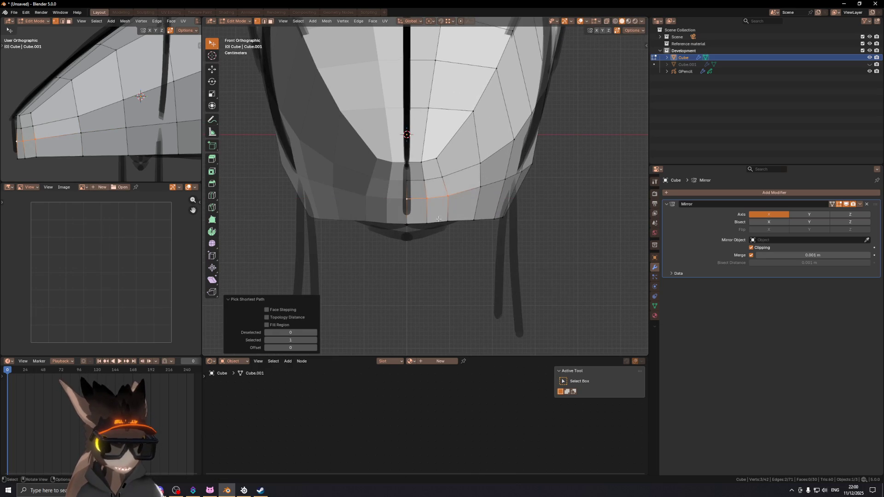
left_click(415, 220, "shift")
key("g")
key("x")
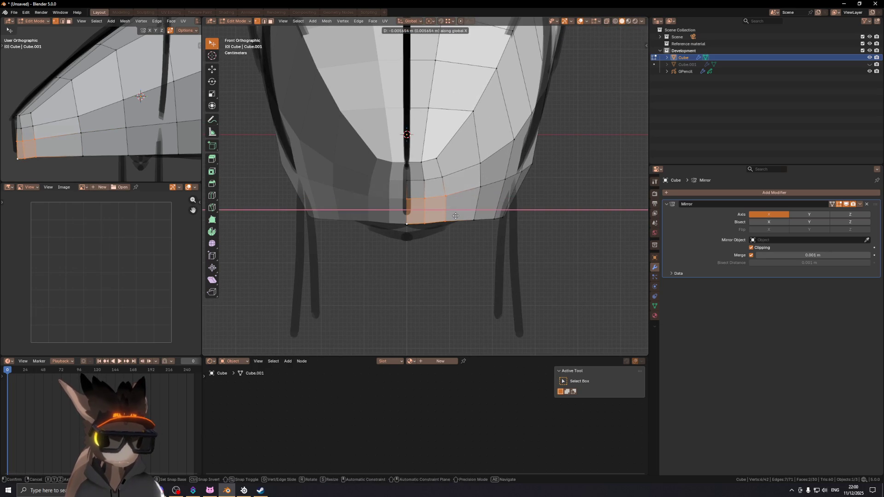
left_click(456, 216)
mouse_move(457, 217)
middle_mouse_down()
mouse_move(429, 191)
mouse_move(410, 203)
mouse_move(431, 205)
mouse_move(423, 221)
mouse_move(470, 206)
mouse_move(414, 221)
mouse_move(444, 206)
middle_mouse_up()
- Select two bottom chin edges, reposition them, and shift them slightly along X
key("ctrl+z")
left_click(430, 216, "shift")
key("KP_1")
scroll(419, 221, "up", 1)
key("g")
left_click(442, 205)
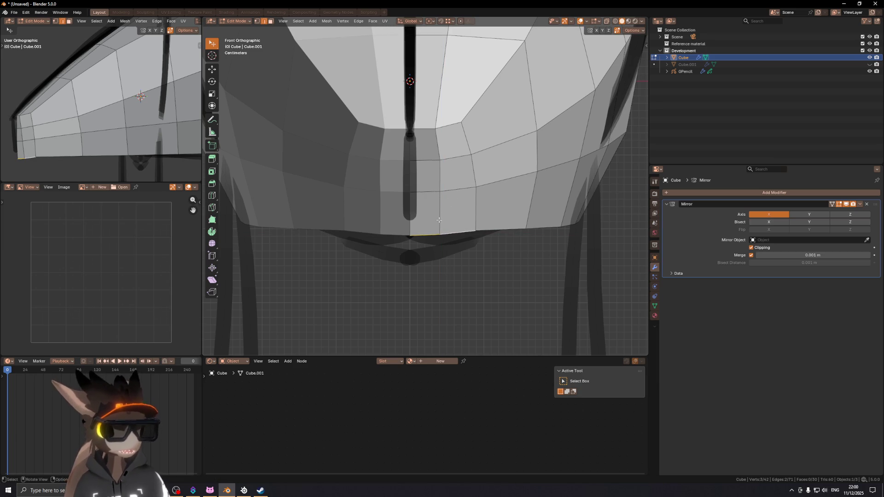
key("g")
key("x")
left_click(448, 214)
mouse_move(447, 214)
middle_mouse_down()
mouse_move(414, 169)
mouse_move(424, 201)
mouse_move(418, 178)
mouse_move(434, 185)
middle_mouse_up()
- Shift the chin's vertical front edge and its lower front edge along Y
left_click(418, 179)
key("g")
key("y")
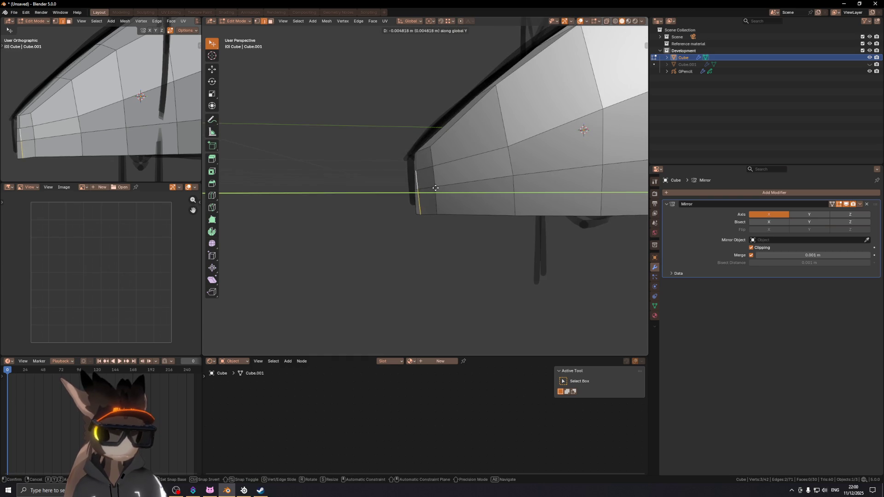
left_click(432, 196)
left_click(420, 205)
key("g")
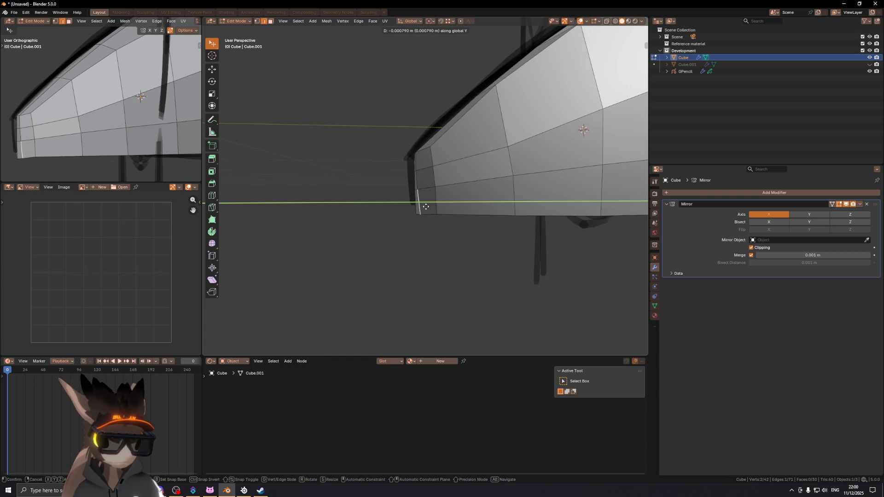
left_click(420, 208)
- Move the chin's corner vertex -0.002847 m along Y
key("1")
left_click(418, 215)
key("g")
key("y")
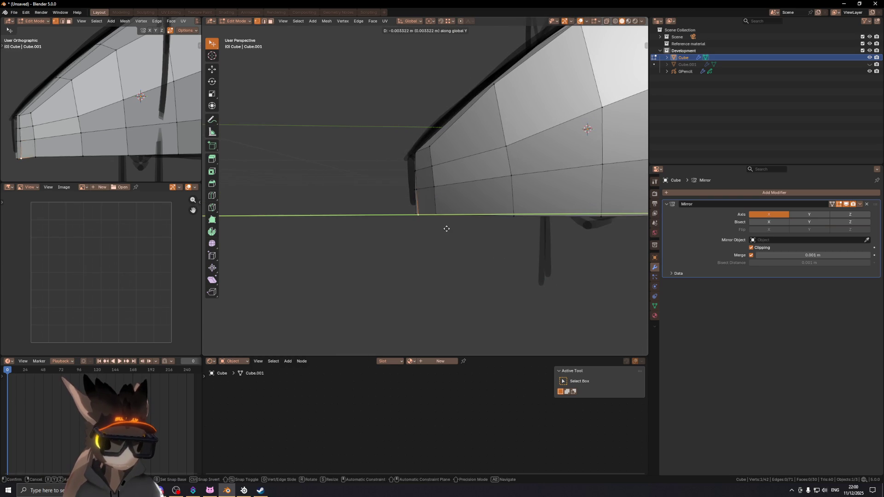
left_click(449, 229)
mouse_move(449, 229)
middle_mouse_down()
mouse_move(493, 227)
mouse_move(438, 213)
mouse_move(477, 217)
middle_mouse_up()
- Cancel a stray vertical move and apply Shade Smooth to the whole fox head
key("g")
key("z")
right_click(460, 223)
key("Tab")
right_click(516, 166)
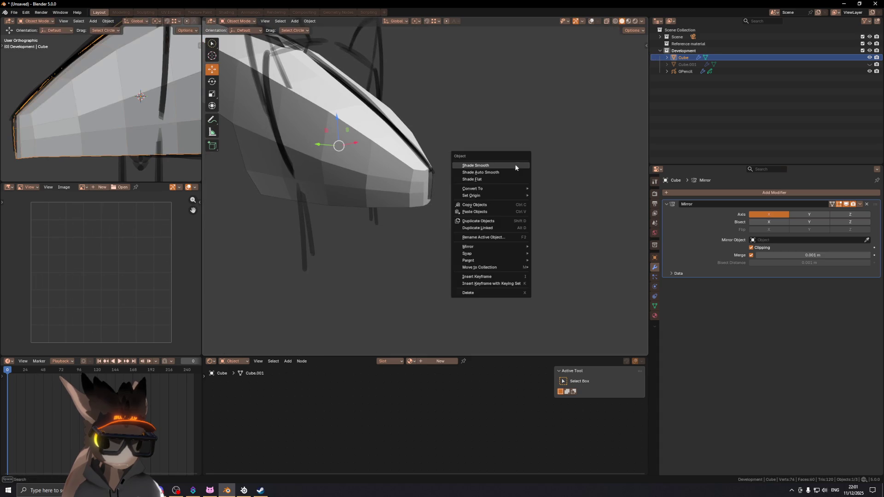
left_click(516, 166)
- Mark the ridge edges along the top of the snout as sharp
mouse_move(515, 164)
middle_mouse_down()
mouse_move(509, 192)
mouse_move(462, 206)
mouse_move(501, 212)
mouse_move(458, 197)
middle_mouse_up()
key("Tab")
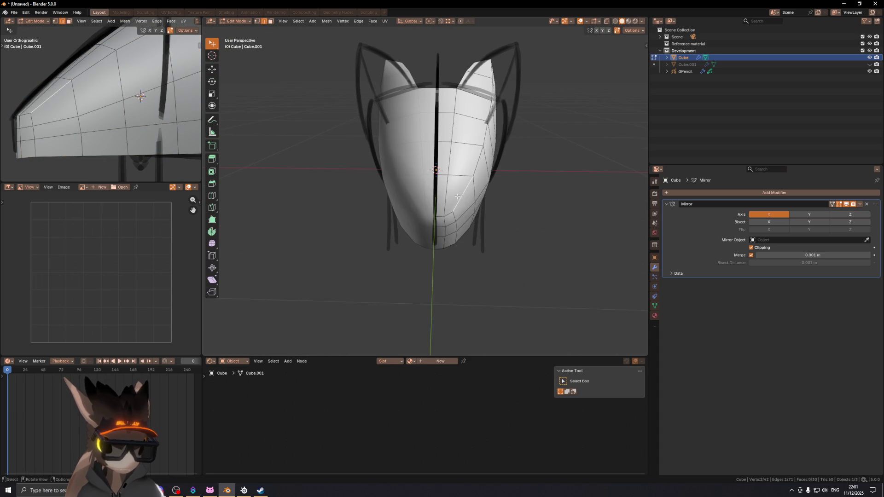
key("ctrl+e")
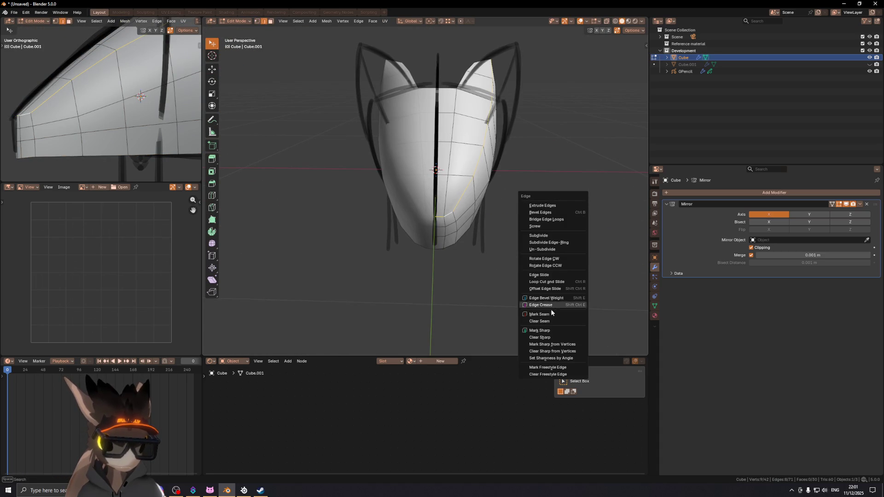
left_click(551, 331)
mouse_move(520, 281)
middle_mouse_down()
mouse_move(511, 192)
mouse_move(535, 191)
mouse_move(483, 175)
mouse_move(416, 173)
mouse_move(505, 198)
mouse_move(435, 205)
mouse_move(509, 184)
mouse_move(470, 191)
mouse_move(385, 139)
mouse_move(403, 202)
mouse_move(431, 189)
mouse_move(517, 197)
mouse_move(389, 186)
mouse_move(439, 206)
mouse_move(483, 186)
mouse_move(433, 184)
mouse_move(531, 192)
mouse_move(559, 182)
mouse_move(519, 195)
middle_mouse_up()
key("Tab")
- Check the head in front and side views and undo the stray extrusion
key("KP_1")
scroll(461, 196, "up", 3)
key("Tab")
key("KP_3")
key("Escape")
key("ctrl+z")
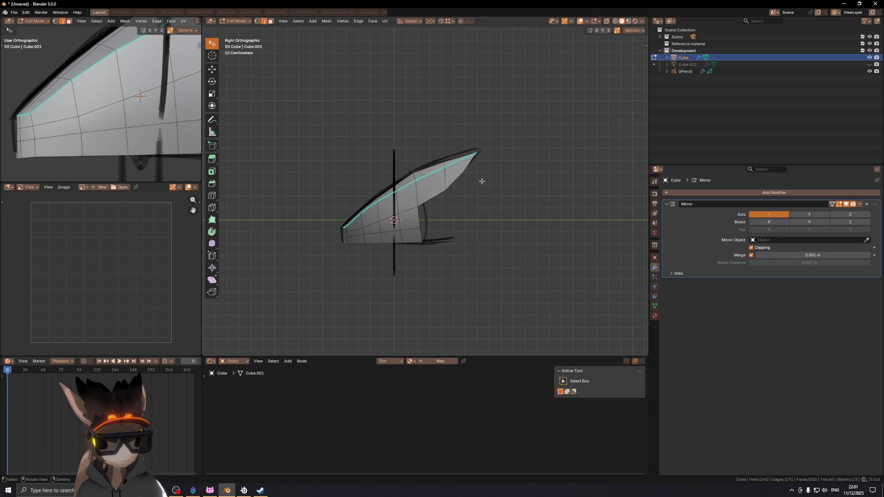
- Extrude the back edge seven times down the back of the head, following the sketch curve
middle_click_drag(441, 179, 435, 182, "shift")
key("e")
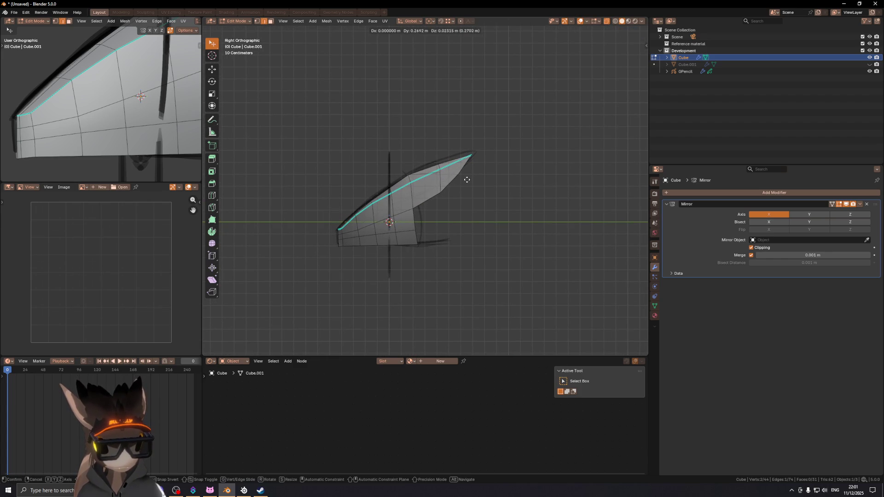
left_click(459, 176)
left_click(488, 175)
key("e")
left_click(520, 190)
key("e")
left_click(527, 208)
key("e")
key("e")
left_click(527, 237)
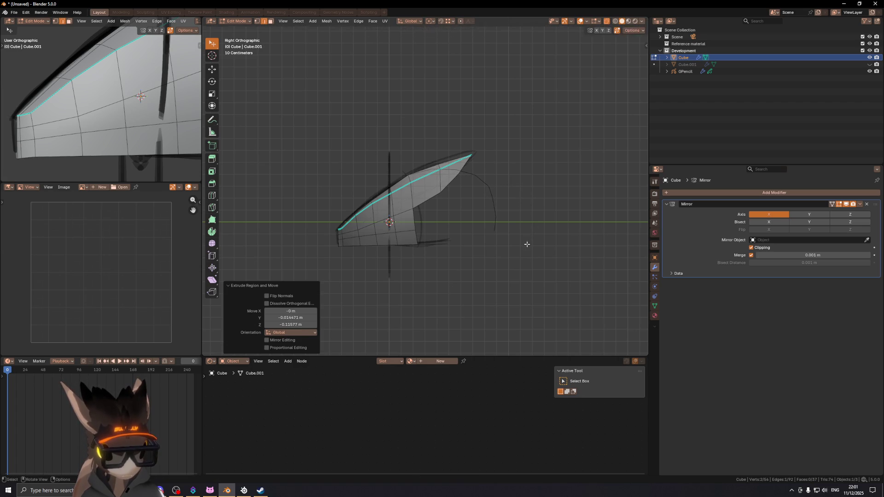
key("e")
left_click(517, 269)
key("e")
left_click(512, 286)
key("e")
left_click(511, 295)
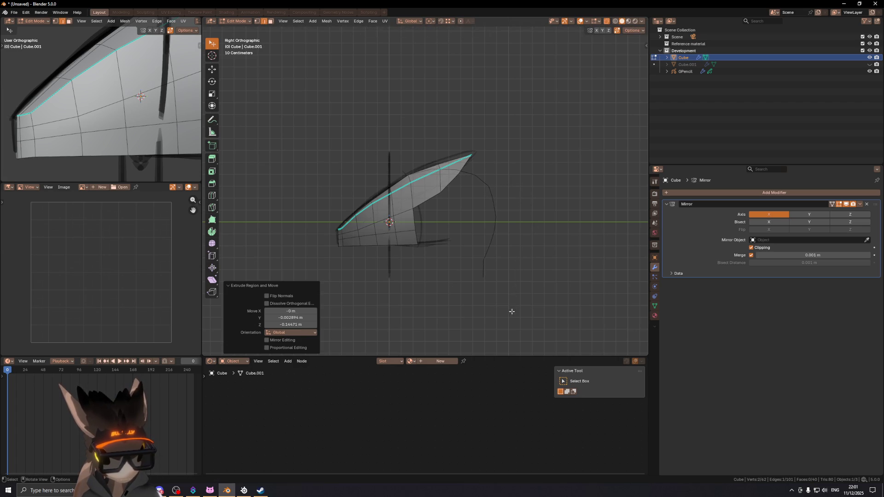
- Select three top faces of the head and separate them into a new object, Cube.002
mouse_move(432, 195)
middle_mouse_down()
mouse_move(506, 246)
mouse_move(512, 239)
mouse_move(486, 284)
mouse_move(411, 175)
mouse_move(566, 164)
mouse_move(584, 148)
mouse_move(405, 177)
mouse_move(448, 186)
mouse_move(396, 203)
mouse_move(456, 195)
mouse_move(421, 205)
middle_mouse_up()
key("ctrl+Tab")
left_click(429, 189)
key("Tab")
key("3")
left_click(428, 208)
left_click(460, 162, "shift")
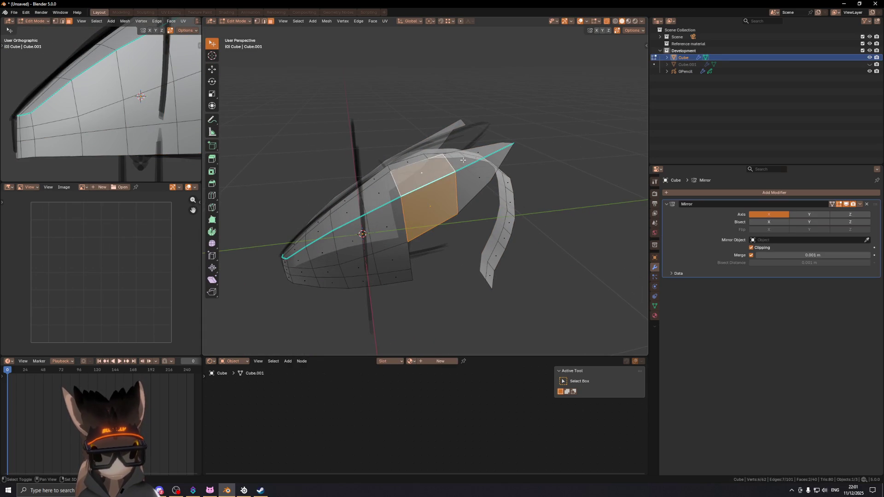
key("alt+z")
left_click(478, 153, "shift")
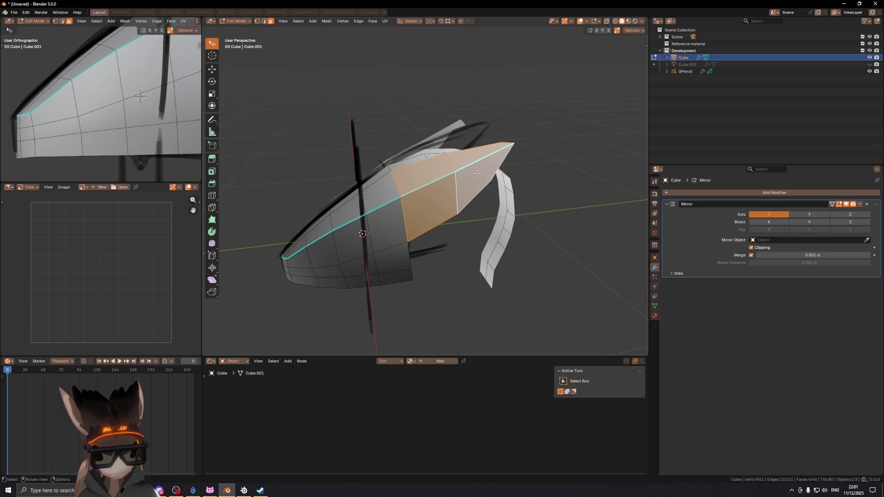
left_click(446, 174)
key("Tab")
left_click(460, 190)
- Leave the separated piece and edit the main head mesh, keeping one edge selected
mouse_move(460, 190)
middle_mouse_down()
mouse_move(537, 182)
mouse_move(425, 189)
middle_mouse_up()
key("Tab")
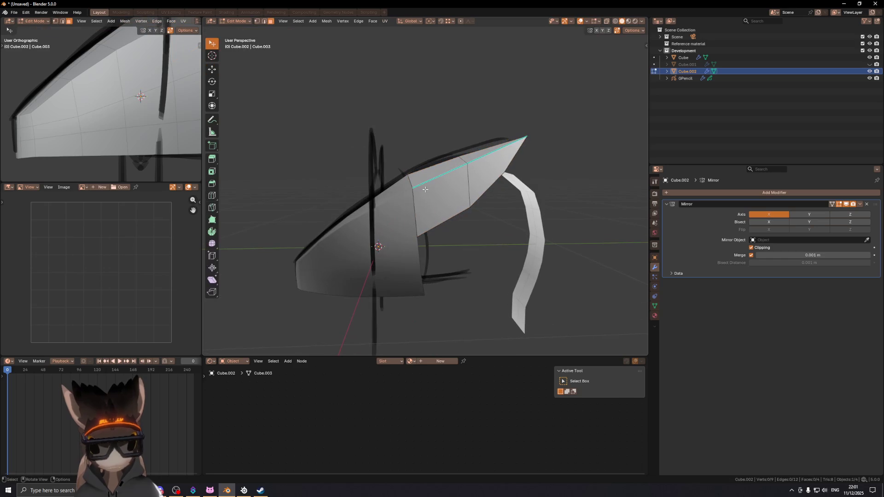
key("Tab")
left_click(406, 198)
key("Tab")
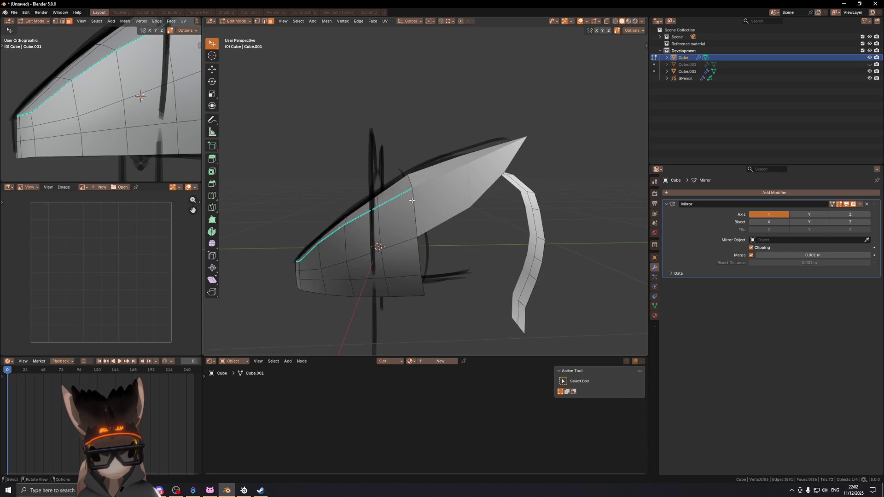
mouse_move(463, 191)
middle_mouse_down()
mouse_move(389, 184)
mouse_move(477, 213)
mouse_move(404, 198)
middle_mouse_up()
left_click(376, 176, "shift")
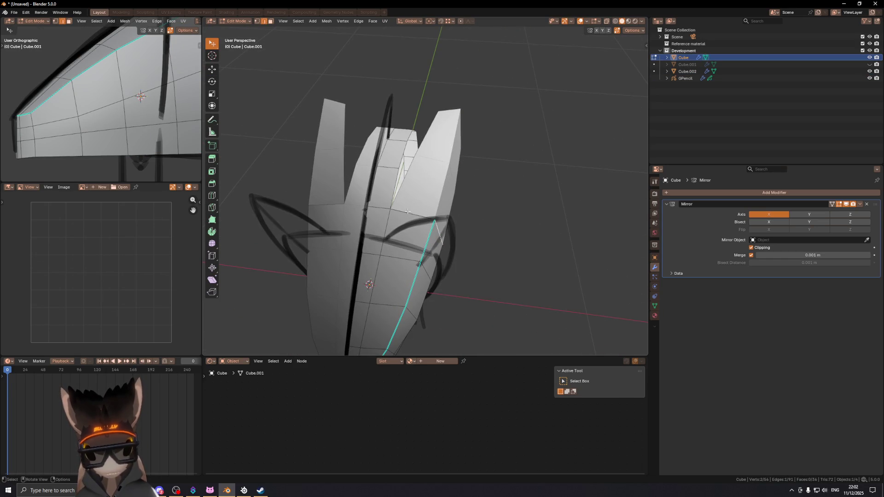
- Reposition a vertex, extrude a new one onto the sketch curve, and join them with F
middle_click_drag(452, 225, 394, 208)
key("KP_7")
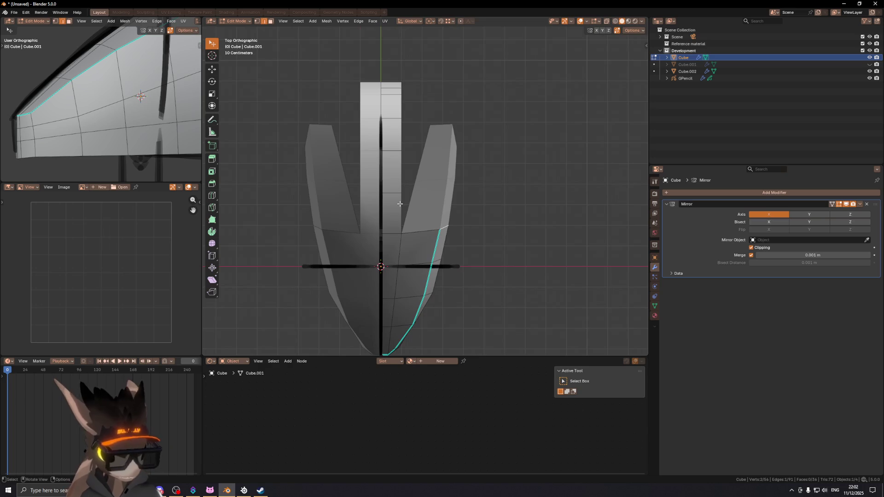
left_click(417, 157)
key("KP_3")
key("g")
left_click(475, 197)
key("e")
left_click(491, 207)
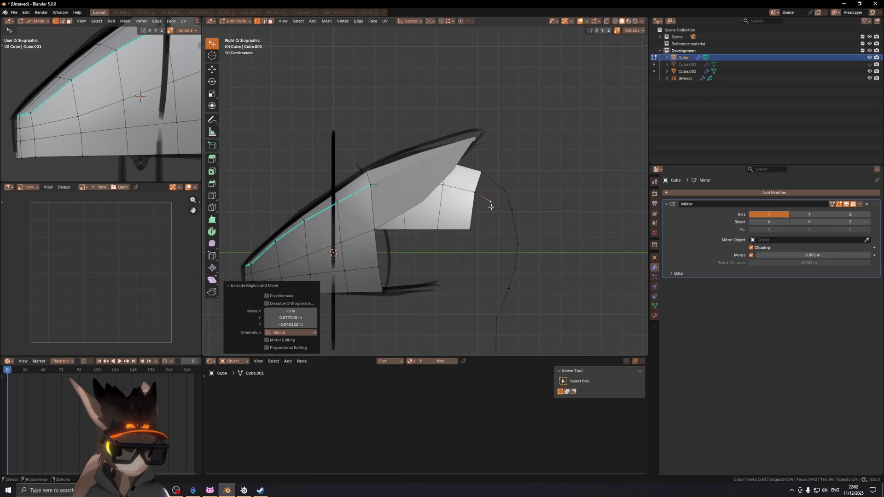
middle_click_drag(517, 193, 477, 176)
key("f")
- Select two neighbouring faces on the side of the head
key("2")
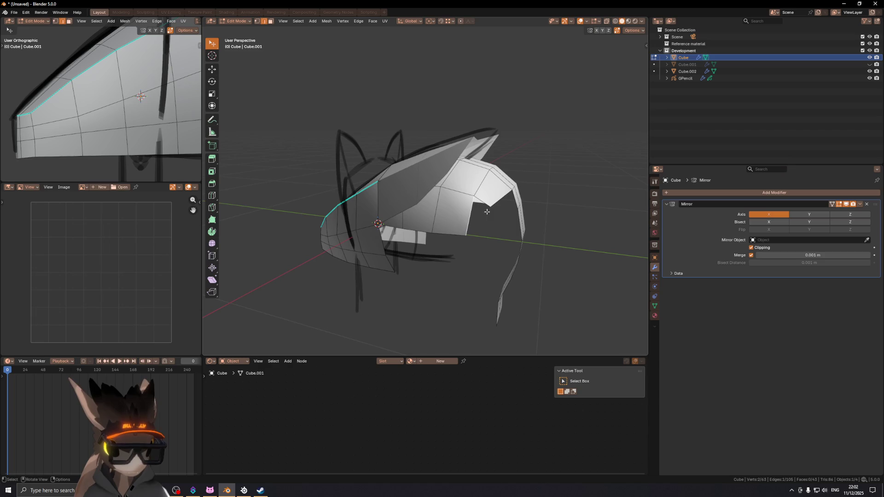
middle_click_drag(491, 207, 522, 222)
key("e")
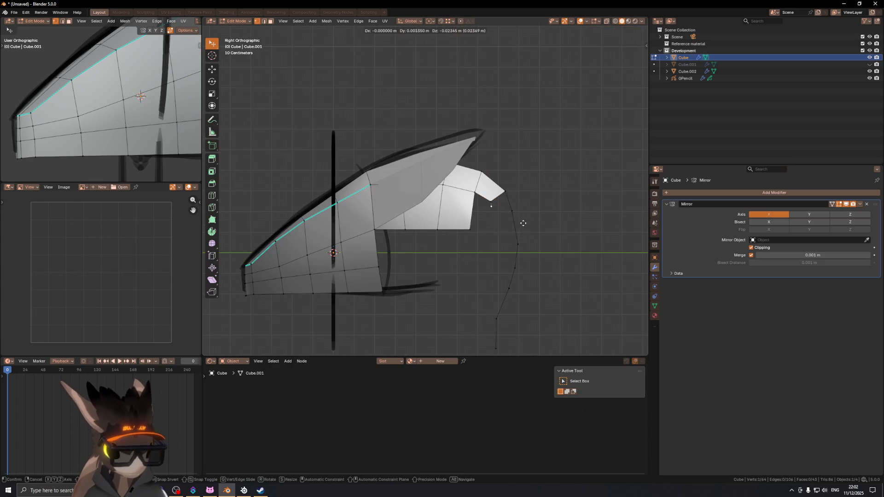
right_click(531, 237)
key("2")
mouse_move(499, 201)
middle_mouse_down()
mouse_move(523, 227)
mouse_move(406, 238)
mouse_move(442, 230)
mouse_move(437, 212)
mouse_move(500, 211)
middle_mouse_up()
key("3")
left_click(438, 233, "alt")
left_click(494, 230)
left_click(428, 216, "shift")
middle_click_drag(428, 217, 435, 209)
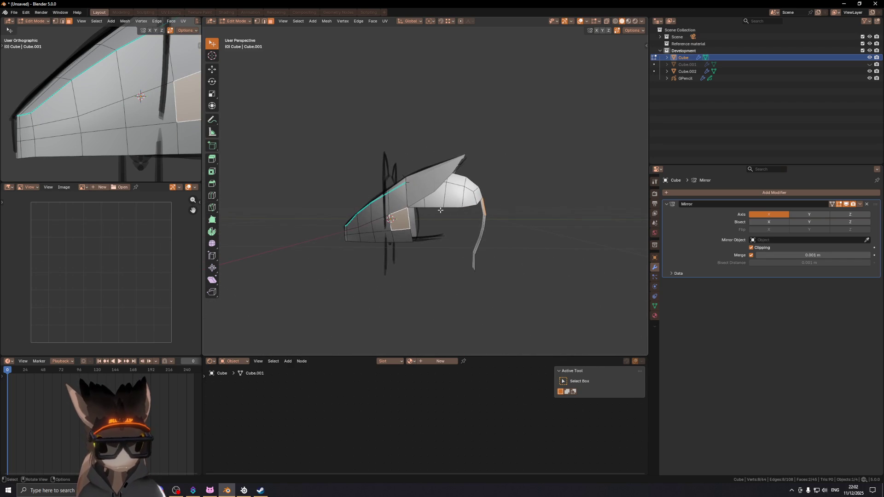
- Extrude the bottom edges lower and select a horizontal ring of faces
left_click(471, 204, "ctrl")
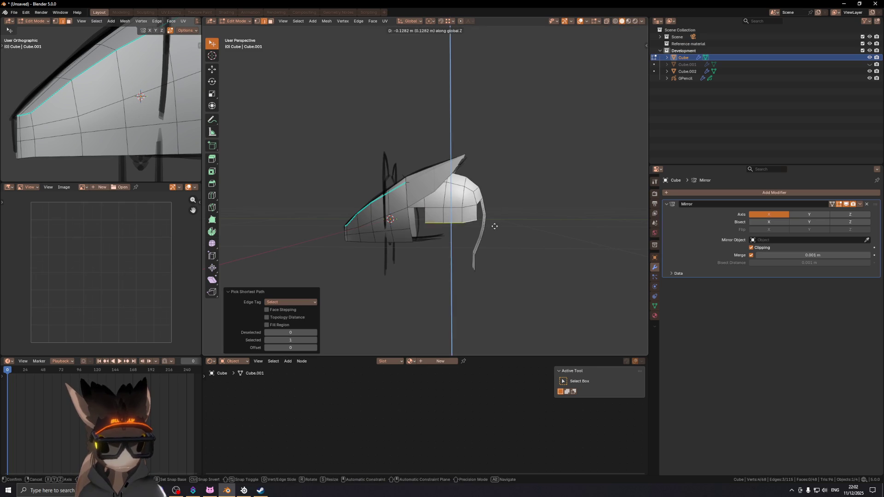
left_click(495, 228)
key("e")
right_click(495, 242)
left_click(459, 215)
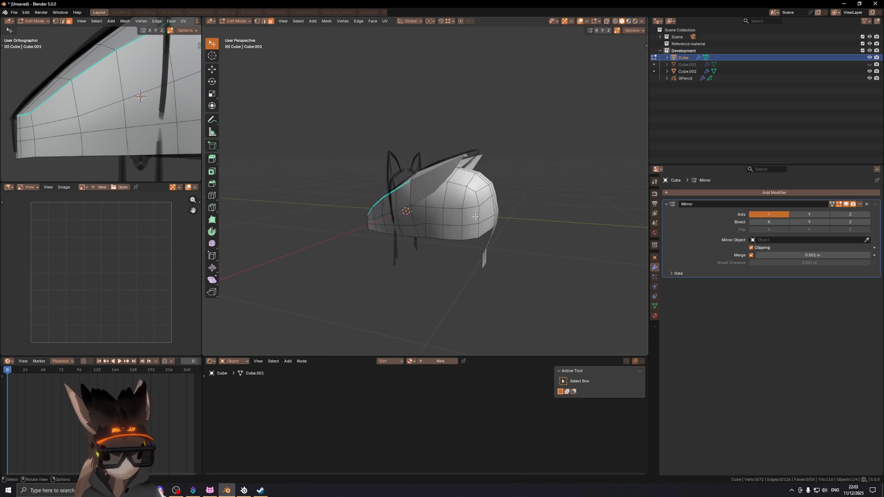
left_click(475, 217, "alt")
middle_click_drag(475, 216, 370, 235)
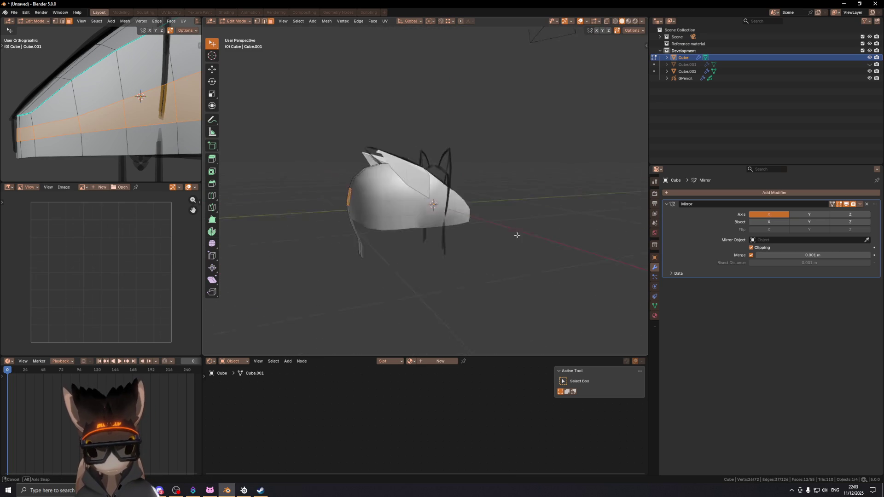
mouse_move(393, 211)
middle_mouse_down("alt")
mouse_move(449, 231)
mouse_move(494, 221)
mouse_move(464, 237)
mouse_move(378, 250)
mouse_move(489, 193)
mouse_move(513, 195)
mouse_move(467, 184)
middle_mouse_up("alt")
scroll(492, 232, "up", 5)
scroll(479, 189, "down", 4)
- Move a side face along X and shift a side edge by -0.074117 m on X
left_click(420, 189)
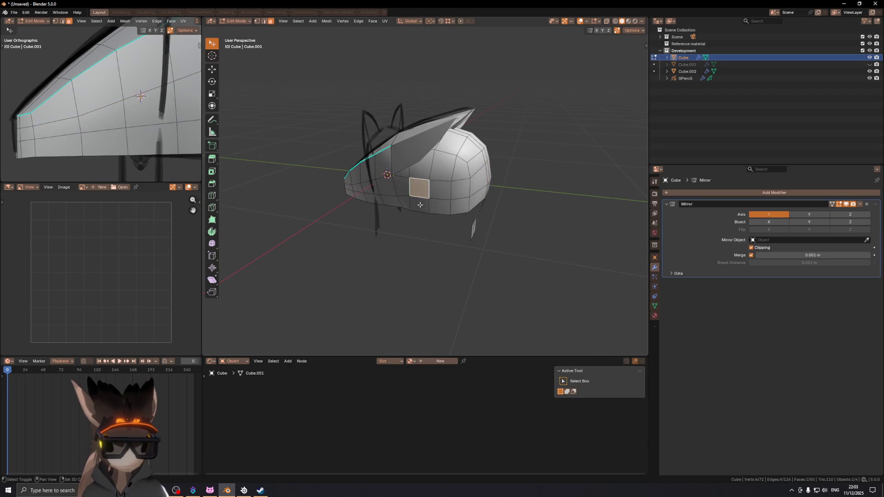
key("g")
key("x")
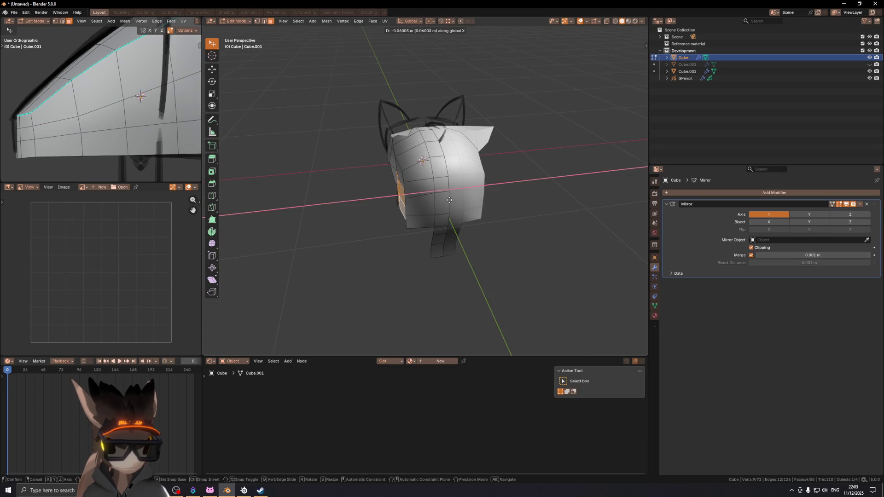
left_click(449, 201)
middle_click_drag(449, 200, 424, 180)
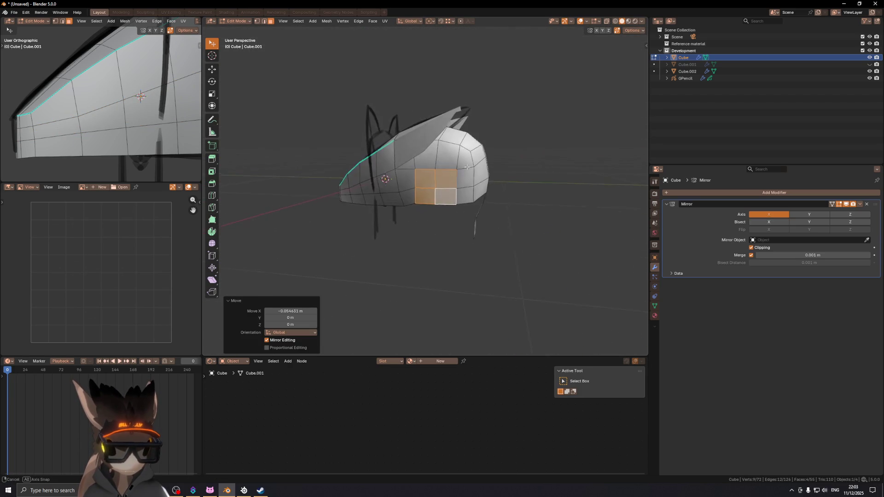
key("2")
left_click(397, 218)
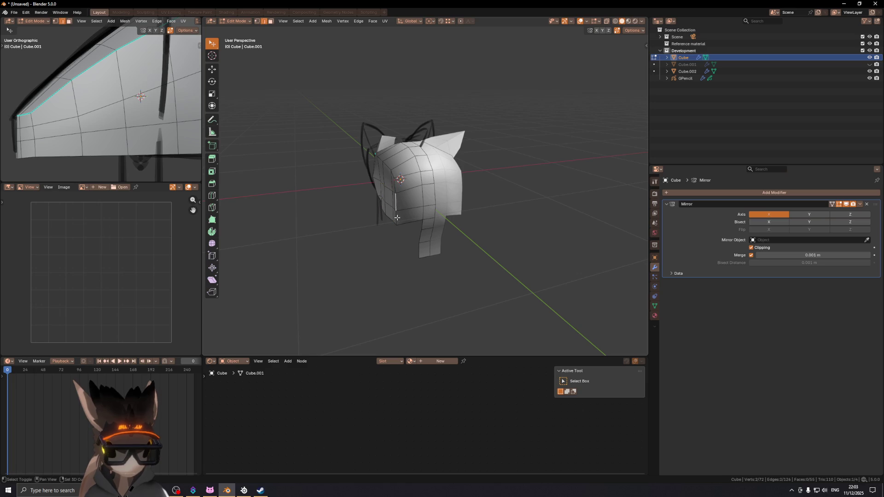
left_click(408, 214)
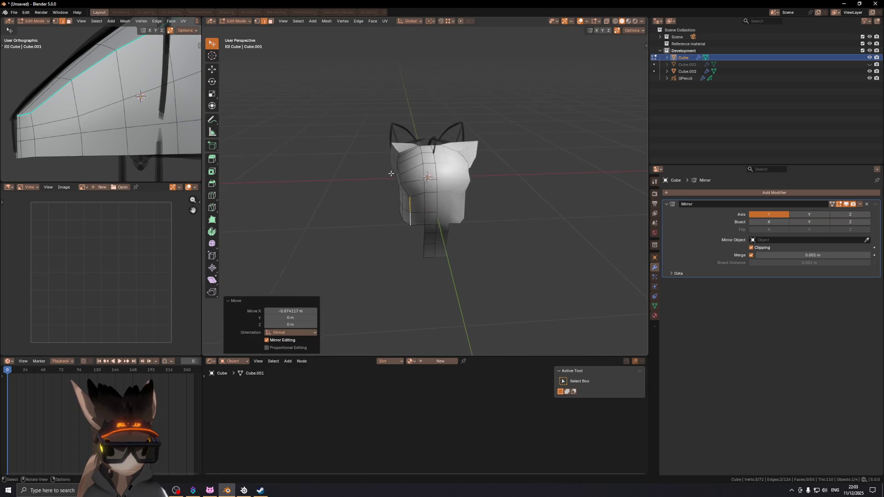
- Vertex-slide a side-of-head vertex by a 0.234 factor, then clear the selection
scroll(394, 172, "up", 3)
left_click(395, 183)
mouse_move(394, 172)
middle_mouse_down()
mouse_move(414, 200)
mouse_move(444, 206)
mouse_move(385, 258)
mouse_move(437, 247)
mouse_move(486, 202)
mouse_move(458, 225)
mouse_move(487, 213)
mouse_move(558, 209)
mouse_move(529, 213)
mouse_move(512, 232)
mouse_move(421, 181)
mouse_move(401, 196)
mouse_move(437, 194)
mouse_move(403, 171)
middle_mouse_up()
key("g")
left_click(395, 197)
key("ctrl+z")
left_click(422, 195)
key("alt+a")
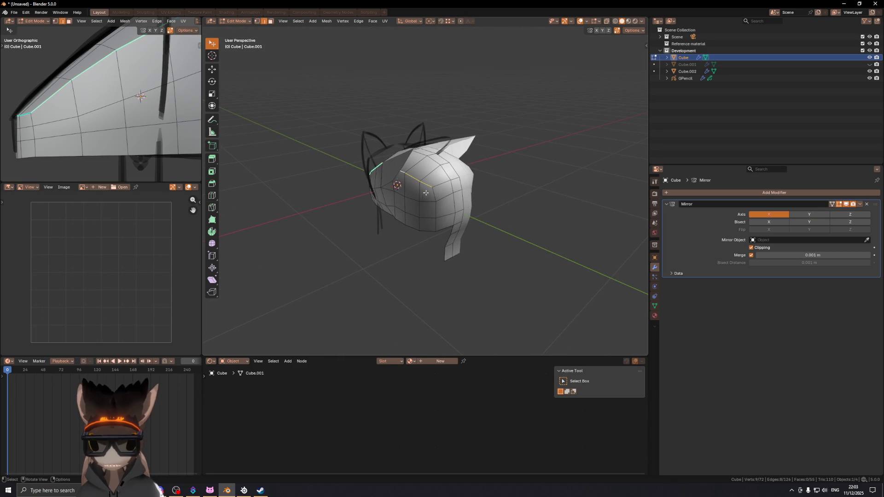
- Mark the rear edge loop of the head as sharp
right_click(531, 243)
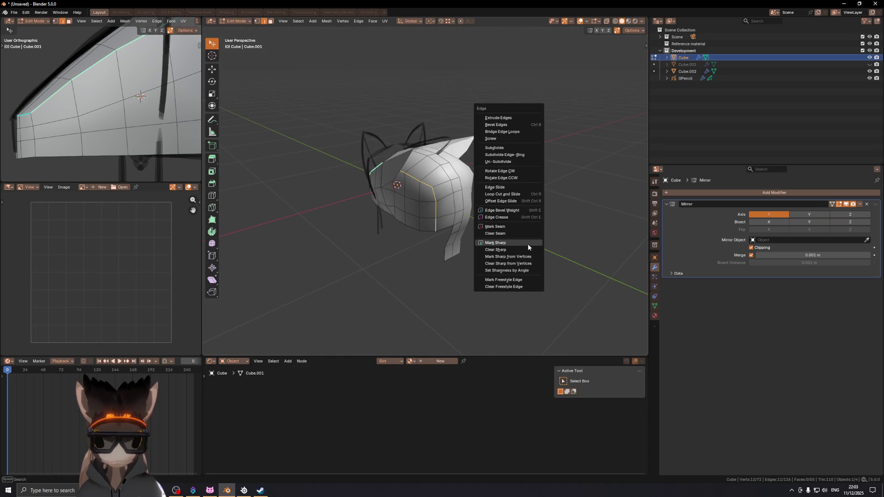
left_click(527, 244)
key("Tab")
mouse_move(528, 244)
middle_mouse_down()
mouse_move(520, 186)
mouse_move(562, 178)
mouse_move(494, 183)
mouse_move(502, 171)
mouse_move(430, 183)
mouse_move(519, 166)
mouse_move(455, 170)
middle_mouse_up()
scroll(467, 170, "up", 2)
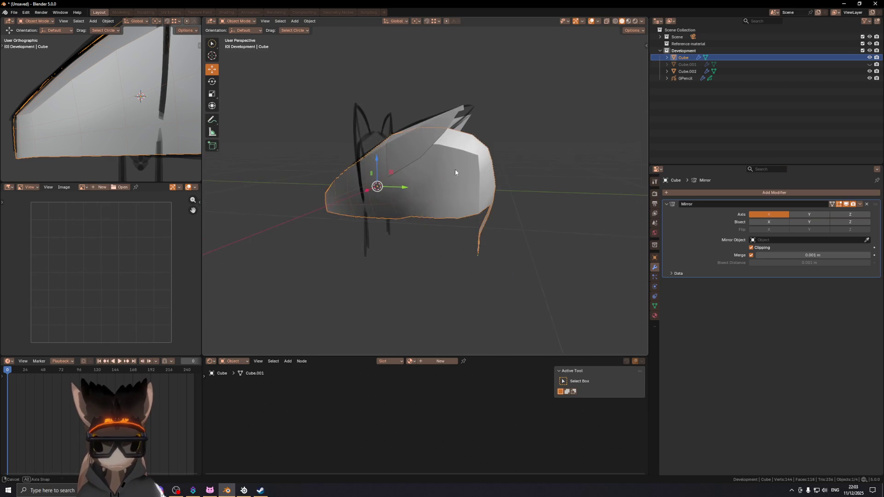
key("Tab")
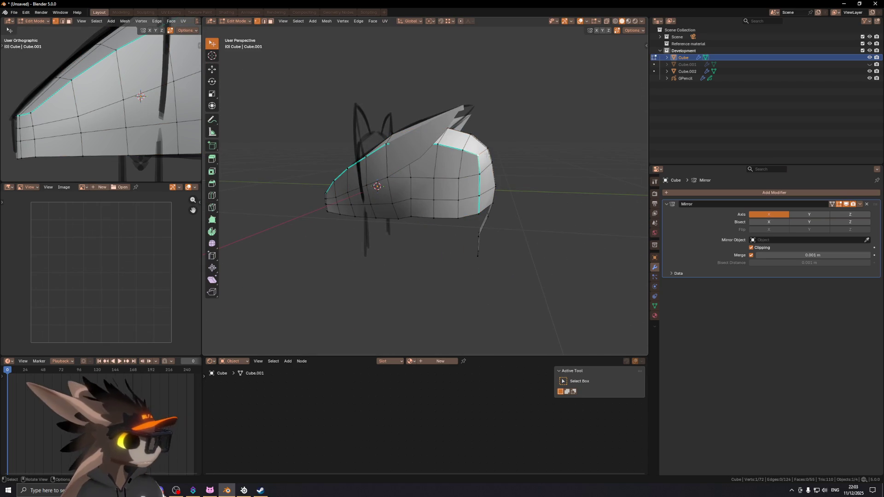
mouse_move(470, 176)
middle_mouse_down()
mouse_move(434, 183)
mouse_move(450, 176)
middle_mouse_up()
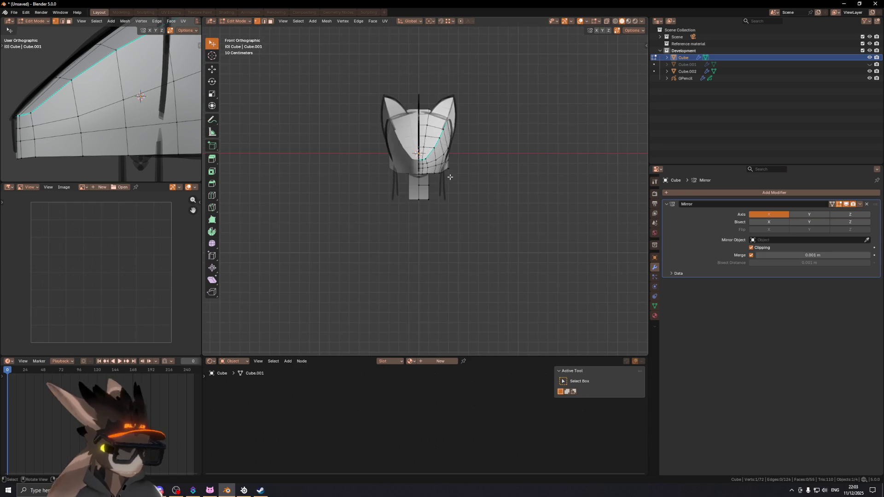
scroll(442, 196, "up", 3)
- Compare the head with the sketch in object mode, then select Cube.002
key("ctrl+Tab")
left_click(383, 226)
middle_click_drag(401, 216, 412, 202, "shift")
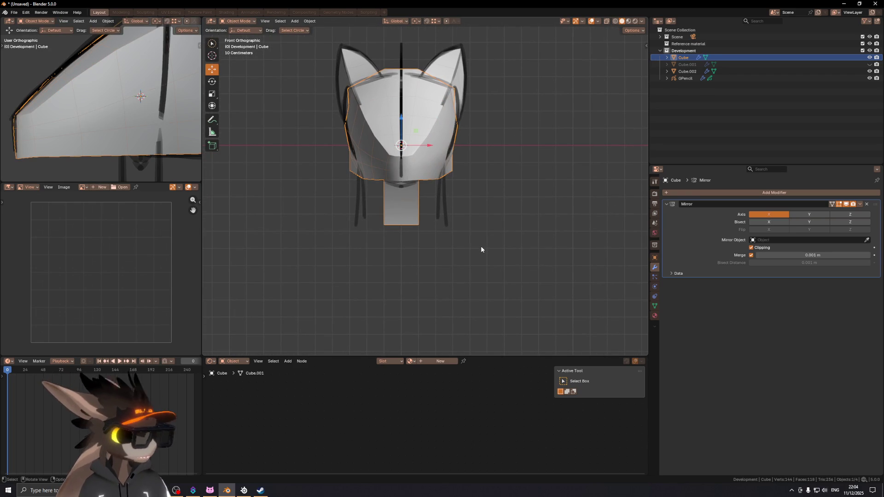
scroll(409, 118, "up", 2)
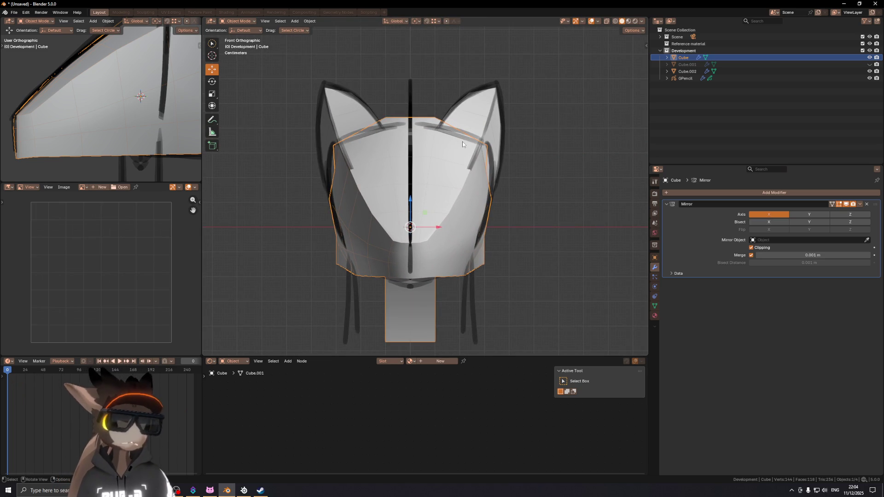
scroll(461, 189, "down", 2)
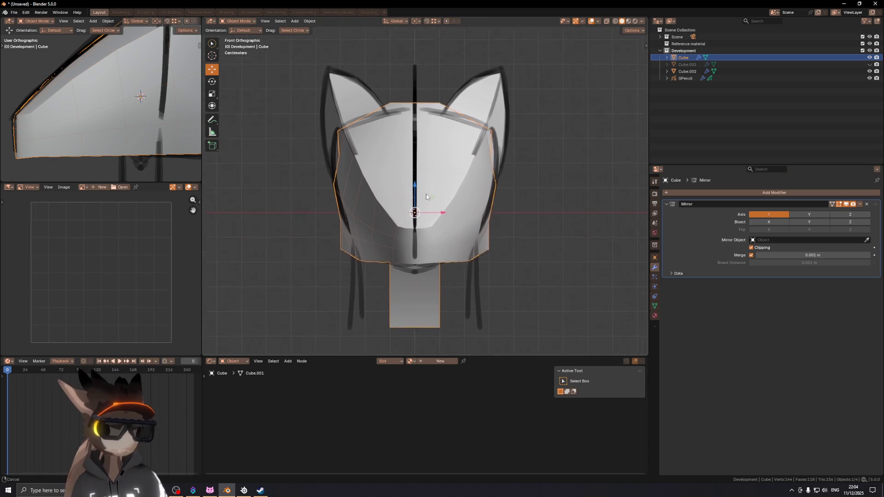
mouse_move(472, 190)
middle_mouse_down()
mouse_move(421, 195)
mouse_move(410, 186)
mouse_move(385, 220)
mouse_move(552, 166)
mouse_move(457, 178)
mouse_move(428, 146)
mouse_move(423, 165)
mouse_move(450, 158)
mouse_move(402, 218)
mouse_move(364, 221)
mouse_move(496, 221)
mouse_move(436, 129)
mouse_move(439, 217)
mouse_move(481, 226)
mouse_move(398, 240)
mouse_move(385, 230)
mouse_move(424, 203)
mouse_move(369, 210)
mouse_move(400, 197)
middle_mouse_up()
left_click(429, 146)
- From the right-side view, select the Cube head mesh and enter Edit Mode
key("KP_3")
key("KP_1")
key("KP_8")
key("KP_3")
left_click(430, 167)
key("Tab")
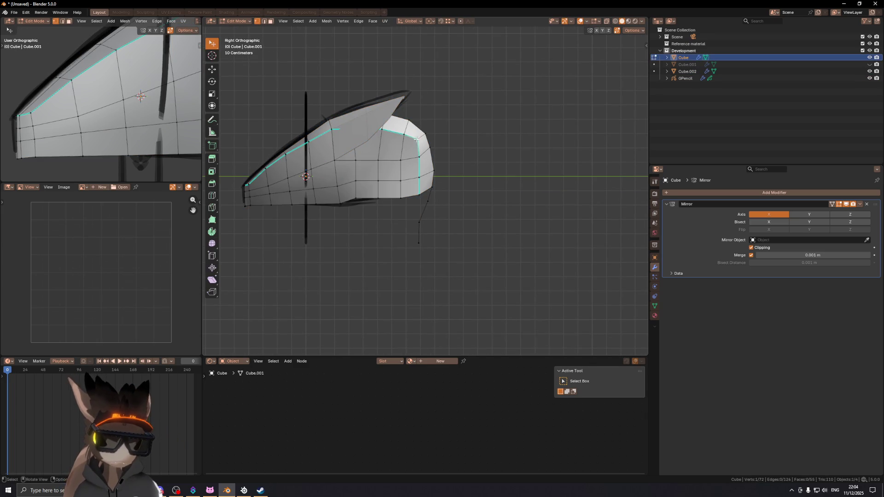
- Slide a vertex and then an upper edge outward on the back of the head
scroll(417, 140, "up", 3)
left_click(429, 152)
key("g")
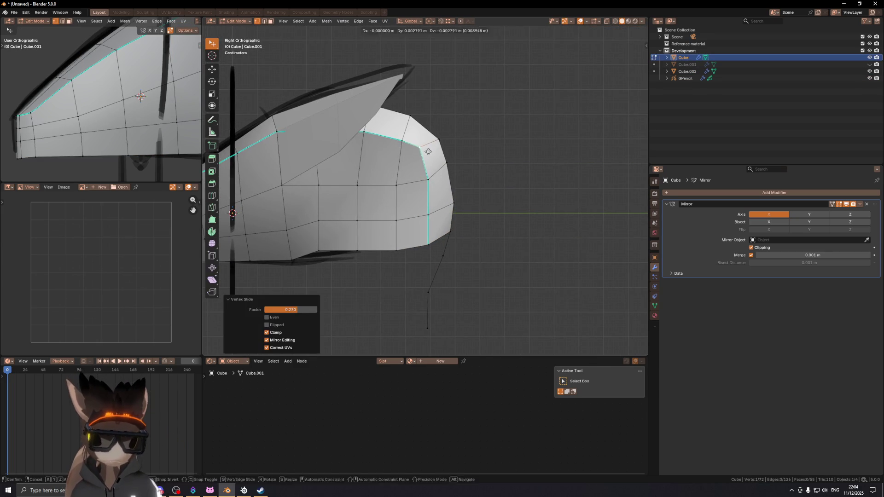
mouse_move(429, 157)
middle_mouse_down()
mouse_move(382, 159)
mouse_move(437, 164)
mouse_move(518, 138)
mouse_move(395, 164)
mouse_move(443, 136)
middle_mouse_up()
key("2")
left_click(443, 138)
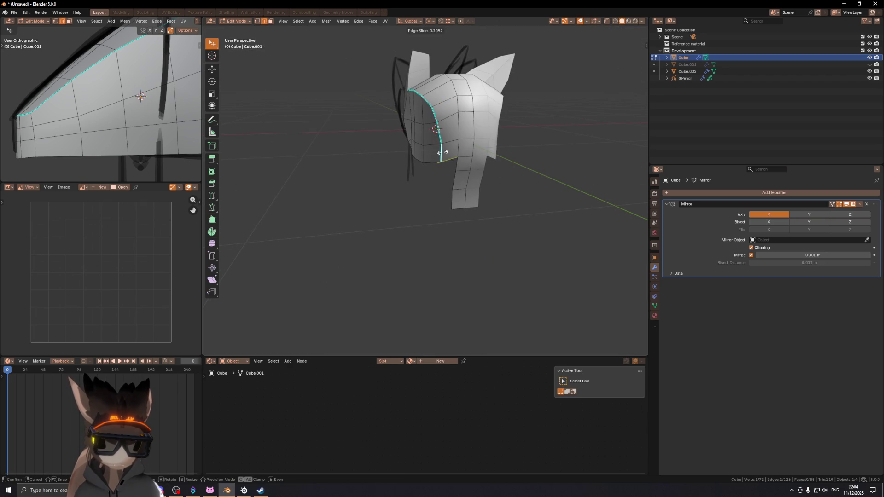
left_click(444, 152)
- Slide a single vertex near the top of the skull to smooth its curve
key("1")
left_click(439, 124)
key("g")
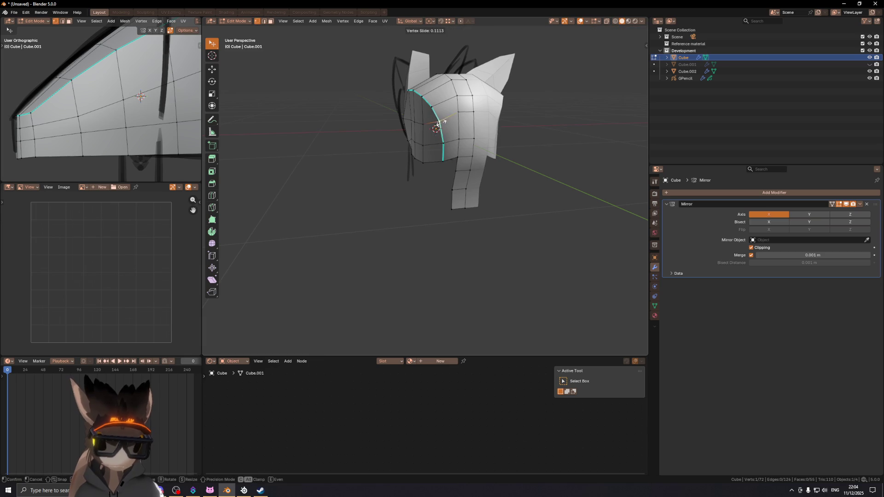
left_click(439, 124)
middle_click_drag(438, 124, 483, 111)
scroll(392, 138, "up", 4)
mouse_move(392, 139)
middle_mouse_down()
mouse_move(415, 188)
mouse_move(372, 166)
mouse_move(435, 158)
mouse_move(421, 194)
mouse_move(448, 184)
middle_mouse_up()
- Slide an edge and a vertex on the rear of the head, seen from high behind
key("2")
left_click(455, 182)
left_click(451, 185)
key("1")
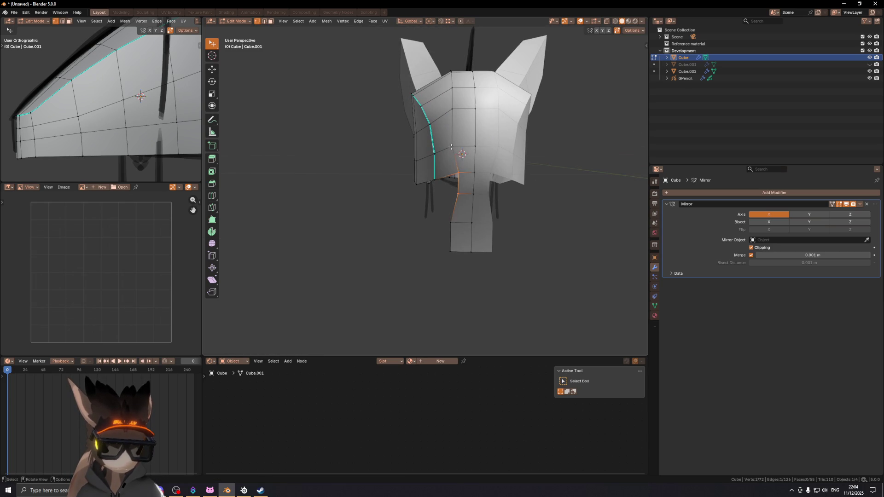
left_click(457, 147)
- Slide a vertex higher up on the back of the head outward
left_click(454, 109)
key("g")
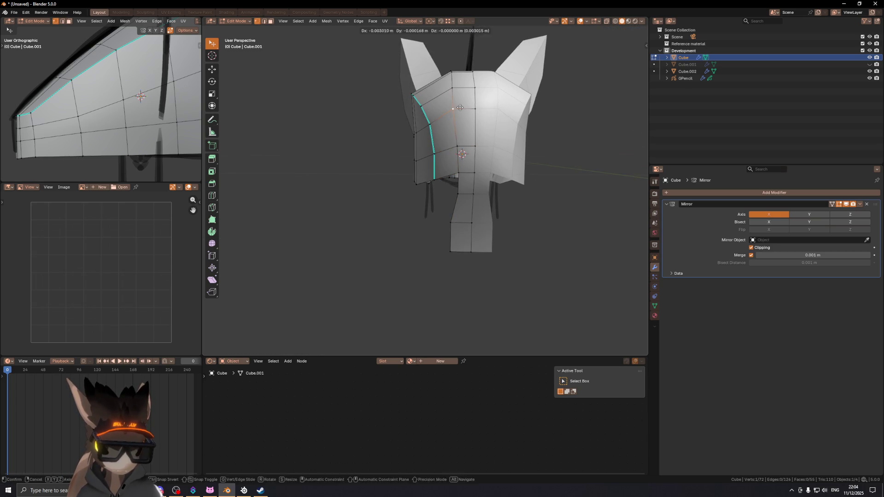
left_click(463, 108)
scroll(460, 111, "up", 2)
middle_click_drag(460, 111, 422, 150)
left_click(424, 153)
- Select two vertices and slide that edge along the skull at factor 0.193
scroll(473, 146, "up", 3)
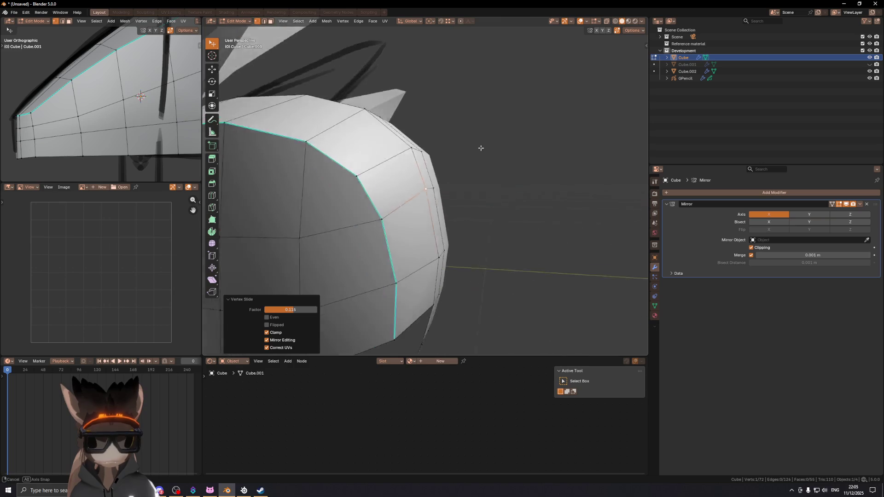
scroll(485, 146, "down", 3)
middle_click_drag(485, 146, 415, 148)
left_click(440, 233, "shift")
mouse_move(440, 233)
middle_mouse_down("shift")
mouse_move(406, 143)
mouse_move(439, 176)
mouse_move(416, 160)
mouse_move(409, 110)
mouse_move(450, 95)
mouse_move(383, 194)
mouse_move(308, 201)
middle_mouse_up("shift")
left_click(432, 178)
key("g")
key("g")
left_click(403, 108)
- Slide the vertex at the top of the head at factor 0.138
middle_click_drag(409, 178, 372, 180)
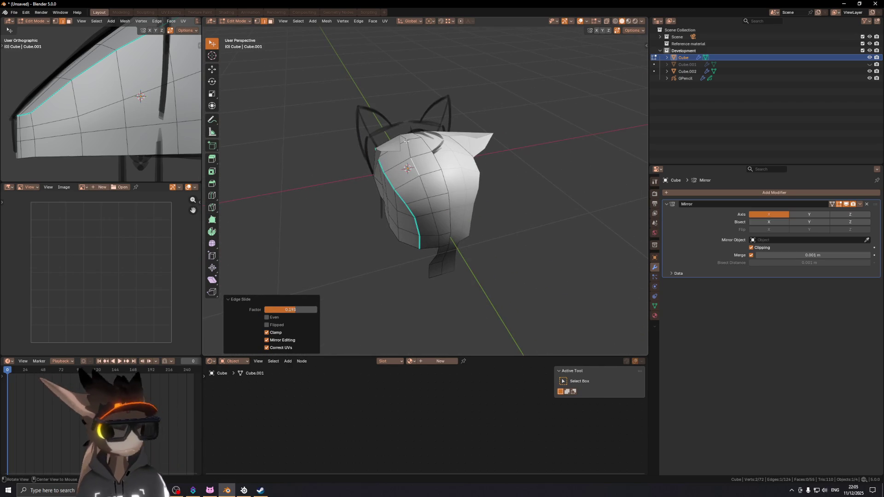
scroll(415, 148, "up", 5)
left_click(411, 197)
key("g")
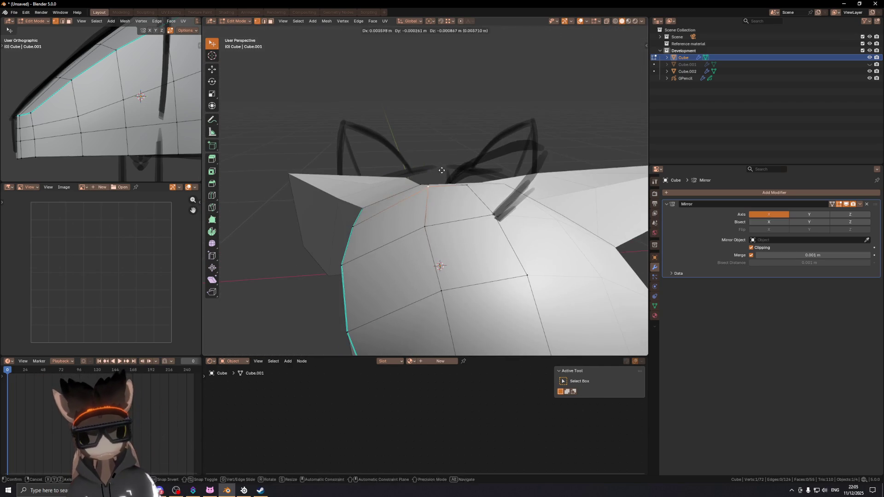
left_click(431, 173)
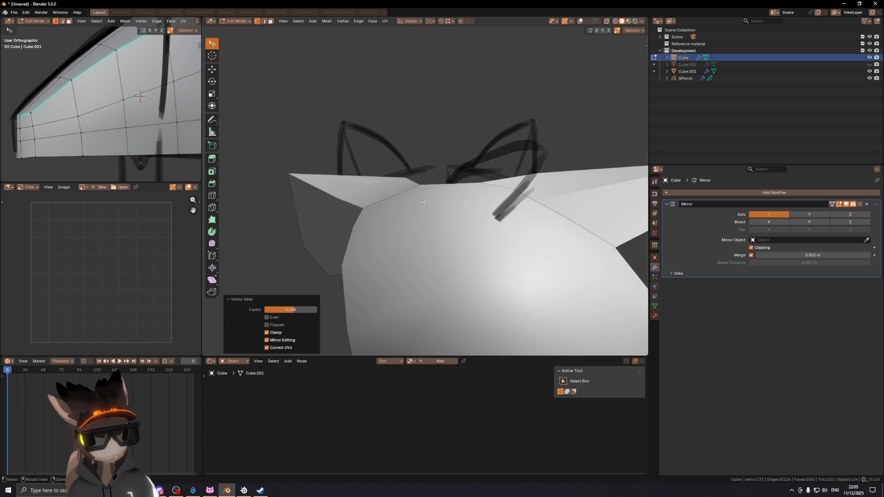
- Orbit around the head to inspect the rounded back of the skull
middle_click_drag(423, 202, 430, 199)
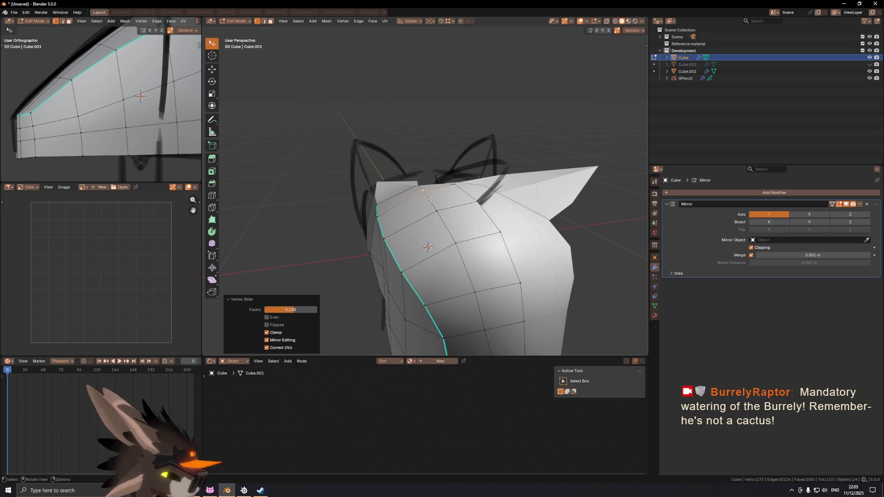
mouse_move(351, 164)
middle_mouse_down()
mouse_move(566, 206)
mouse_move(331, 225)
mouse_move(381, 198)
mouse_move(414, 203)
mouse_move(469, 185)
mouse_move(371, 171)
mouse_move(403, 186)
middle_mouse_up()
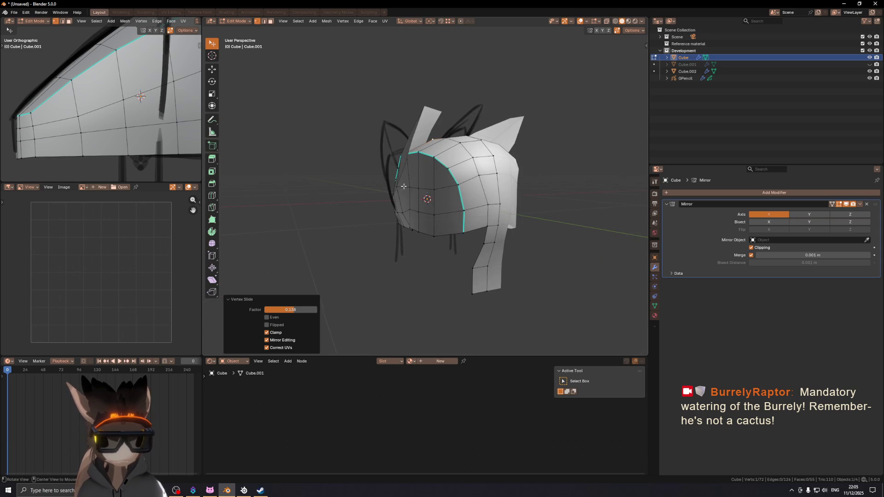
scroll(403, 186, "up", 5)
mouse_move(429, 179)
middle_mouse_down()
mouse_move(567, 178)
mouse_move(406, 177)
middle_mouse_up()
- Shift the selected rear part of the head sideways along X twice
key("g")
key("x")
left_click(507, 183)
key("g")
key("x")
left_click(405, 178)
- Move the selection along X again, then slide a vertex along its edge
key("g")
left_click(429, 205)
mouse_move(444, 213)
middle_mouse_down()
mouse_move(482, 203)
mouse_move(446, 197)
mouse_move(552, 185)
mouse_move(425, 231)
mouse_move(391, 231)
mouse_move(406, 219)
middle_mouse_up()
key("x")
left_click(438, 198)
key("shift+v")
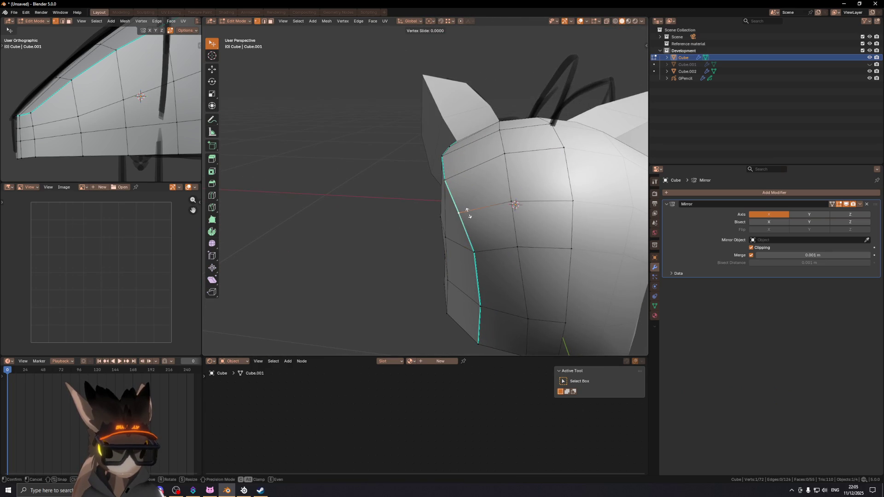
left_click(470, 213)
mouse_move(469, 213)
middle_mouse_down()
mouse_move(510, 219)
mouse_move(442, 235)
middle_mouse_up()
- Move an edge on the lower side of the head along Y in the right-side view
key("2")
left_click(430, 238)
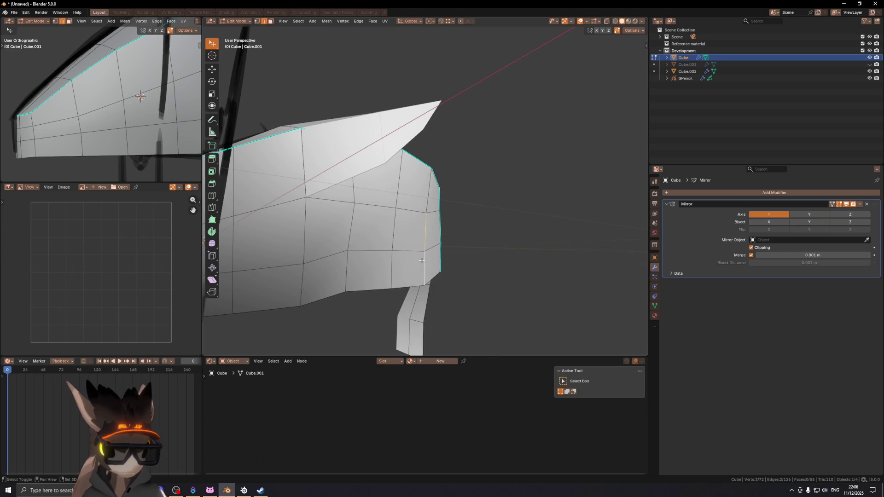
key("KP_3")
key("y")
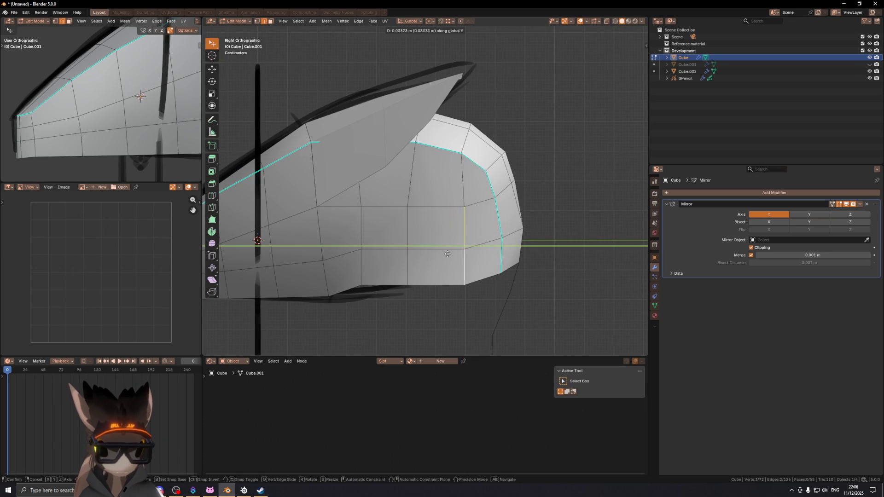
left_click(450, 254)
middle_click_drag(451, 254, 435, 230)
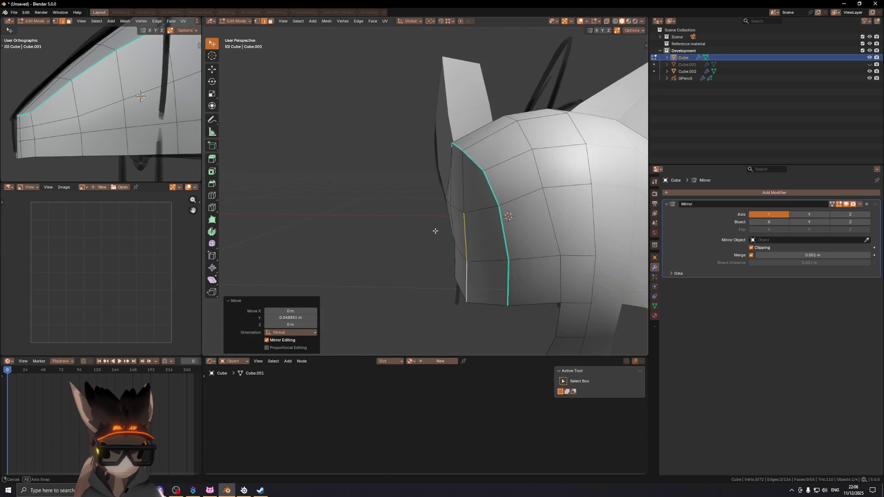
- Shift a lower edge of the head along the X axis
left_click(461, 293)
mouse_move(462, 293)
middle_mouse_down()
mouse_move(468, 271)
mouse_move(405, 237)
mouse_move(355, 231)
mouse_move(382, 224)
mouse_move(450, 247)
middle_mouse_up()
key("g")
key("x")
left_click(465, 256)
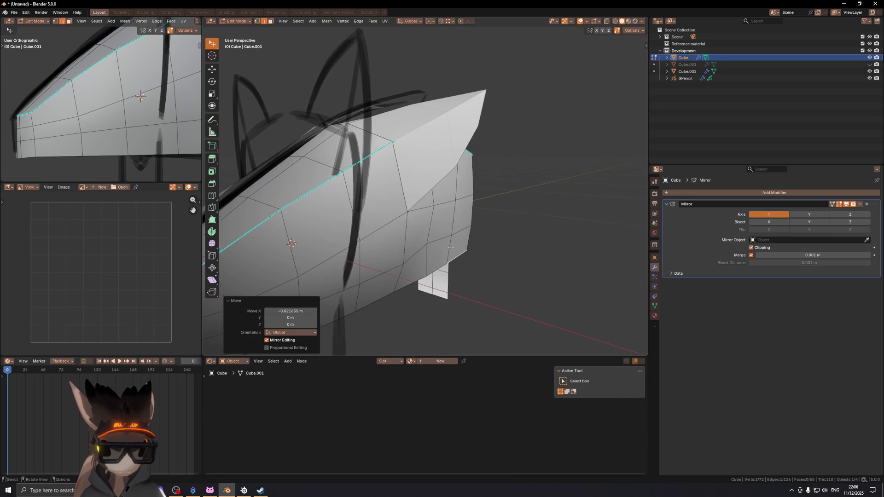
- Select a different edge and try moving it, cancelling the move
left_click(456, 198, "shift")
middle_click_drag(456, 198, 447, 207)
key("g")
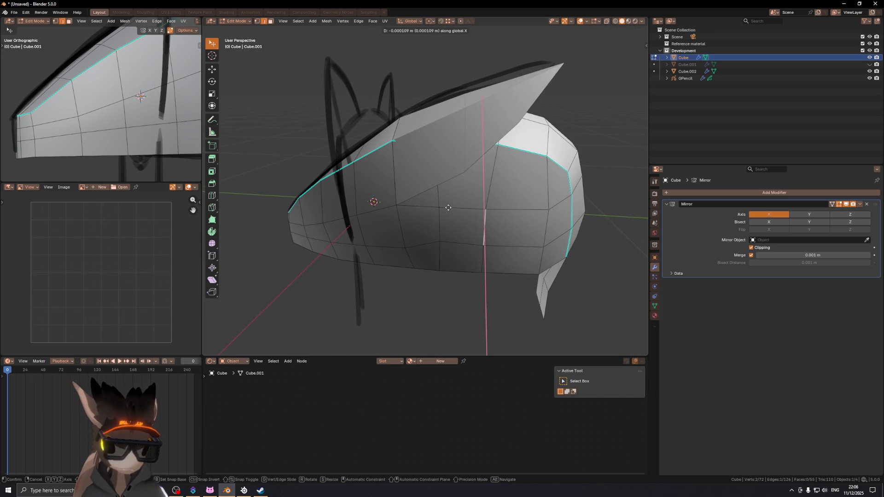
right_click(475, 204)
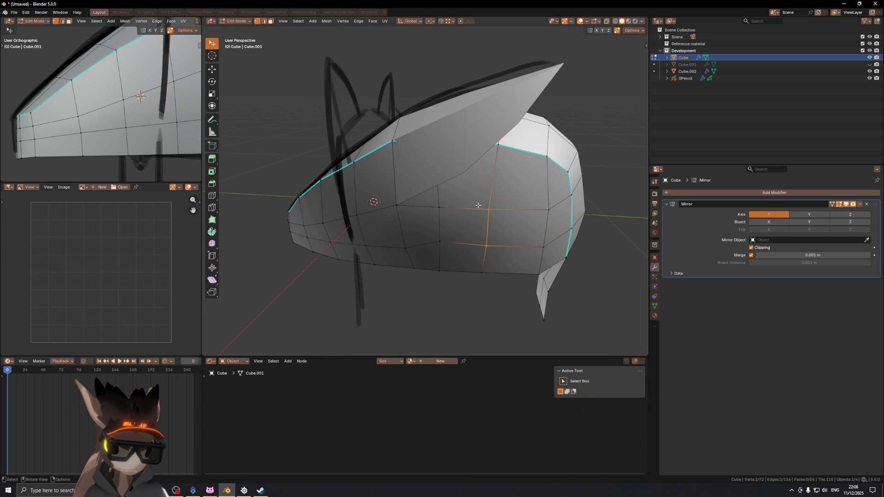
left_click(486, 208)
mouse_move(487, 208)
middle_mouse_down()
mouse_move(439, 223)
mouse_move(441, 295)
mouse_move(469, 224)
mouse_move(438, 210)
middle_mouse_up()
- Shift a single lower vertex along Y, undoing and redoing around a 0.005475 m move
key("alt+a")
left_click(444, 249)
key("g")
key("y")
left_click(446, 249)
key("ctrl+z")
key("y")
left_click(445, 293)
key("ctrl+z")
key("g")
key("y")
left_click(444, 276)
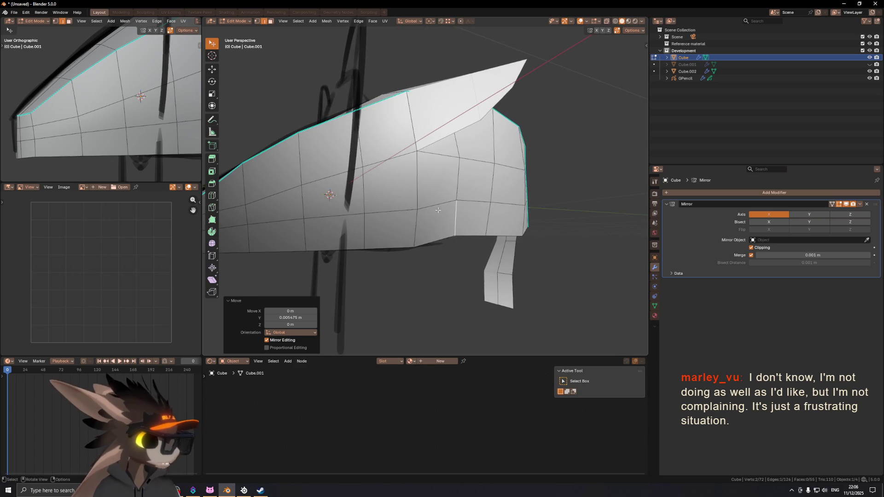
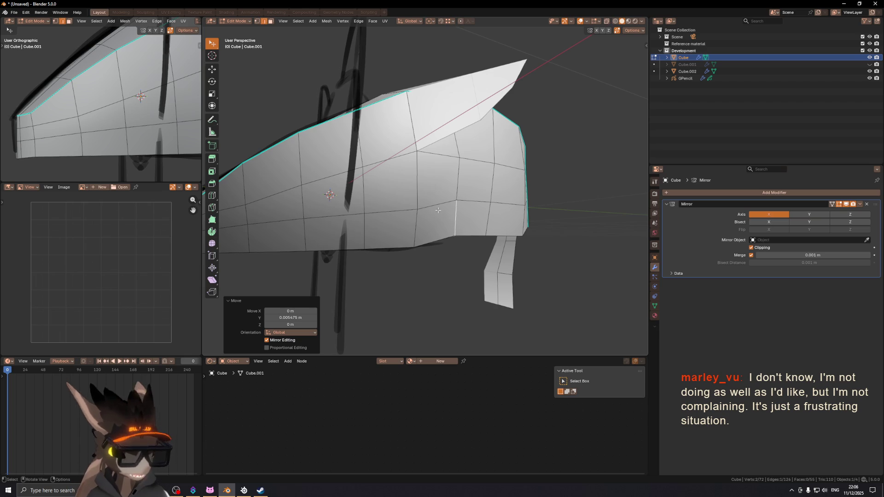
- In Right Ortho view, nudge lower rim vertices and lower a rear rim vertex along Z
key("KP_3")
key("1")
left_click(430, 244)
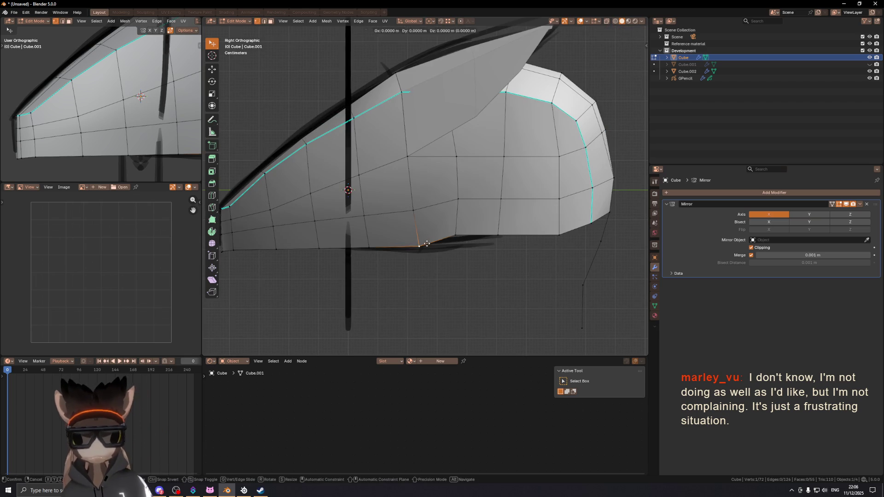
left_click(425, 237)
middle_click_drag(525, 248, 534, 230, "shift")
left_click(511, 219)
key("g")
key("z")
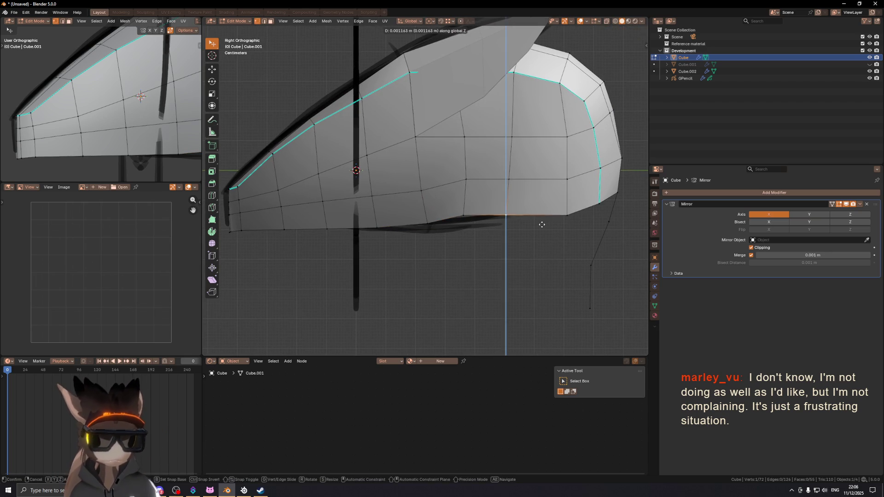
left_click(542, 221)
- Reposition the back corner rim vertex, then lower it with its neighbour along Z
left_click(567, 215)
key("g")
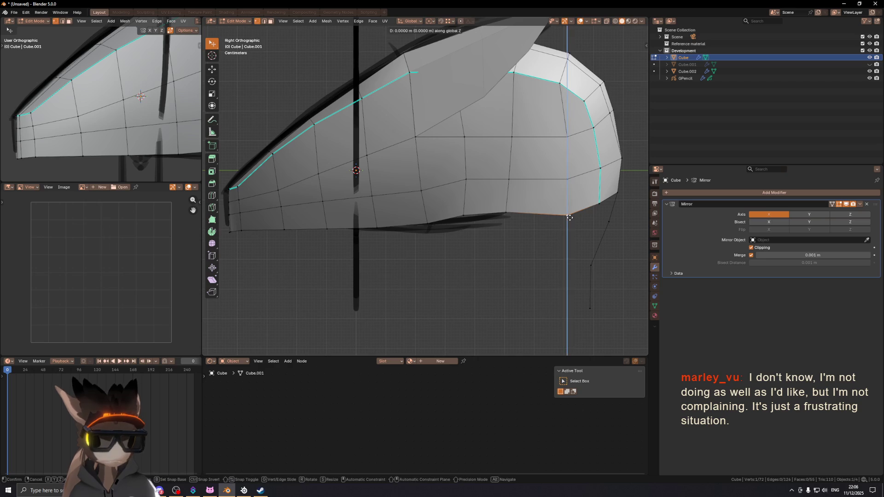
left_click(569, 211)
middle_click_drag(578, 193, 545, 195, "shift")
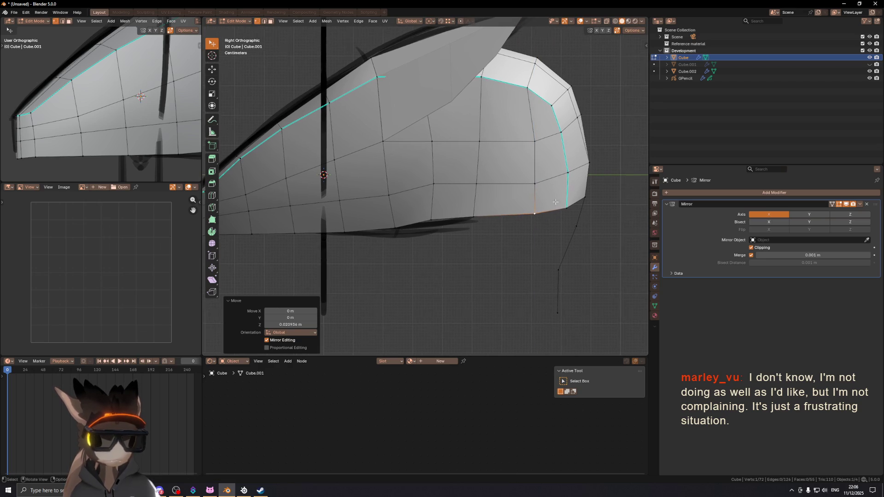
left_click(569, 207, "ctrl")
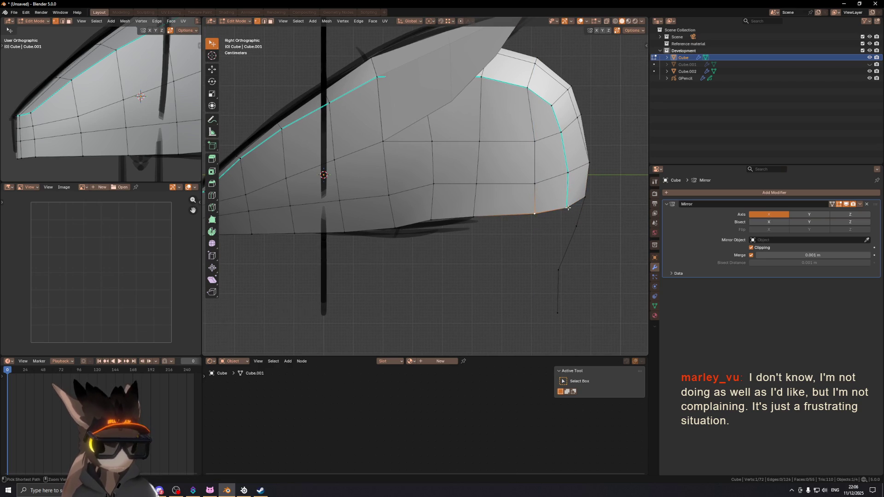
key("g")
key("z")
left_click(580, 211)
middle_click_drag(580, 212, 594, 210, "shift")
- Slide a lower side edge and a rim vertex along their edges (factor 0.517)
key("2")
left_click(489, 199)
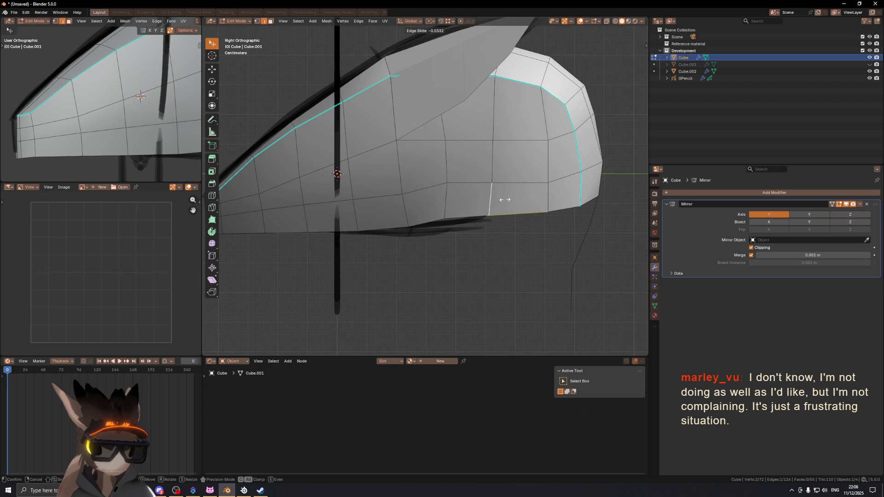
left_click(505, 199)
key("1")
left_click(489, 215)
key("g")
key("g")
left_click(489, 219)
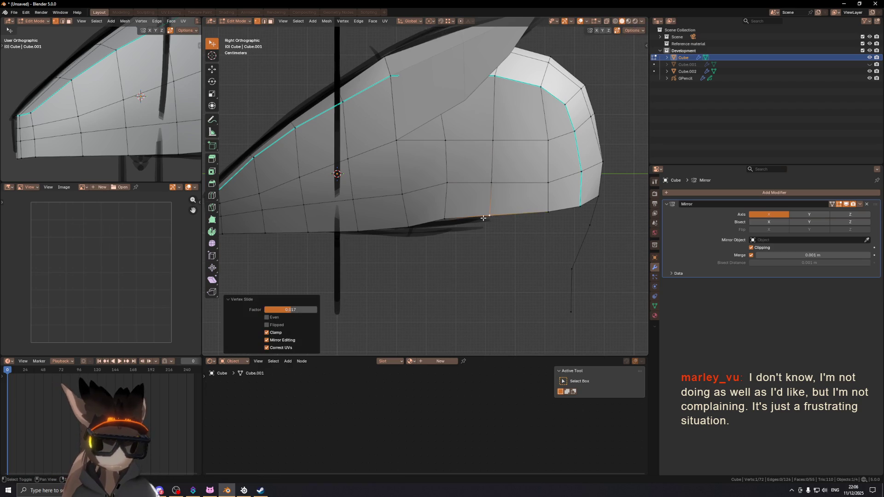
scroll(490, 218, "down", 5)
mouse_move(489, 218)
middle_mouse_down()
mouse_move(455, 194)
mouse_move(476, 195)
mouse_move(435, 201)
middle_mouse_up()
left_click(430, 201)
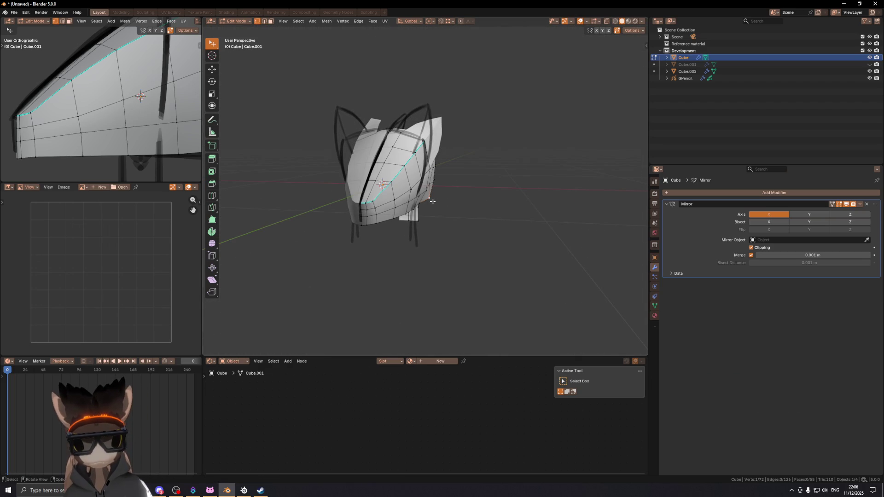
- In front view, reposition the selected front rim vertex and vertex-slide it along its edge
key("KP_1")
scroll(442, 198, "up", 4)
key("g")
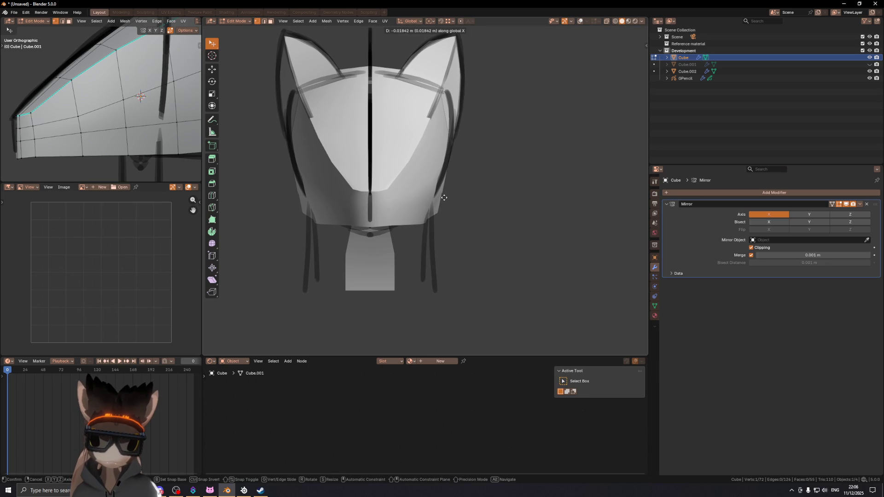
left_click(444, 198)
middle_click_drag(445, 192, 372, 187)
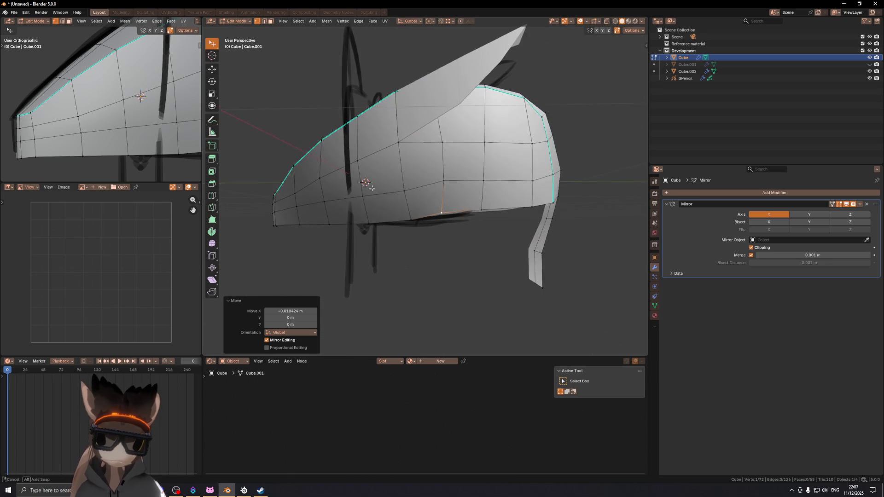
mouse_move(448, 179)
middle_mouse_down()
mouse_move(422, 185)
mouse_move(548, 169)
mouse_move(447, 215)
middle_mouse_up()
key("shift+v")
left_click(421, 188)
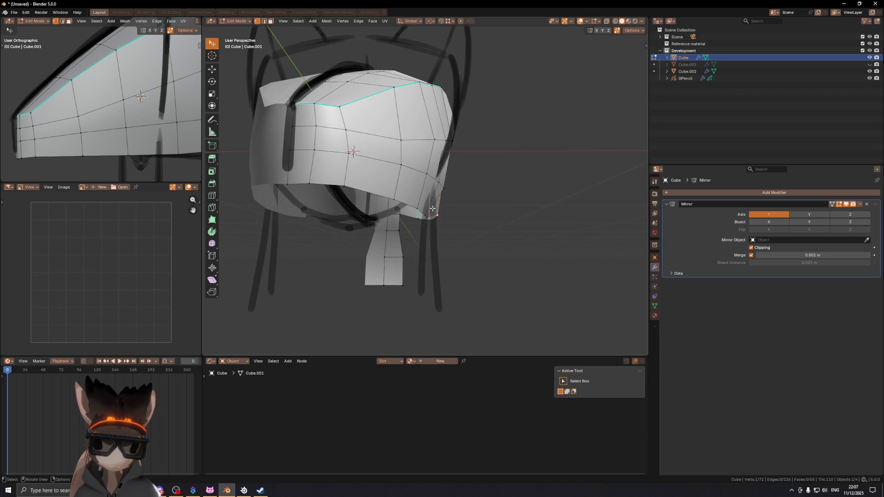
- Move two lower rim vertices sideways along X, one by -0.022332 m, to fit the sketch
key("KP_1")
key("x")
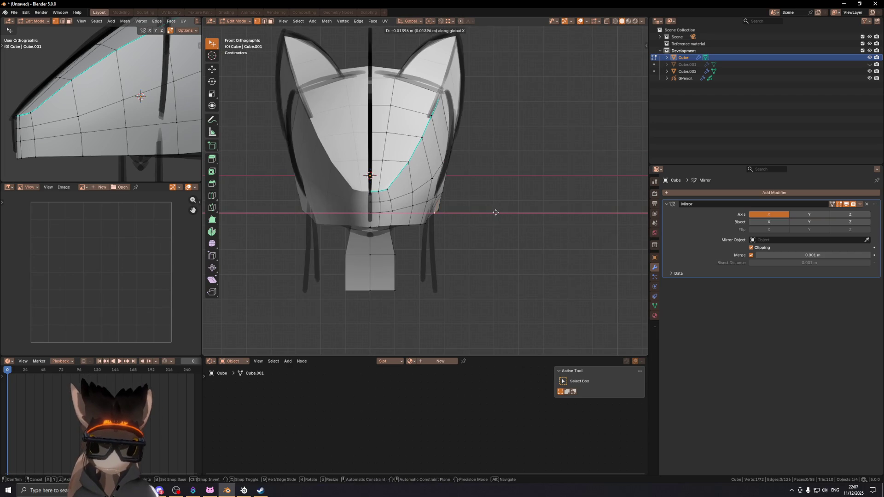
left_click(490, 213)
left_click(438, 210)
key("g")
key("x")
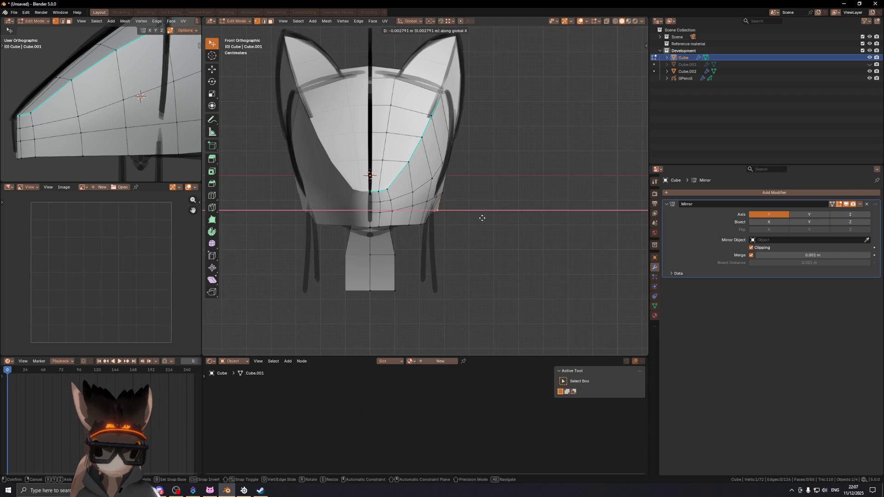
left_click(478, 219)
mouse_move(476, 219)
middle_mouse_down()
mouse_move(468, 198)
mouse_move(347, 210)
mouse_move(448, 213)
mouse_move(407, 227)
middle_mouse_up()
middle_click_drag(395, 228, 441, 153)
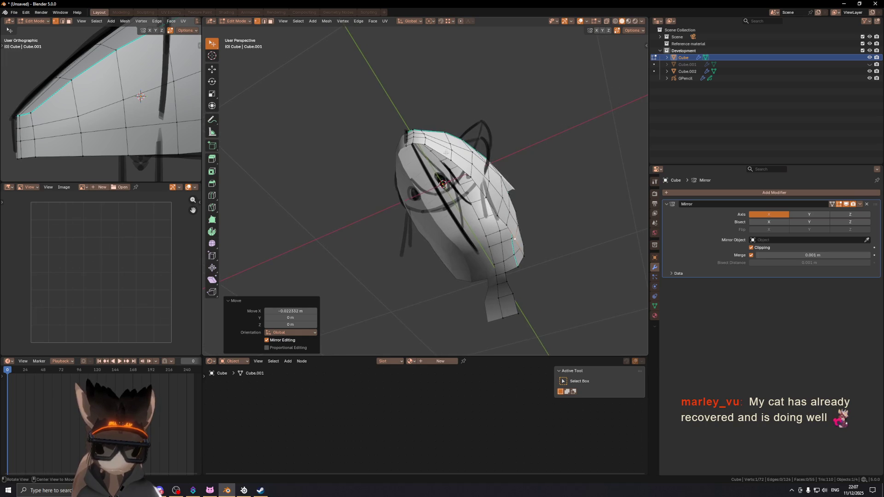
scroll(442, 153, "up", 4)
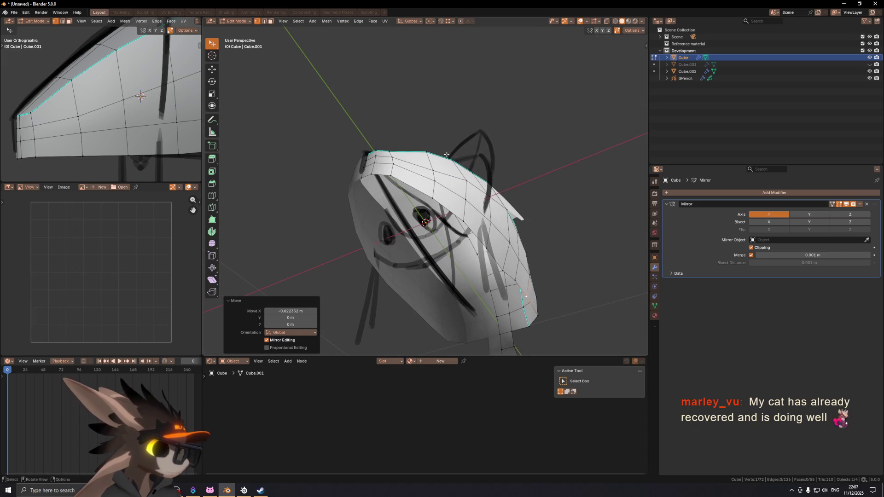
middle_click_drag(430, 187, 410, 183)
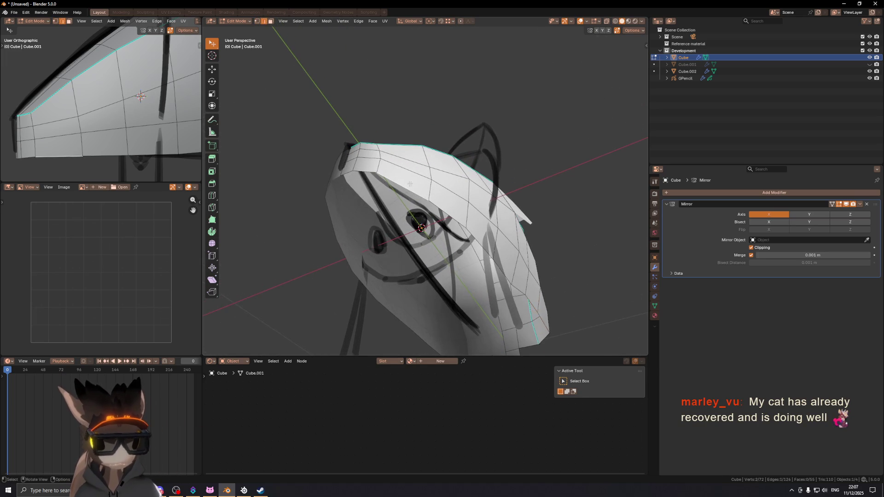
- Extrude the lower rim edge path along X to the centre line
left_click(352, 169, "ctrl")
left_click(468, 259, "ctrl")
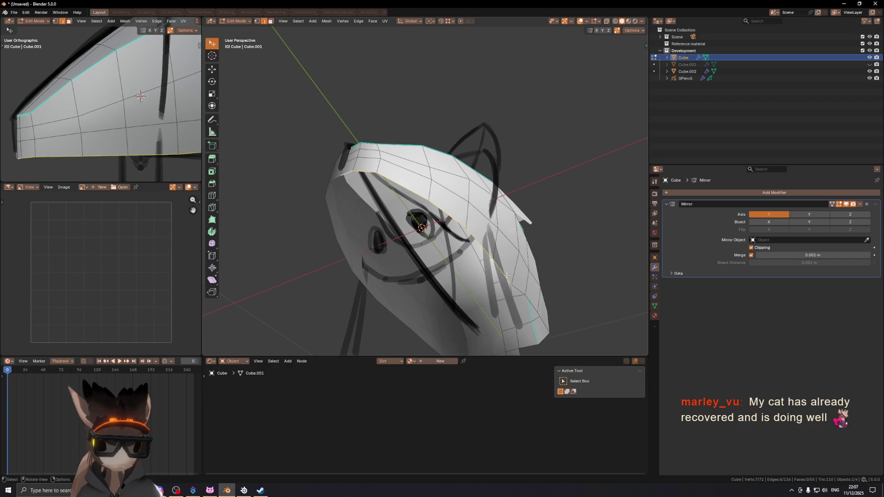
key("e")
key("x")
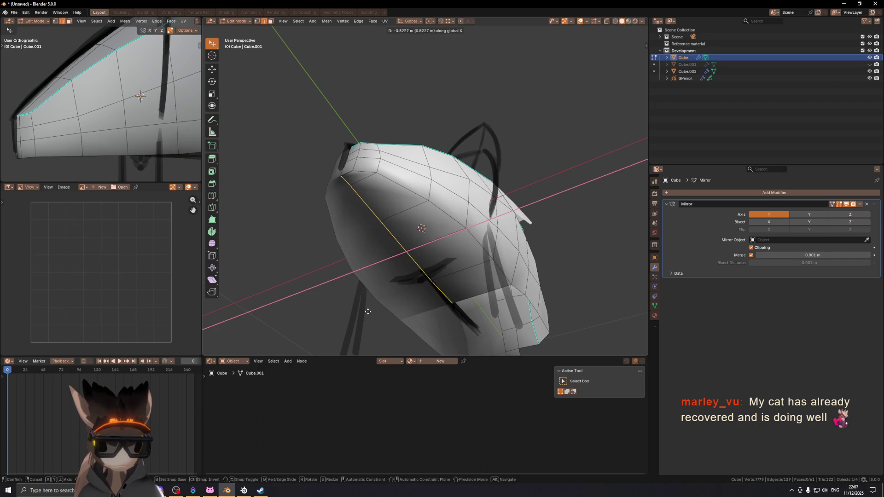
left_click(359, 237)
- Dissolve the two extra edges left on the new underside face
scroll(358, 194, "up", 5)
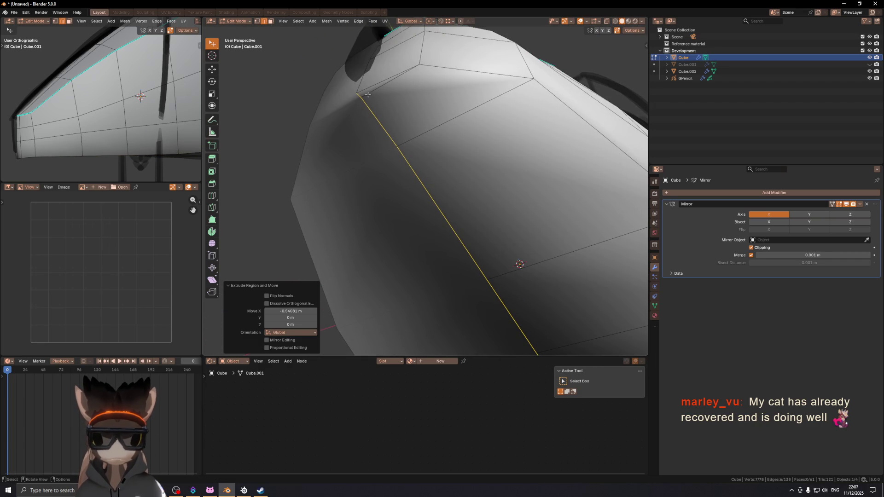
left_click(367, 95)
left_click(549, 259, "shift")
scroll(552, 250, "down", 3)
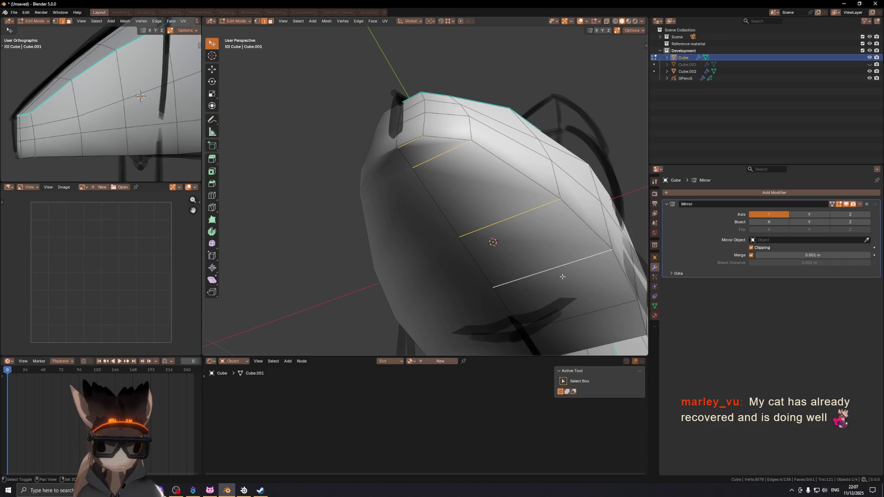
mouse_move(594, 316)
middle_mouse_down()
mouse_move(455, 206)
mouse_move(444, 240)
middle_mouse_up()
key("ctrl+x")
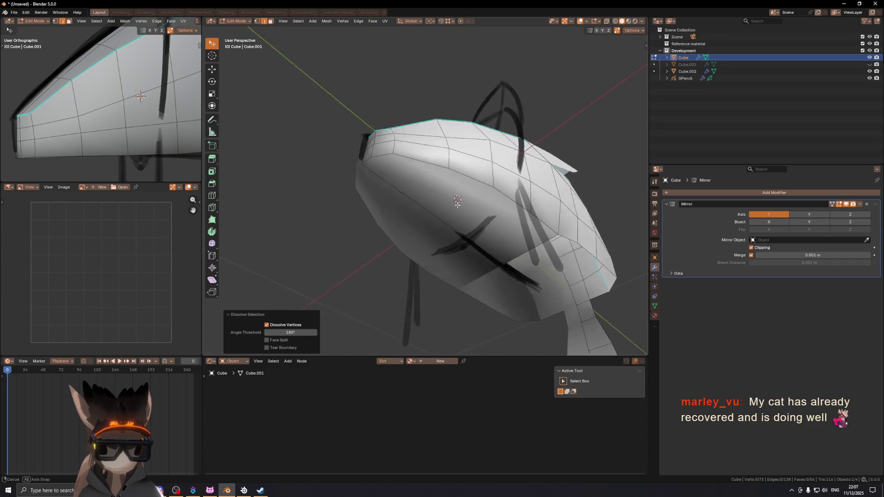
- Inset the large underside face by 0.02 m, checking the shape without overlays
key("3")
left_click(451, 221)
key("i")
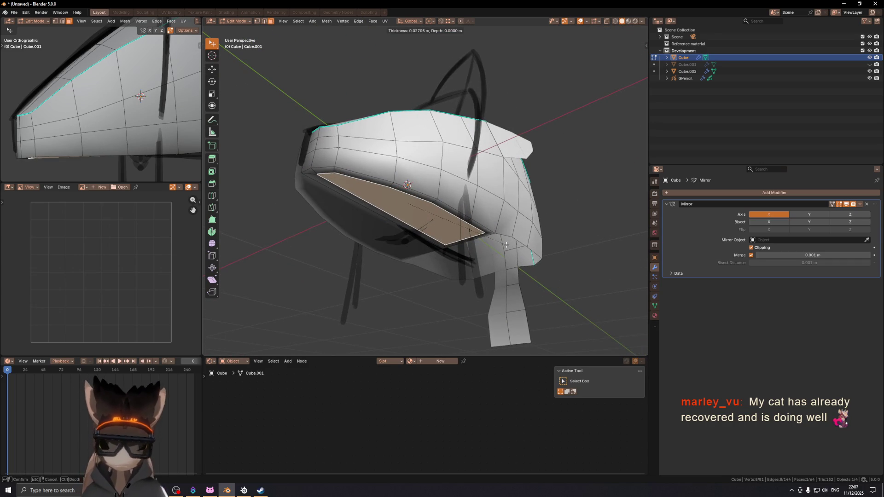
key("b")
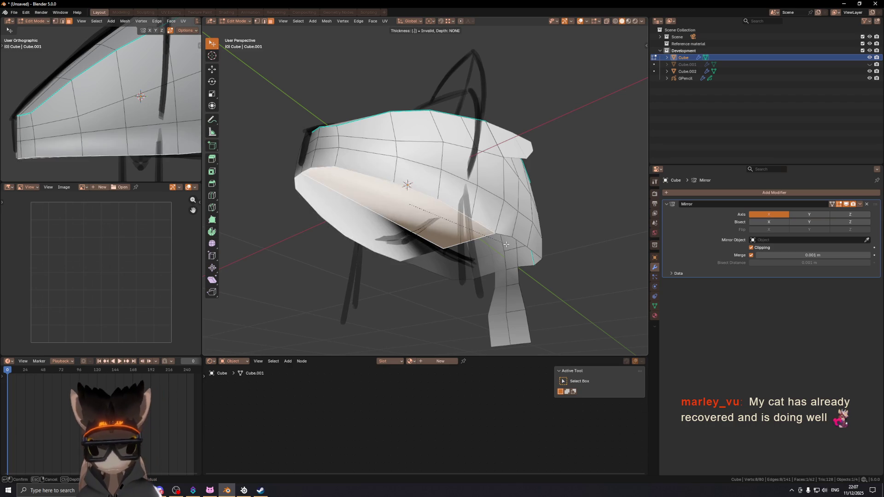
type(".02")
key("Return")
key("shift+alt+z")
scroll(415, 198, "down", 5)
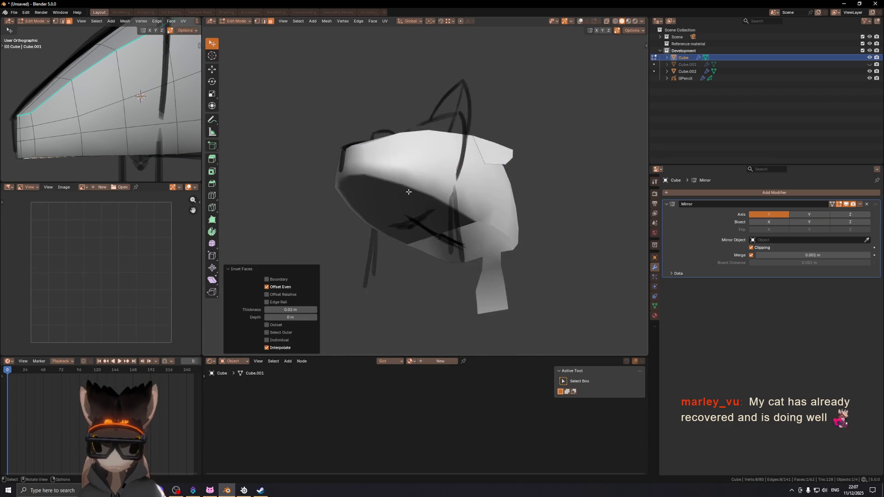
key("shift+alt+z")
mouse_move(414, 198)
middle_mouse_down()
mouse_move(534, 196)
mouse_move(488, 216)
mouse_move(488, 225)
mouse_move(407, 228)
mouse_move(426, 227)
mouse_move(442, 207)
mouse_move(352, 175)
mouse_move(454, 203)
mouse_move(438, 199)
mouse_move(413, 213)
mouse_move(484, 195)
middle_mouse_up()
- Delete the inner underside face left by the inset
key("ctrl+z")
key("ctrl+shift+z")
key("x")
left_click(495, 249)
- Restore the underside face, duplicate it by extrusion and lower it 0.01 m along Z
key("ctrl+z")
key("e")
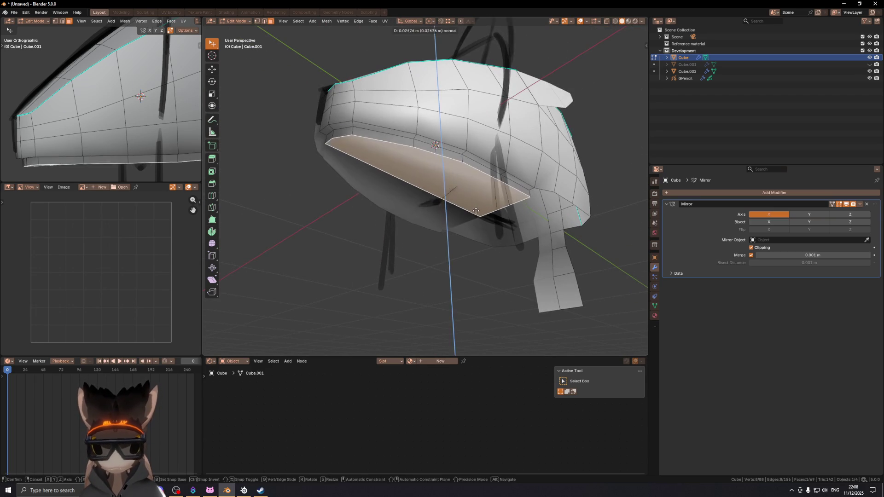
right_click(474, 225)
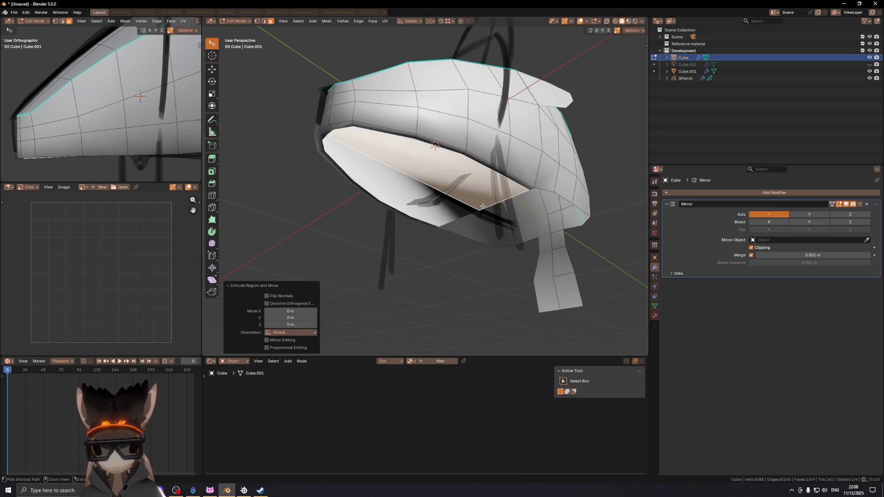
key("g")
key("z")
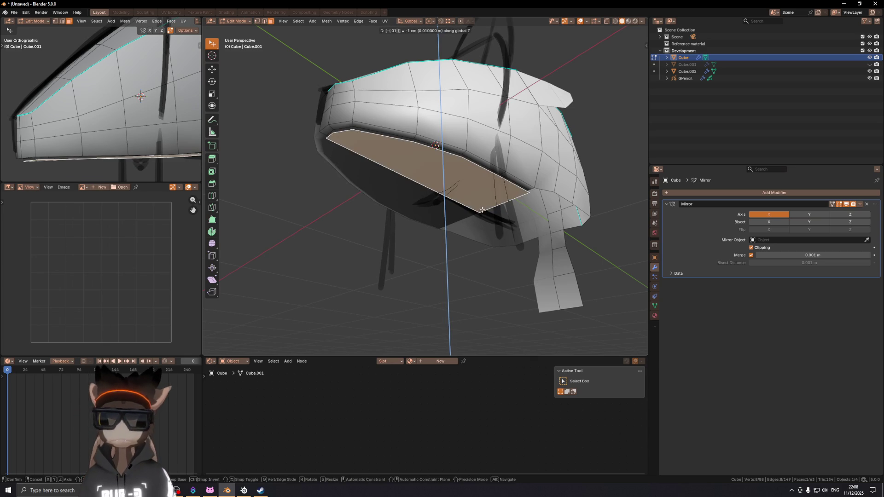
left_click(482, 210)
middle_click_drag(488, 183, 477, 192)
- Delete the duplicated underside face, leaving the head shell open at the bottom
left_click(447, 181)
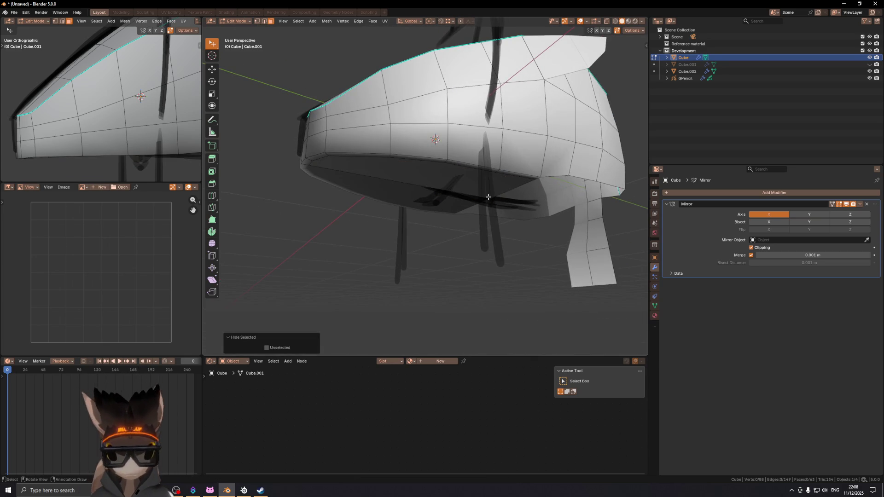
left_click(456, 179)
key("x")
left_click(497, 190)
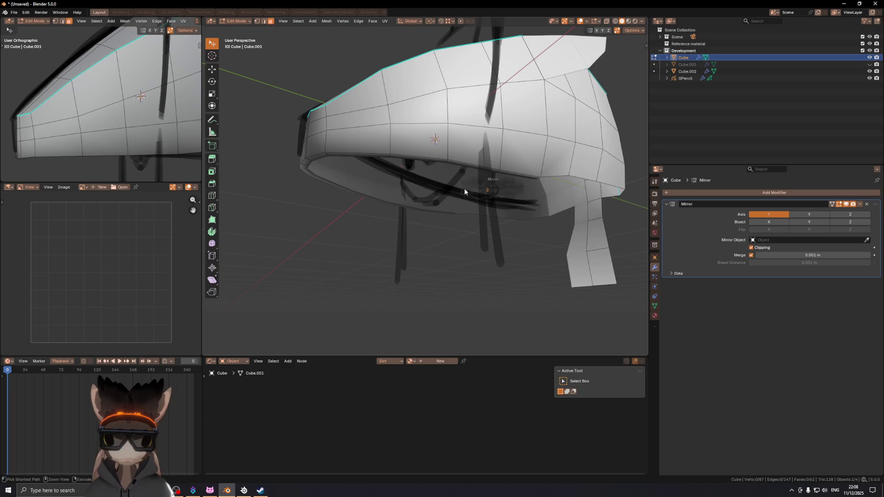
key("Tab")
middle_click_drag(373, 171, 430, 170)
key("Tab")
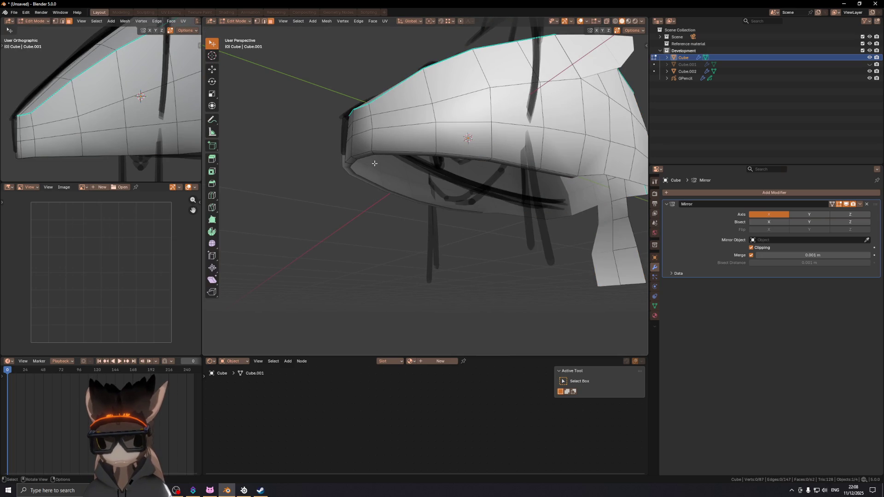
key("ctrl+z")
key("ctrl+z")
key("ctrl+z")
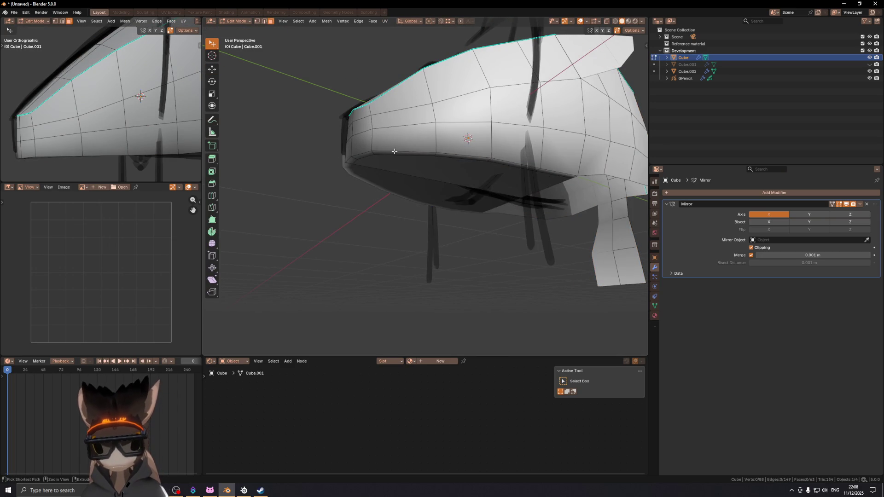
key("ctrl+shift+z")
key("ctrl+shift+z")
key("ctrl+shift+z")
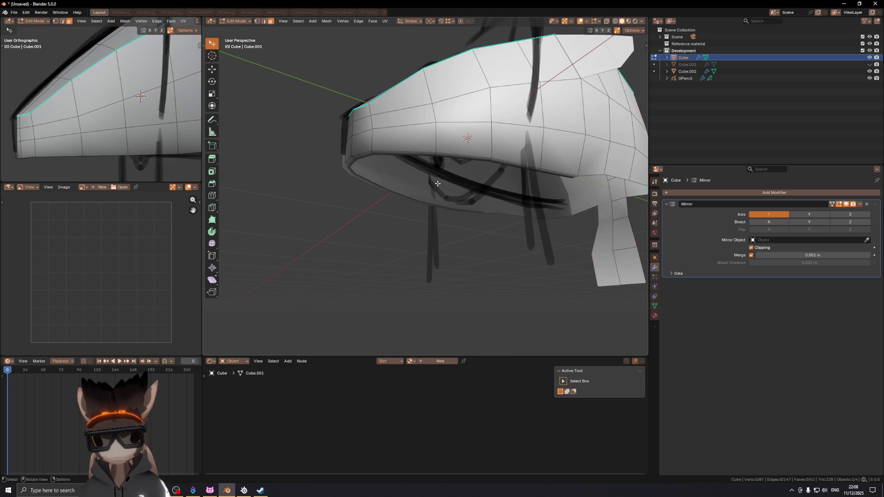
- Delete the leftover underside face and extrude the bottom rim loop down 0.01 m
left_click(431, 181)
key("x")
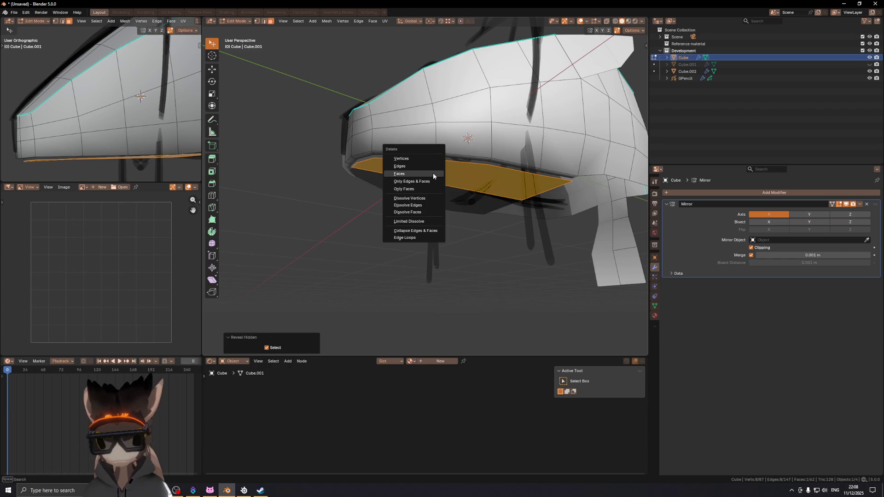
left_click(411, 164)
left_click(436, 154, "alt")
type("ez.01")
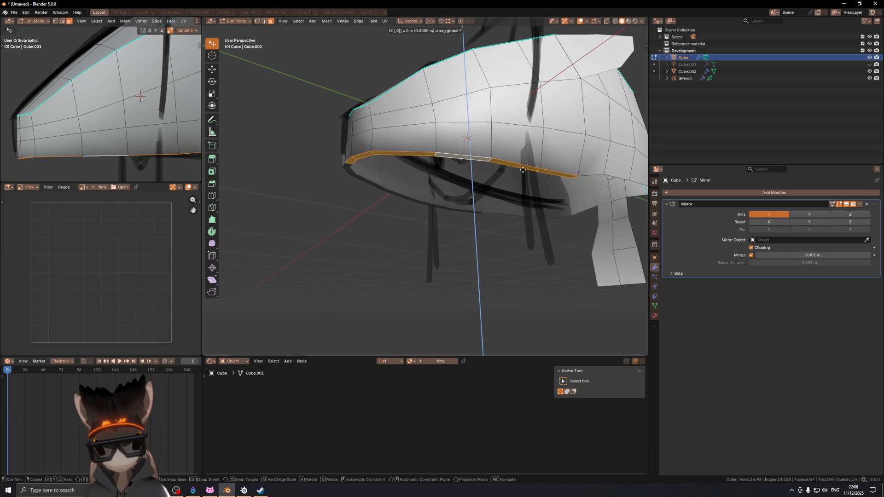
key("minus")
key("Return")
- Exit to Object Mode to view the head from above, then return to Edit Mode
right_click(523, 170)
left_click(488, 216)
key("Tab")
mouse_move(336, 184)
middle_mouse_down()
mouse_move(347, 197)
mouse_move(444, 211)
mouse_move(453, 180)
mouse_move(438, 199)
mouse_move(466, 180)
mouse_move(499, 178)
mouse_move(435, 191)
mouse_move(554, 166)
mouse_move(422, 181)
mouse_move(485, 182)
mouse_move(435, 169)
mouse_move(477, 181)
mouse_move(411, 178)
middle_mouse_up()
key("Tab")
key("Tab")
key("Tab")
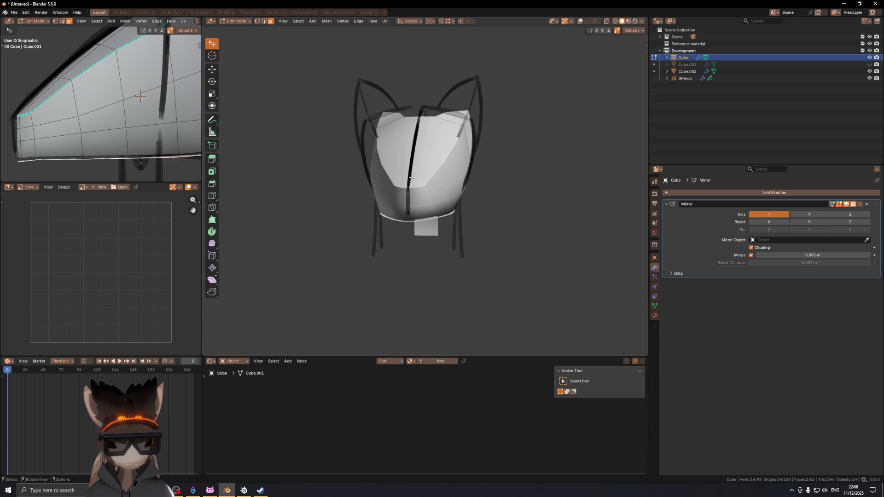
- In front view, reselect the head mesh Cube instead of the GPencil sketch and enter Edit Mode
key("KP_1")
scroll(414, 183, "up", 4)
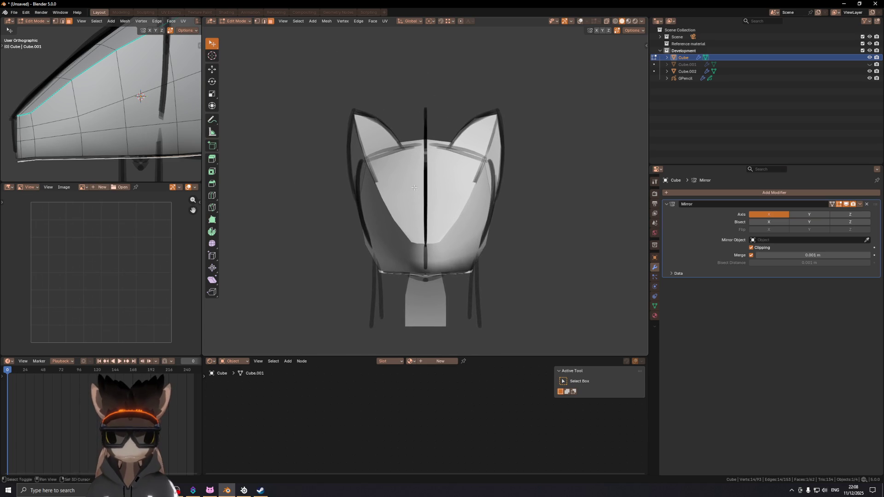
key("shift+alt+z")
key("ctrl+Tab")
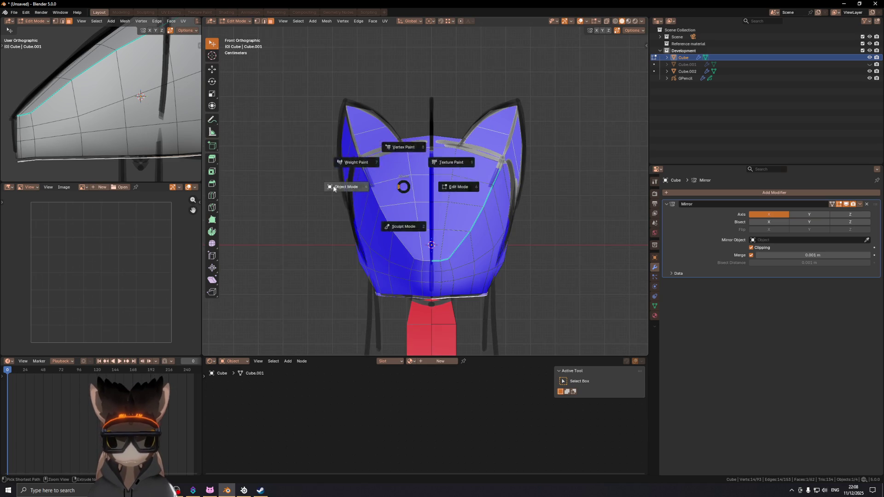
left_click(439, 224)
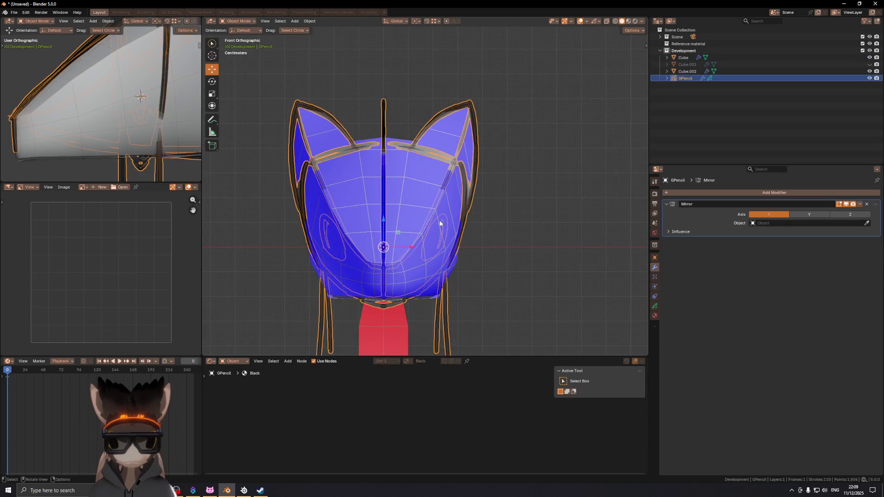
left_click(455, 232)
key("ctrl+Tab")
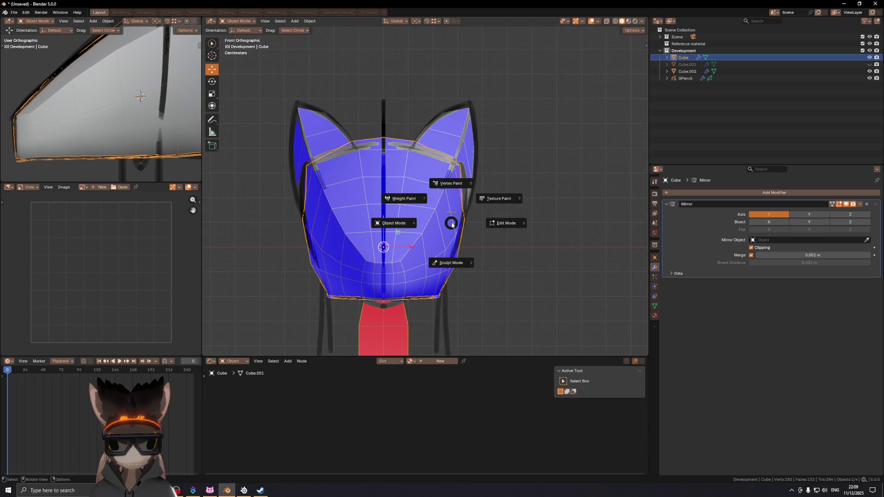
key("Tab")
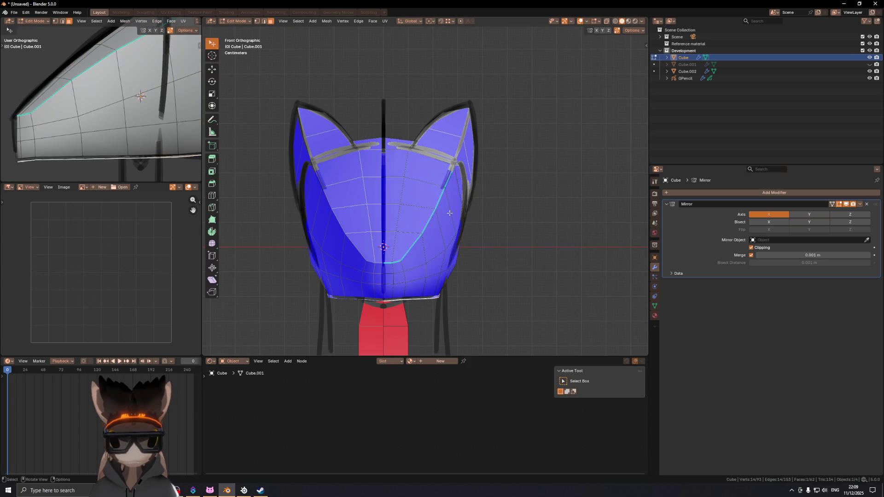
- Loop-cut a new edge loop across the head
left_click(441, 227)
right_click(442, 227)
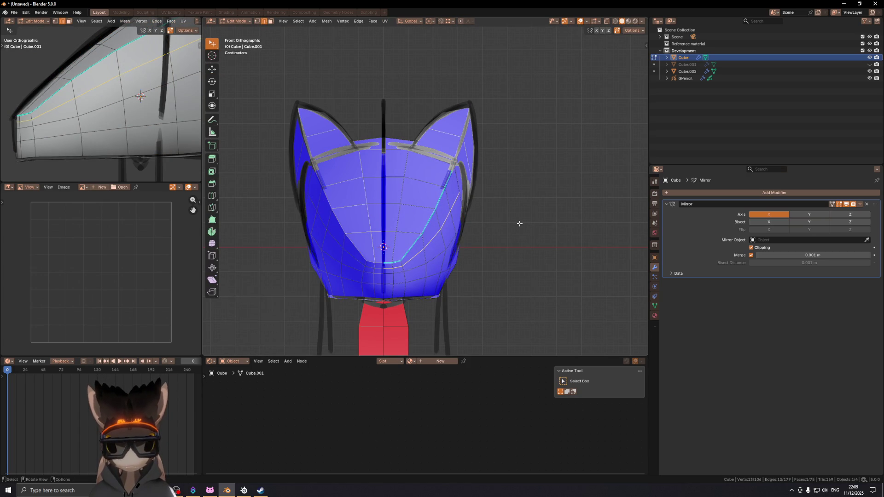
key("Tab")
key("Tab")
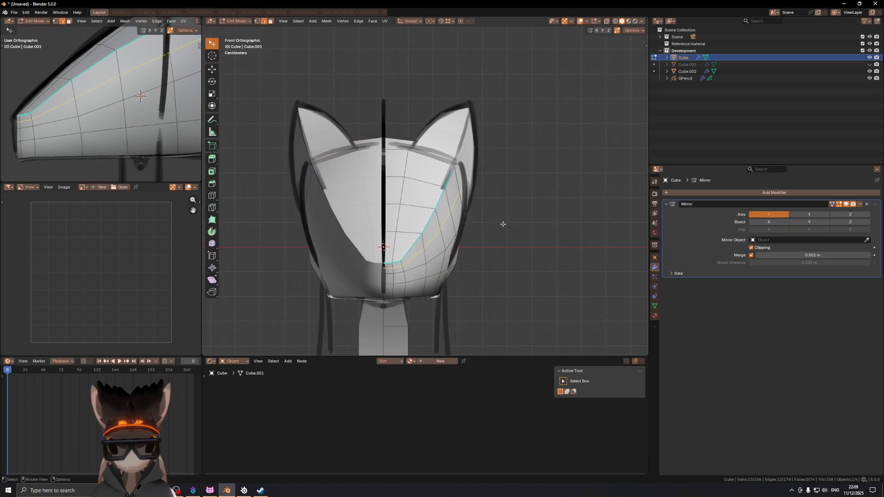
left_click(467, 194)
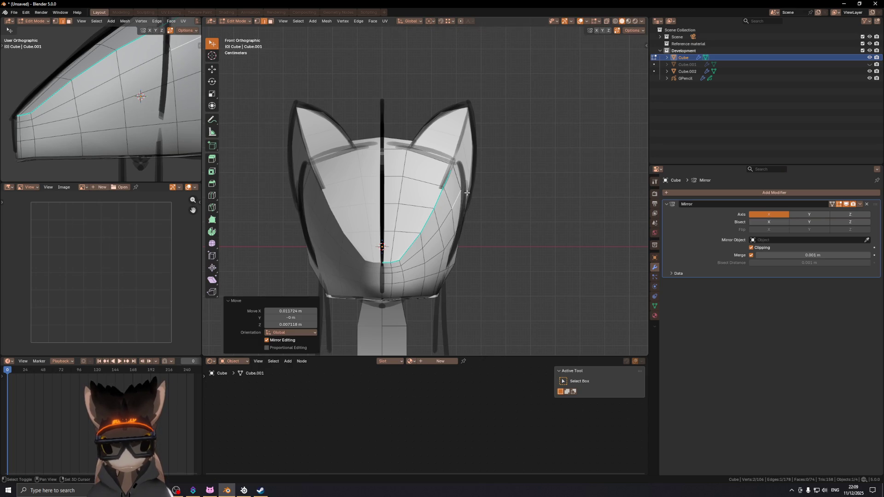
- Move face-edge vertices onto the sketch outline, one by 0.0074 m X and 0.0037 m Z
key("1")
left_click(441, 227)
key("g")
left_click(453, 223)
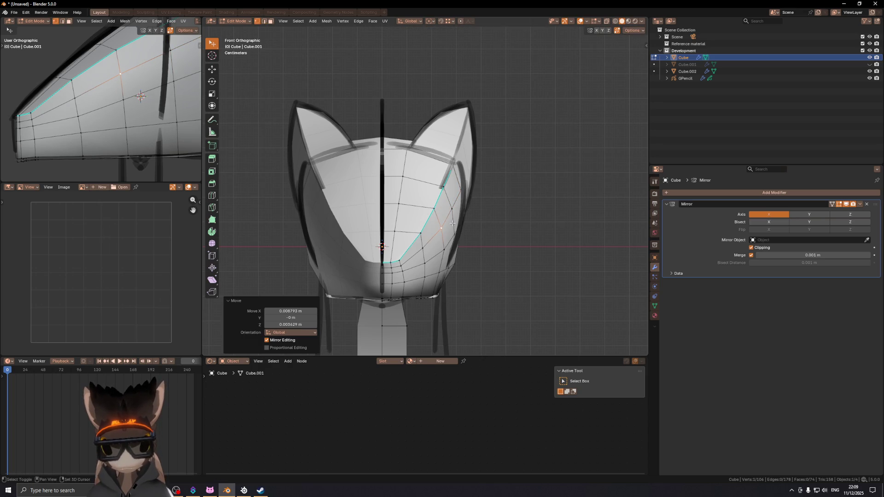
left_click(426, 246)
key("g")
left_click(432, 242)
- Move a pair of side vertices vertically along Z to match the sketch
mouse_move(432, 242)
middle_mouse_down()
mouse_move(383, 206)
mouse_move(457, 174)
middle_mouse_up()
left_click(455, 185, "shift")
key("g")
key("z")
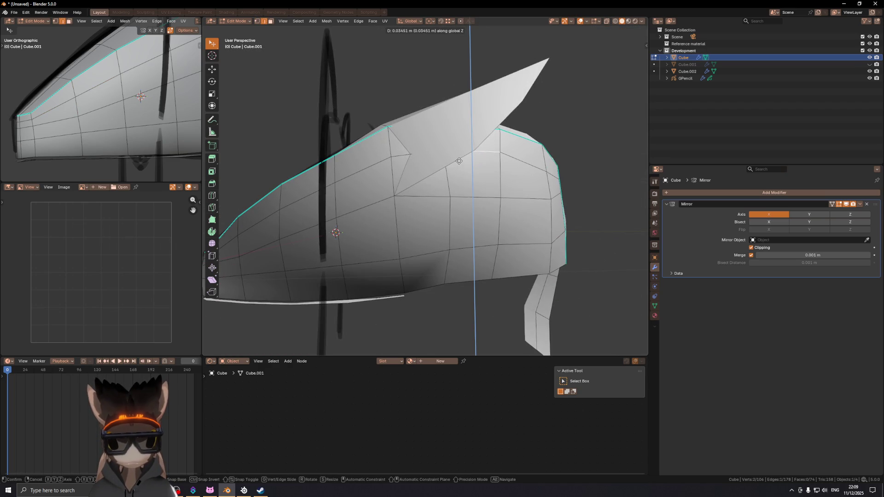
left_click(459, 161)
mouse_move(562, 153)
middle_mouse_down()
mouse_move(499, 157)
mouse_move(484, 248)
mouse_move(488, 238)
middle_mouse_up()
- Try moving and sliding an edge path up the head's side, then undo and cancel it
left_click(485, 309, "ctrl")
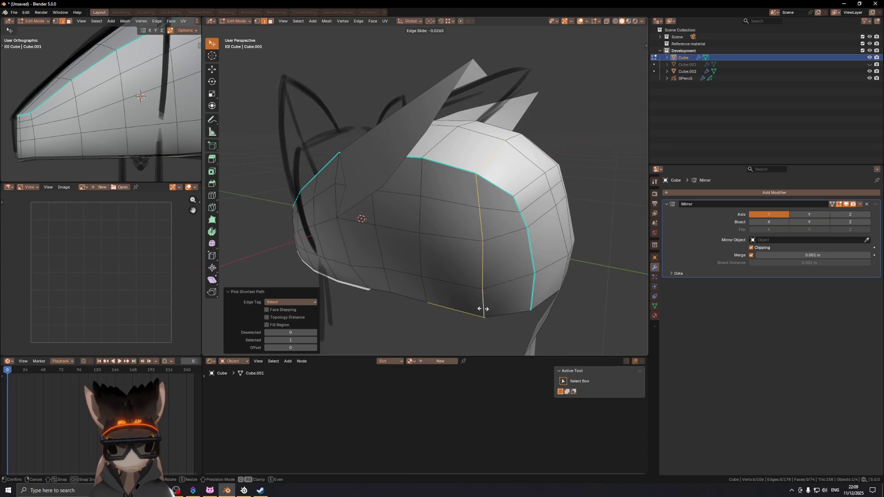
key("g")
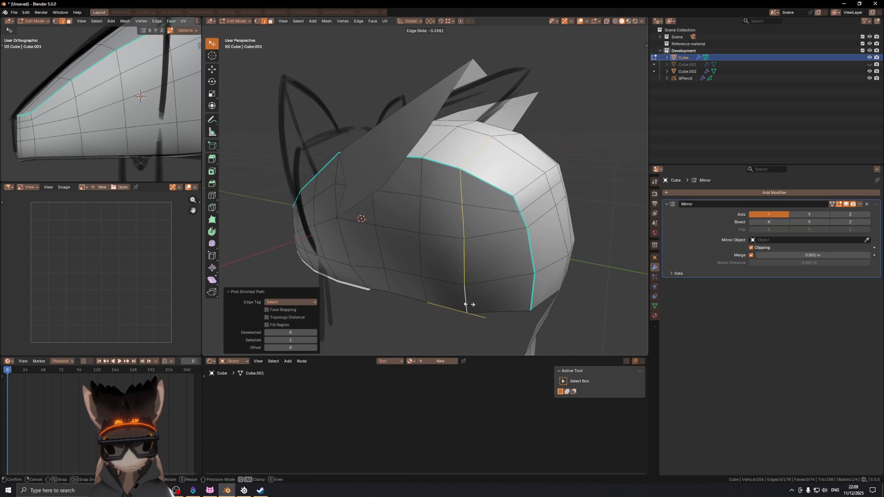
left_click(474, 298)
key("ctrl+z")
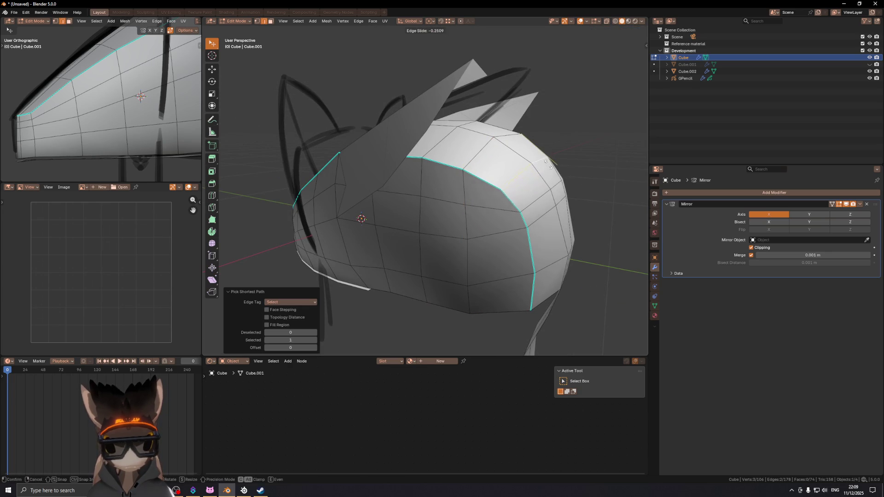
left_click(552, 171)
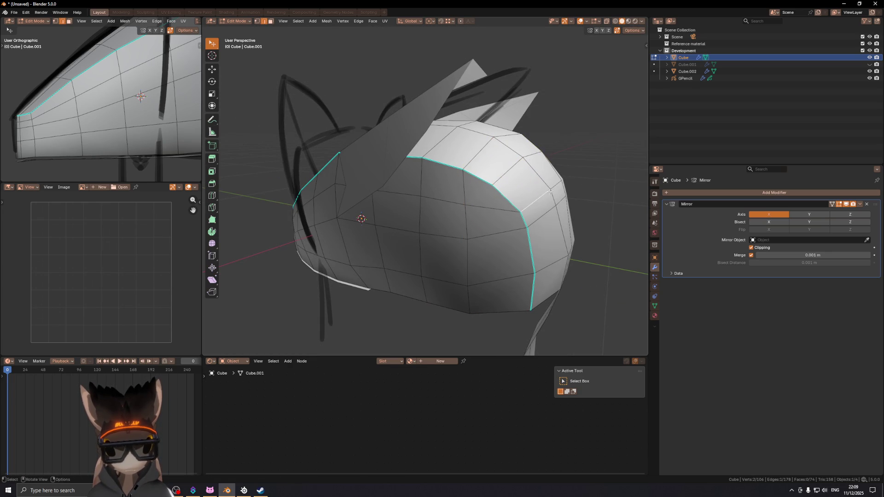
key("ctrl+z")
key("g")
key("g")
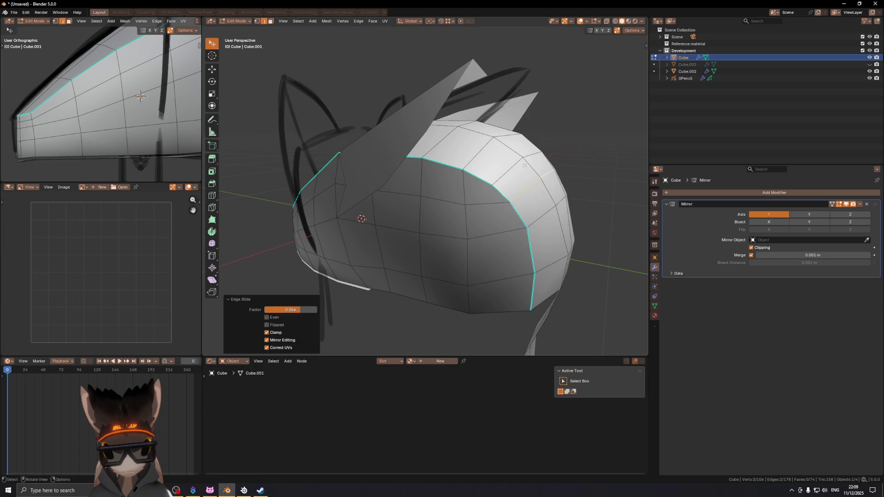
right_click(530, 150)
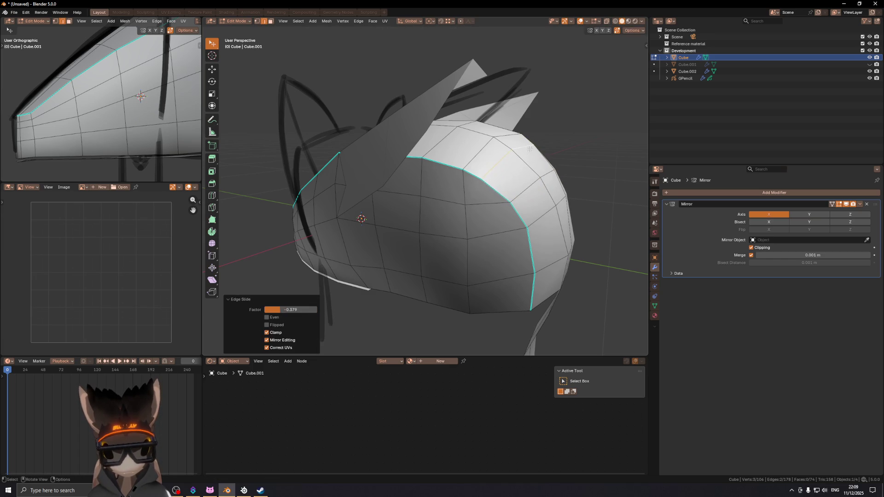
- Loop-cut a vertical edge loop down the side of the head at slide factor 0.310
left_click(481, 153)
key("ctrl+r")
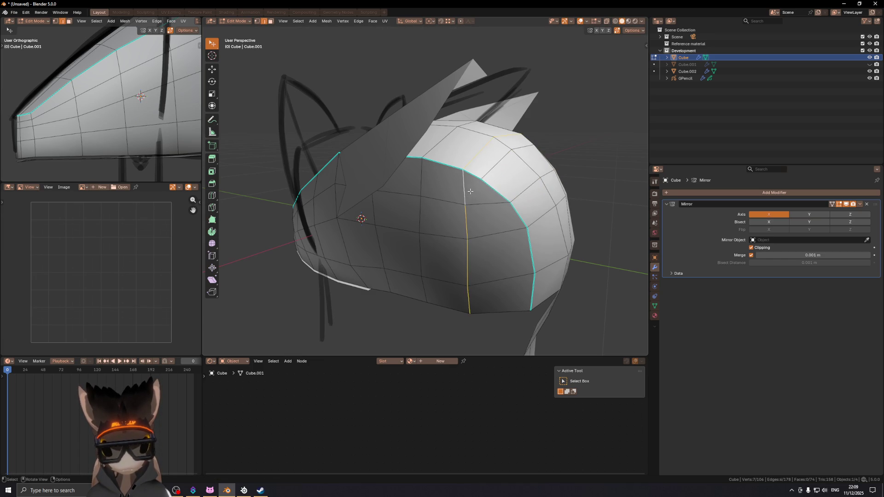
left_click(465, 189)
left_click(456, 177)
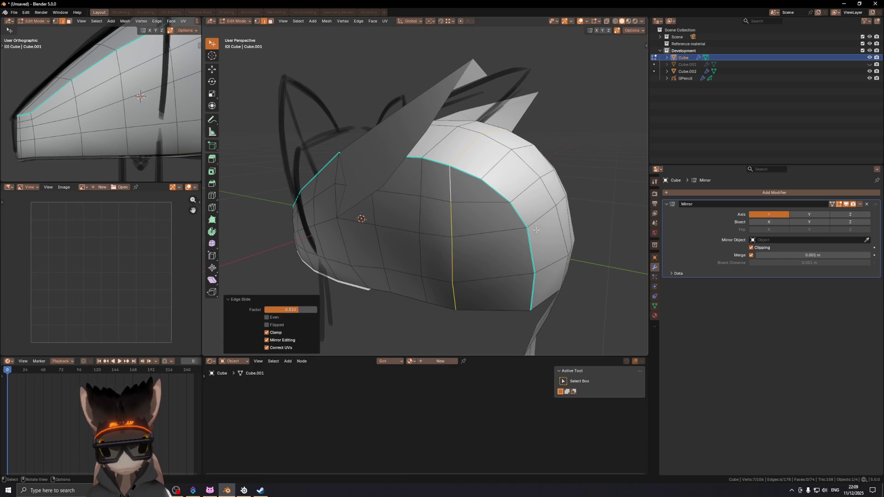
middle_click_drag(541, 235, 489, 184, "shift")
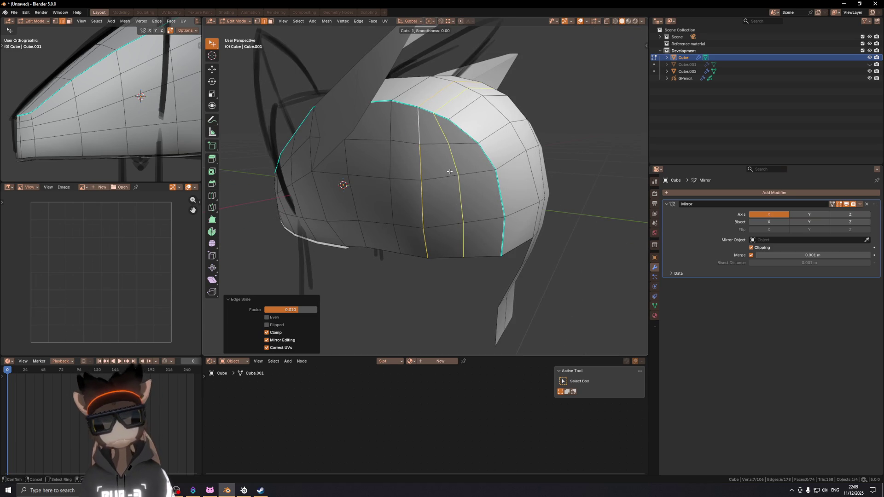
mouse_move(488, 129)
middle_mouse_down()
mouse_move(442, 168)
mouse_move(447, 175)
mouse_move(448, 164)
mouse_move(460, 181)
mouse_move(465, 168)
mouse_move(449, 171)
middle_mouse_up()
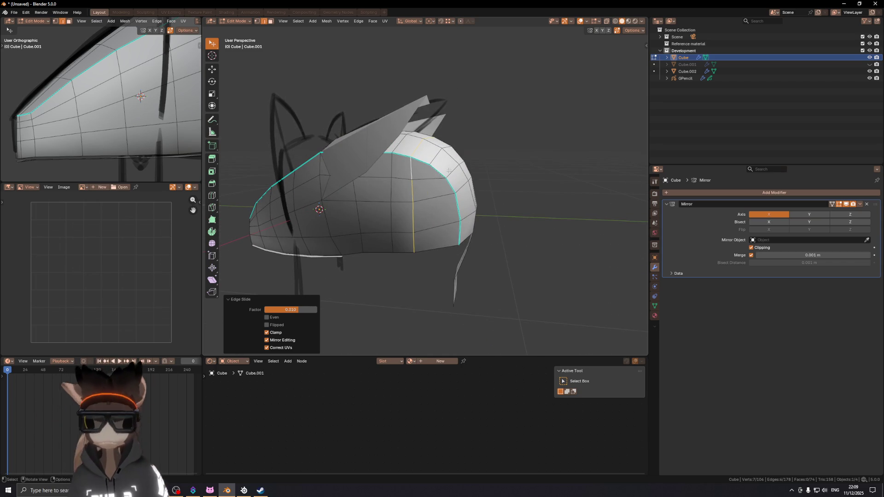
left_click(417, 196)
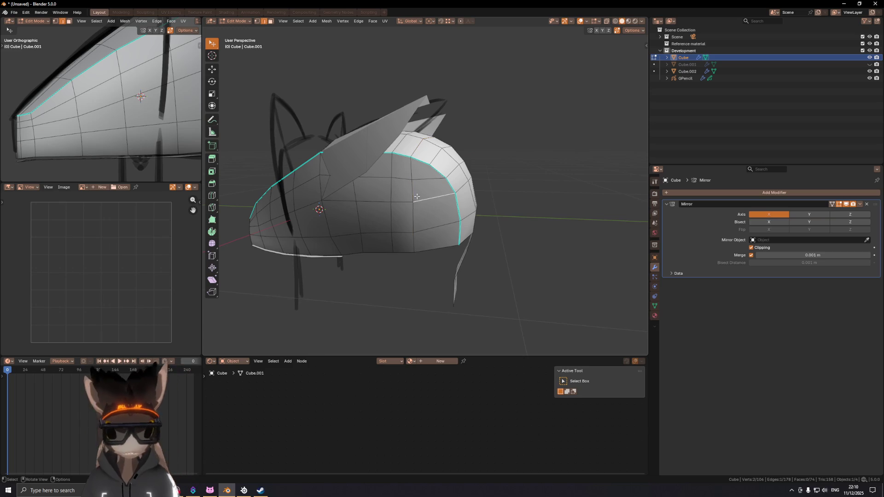
- Cancel the edge slide and slide one side vertex slightly along its edge (factor 0.048)
left_click(414, 248, "ctrl")
key("g")
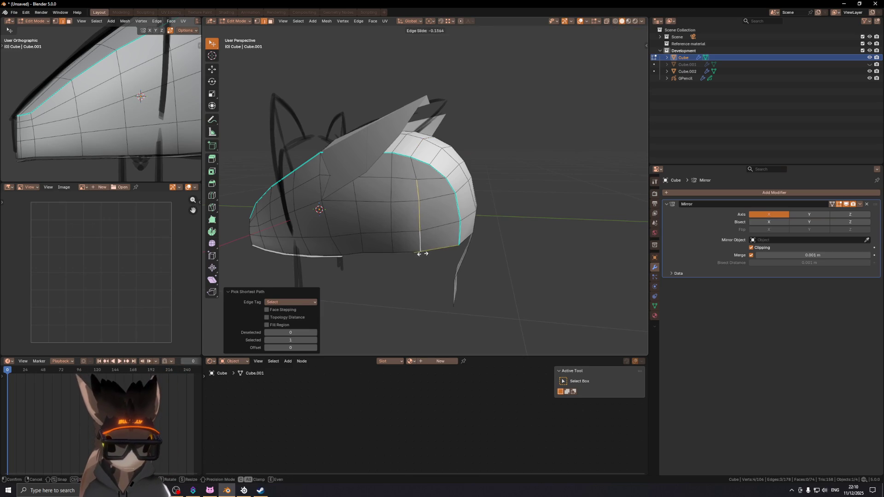
right_click(431, 241)
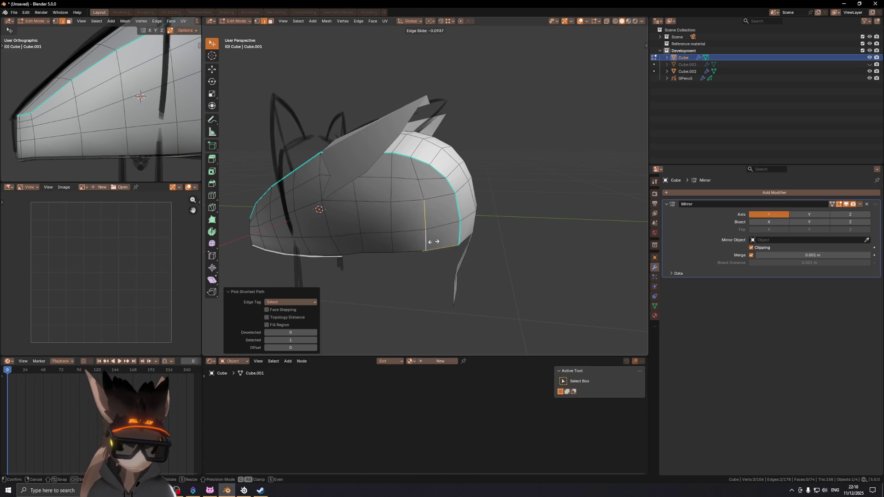
right_click(436, 243)
key("1")
left_click(419, 179)
key("g")
key("g")
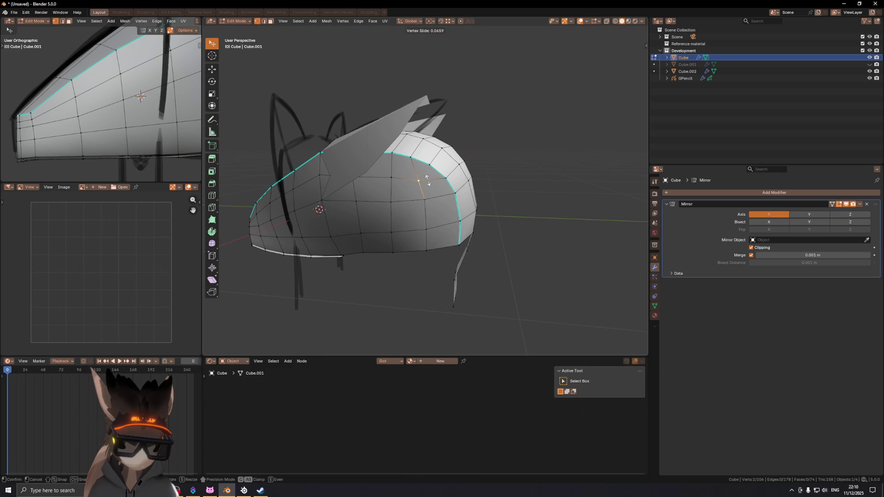
left_click(431, 179)
mouse_move(431, 179)
middle_mouse_down()
mouse_move(491, 134)
mouse_move(457, 154)
mouse_move(369, 161)
mouse_move(479, 190)
mouse_move(471, 199)
mouse_move(404, 218)
mouse_move(394, 189)
mouse_move(405, 134)
mouse_move(382, 171)
mouse_move(473, 225)
mouse_move(444, 185)
middle_mouse_up()
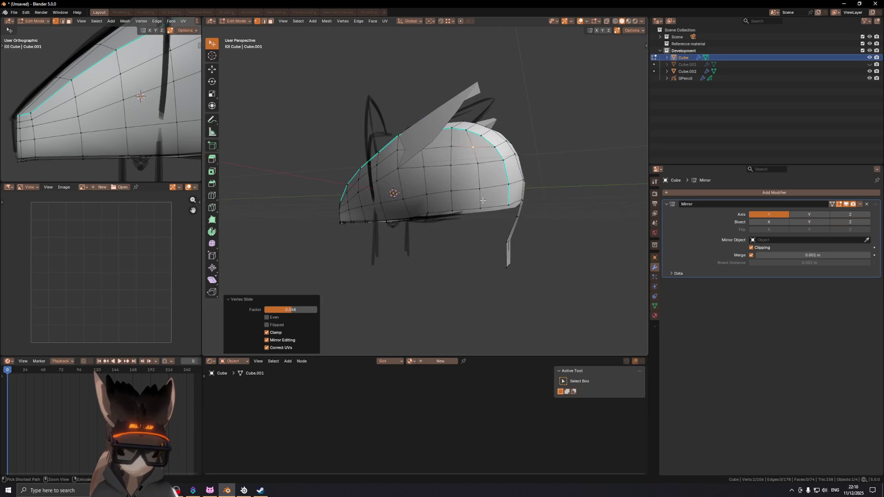
- Select all linked geometry of the head mesh with Ctrl+L
key("Tab")
key("Tab")
key("ctrl+l")
key("ctrl+z")
key("ctrl+l")
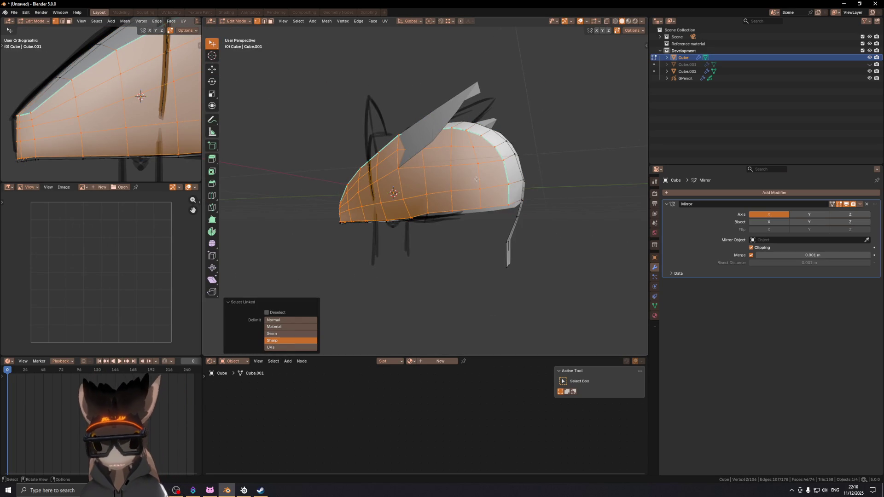
- Separate the selected head faces into their own object
middle_click_drag(475, 178, 539, 207)
left_click(540, 208)
key("Tab")
mouse_move(460, 198)
middle_mouse_down()
mouse_move(341, 187)
mouse_move(414, 225)
middle_mouse_up()
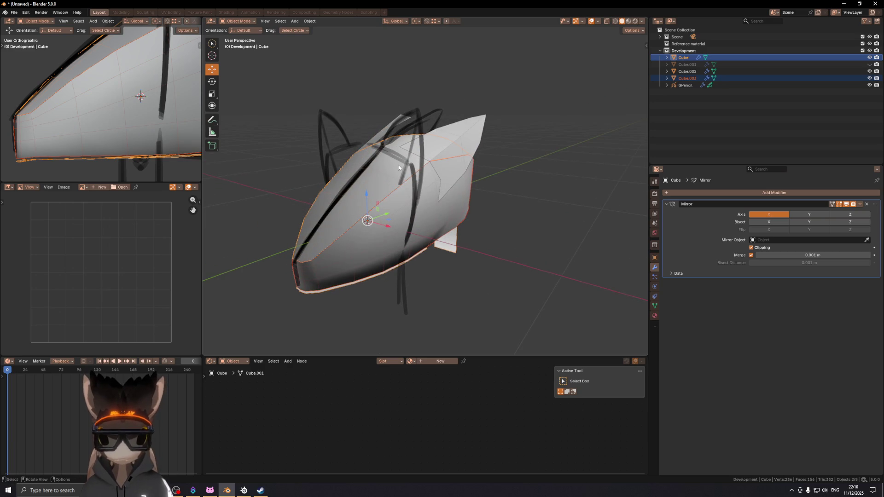
- Select the separated Cube.003 object and enter Edit Mode on it
mouse_move(398, 169)
middle_mouse_down()
mouse_move(450, 207)
mouse_move(416, 205)
middle_mouse_up()
left_click(450, 207)
left_click(416, 206)
key("Tab")
mouse_move(491, 186)
middle_mouse_down()
mouse_move(442, 193)
mouse_move(387, 185)
mouse_move(454, 178)
mouse_move(432, 176)
mouse_move(303, 209)
mouse_move(362, 196)
mouse_move(344, 194)
mouse_move(432, 185)
mouse_move(441, 166)
middle_mouse_up()
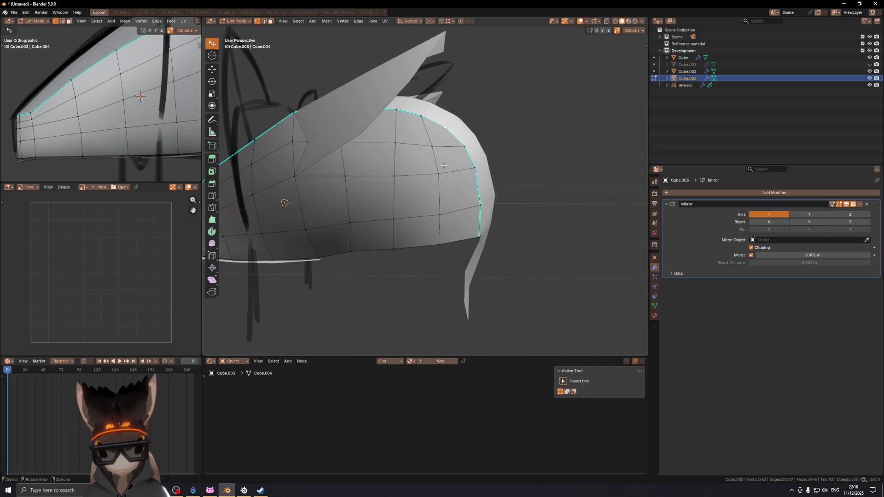
- Slide a vertical edge on the back of the Cube.003 shell along the surface
key("3")
left_click(449, 190)
mouse_move(419, 178)
middle_mouse_down()
mouse_move(438, 212)
mouse_move(428, 119)
mouse_move(453, 144)
middle_mouse_up()
key("2")
left_click(440, 217)
key("g")
key("g")
left_click(455, 228)
- Knife-cut across a face from a side vertex and dissolve the face
key("1")
left_click(429, 145)
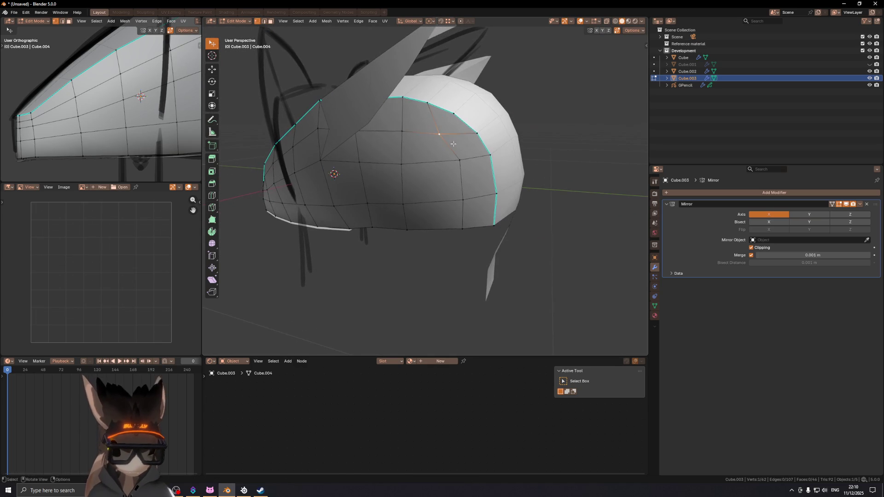
left_click(460, 160)
key("Return")
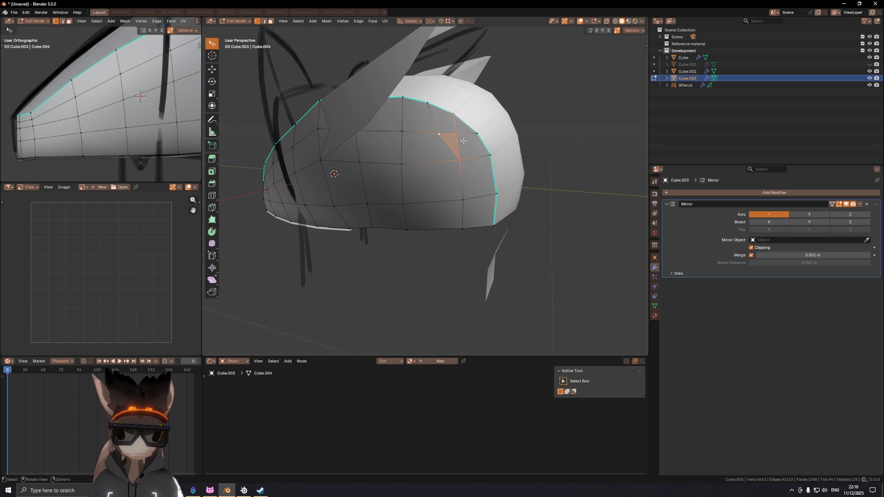
key("ctrl+x")
- Dissolve an unneeded edge on the shell, then turn to the right side view
middle_click_drag(468, 132, 475, 229)
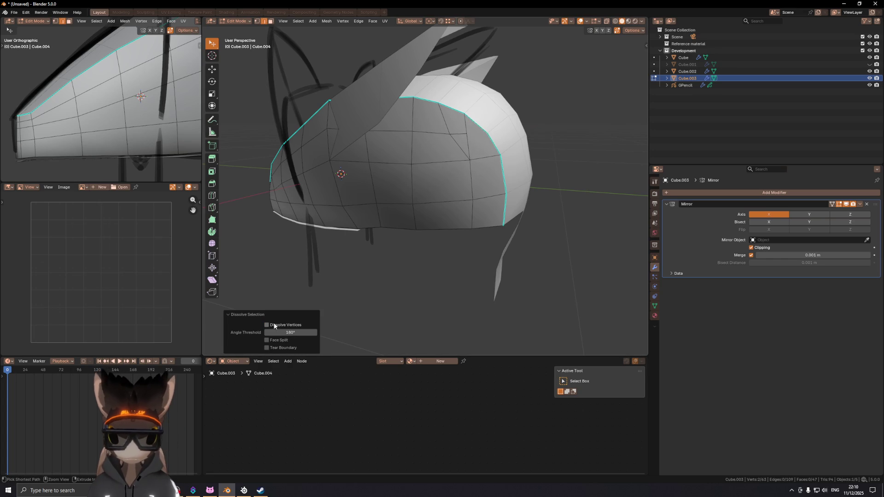
middle_click_drag(323, 267, 446, 175)
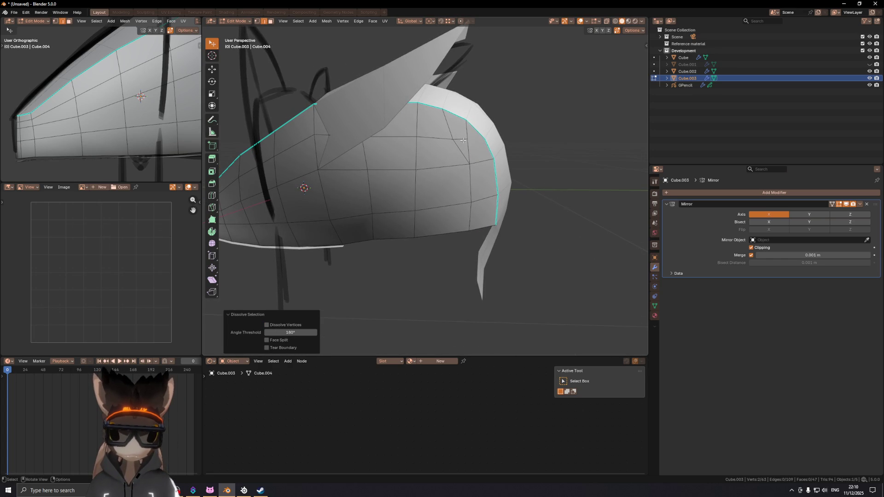
left_click(454, 138)
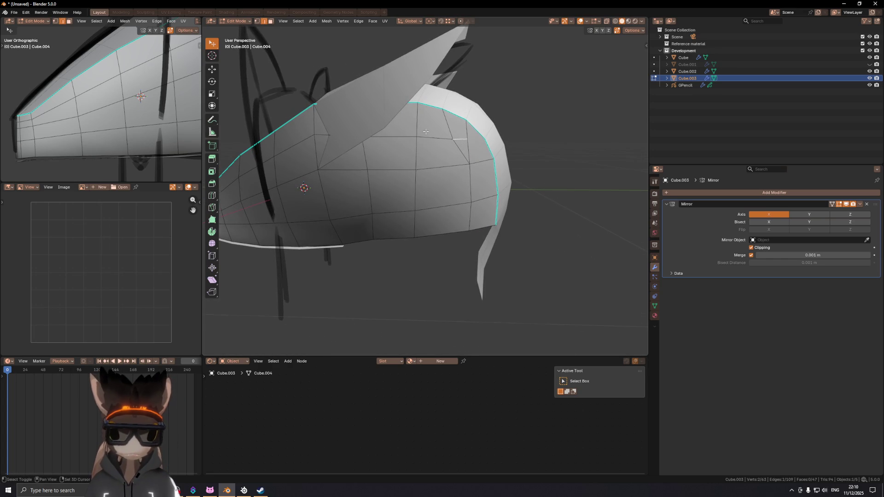
middle_click_drag(422, 130, 303, 193)
key("ctrl+x")
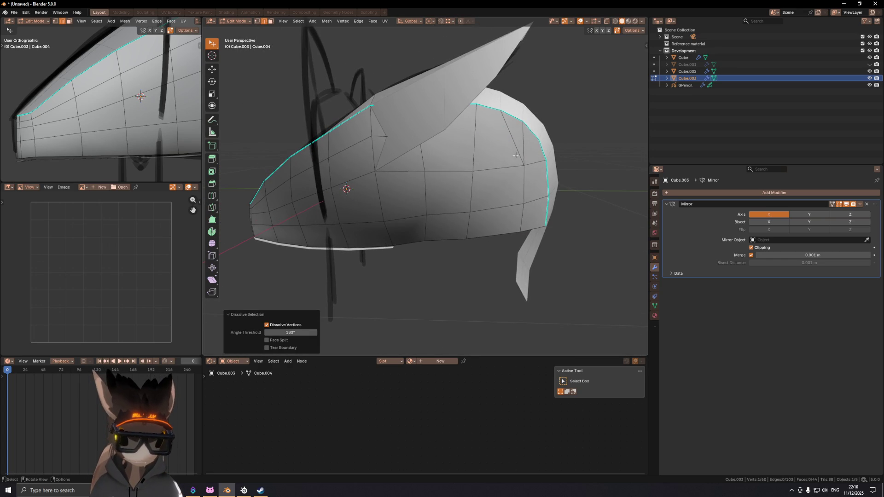
middle_click_drag(516, 155, 494, 155)
key("k")
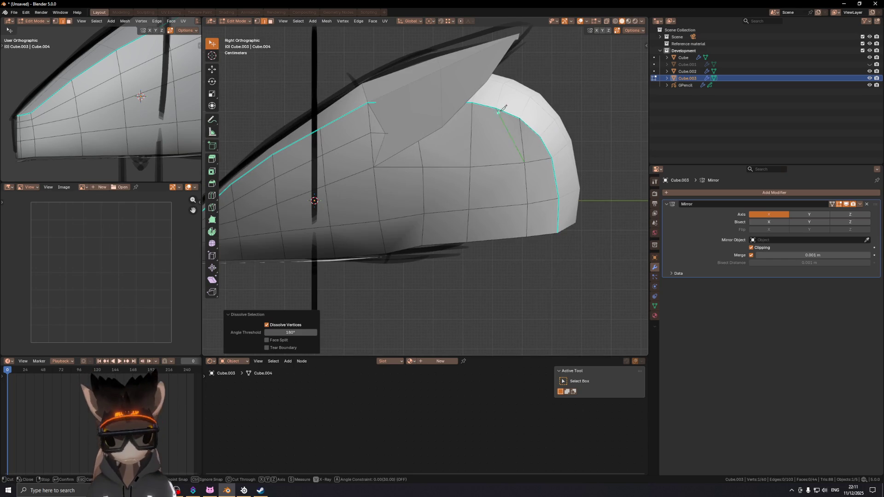
- Confirm a vertical knife cut at the back and select the top strip's face loop
left_click(497, 239)
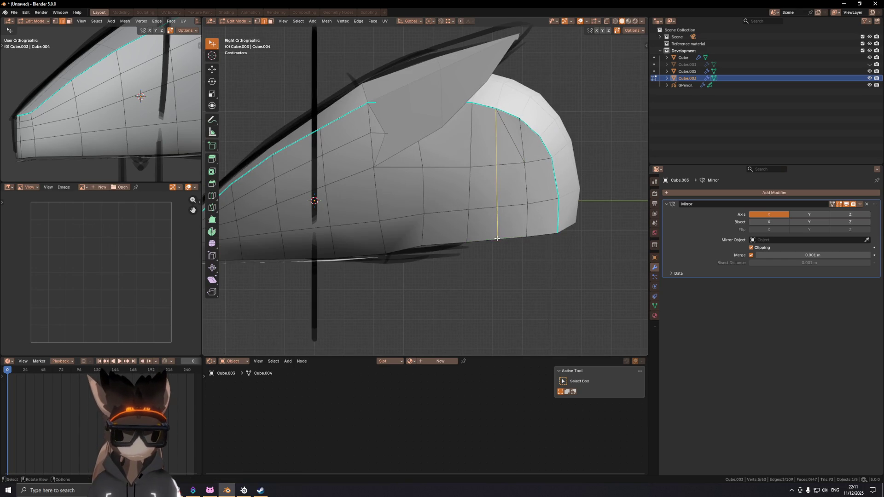
key("Return")
scroll(507, 156, "down", 2)
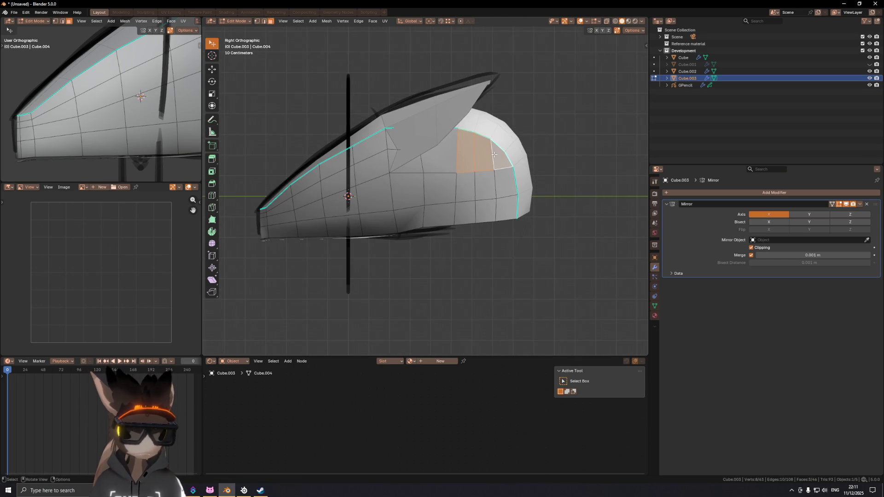
mouse_move(461, 163)
middle_mouse_down("shift")
mouse_move(507, 179)
mouse_move(497, 173)
middle_mouse_up("shift")
scroll(484, 178, "up", 2)
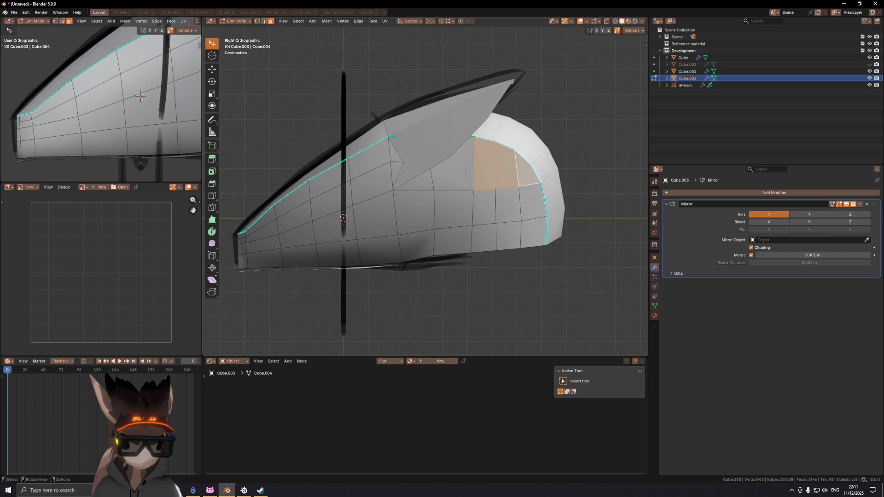
left_click(349, 167, "alt")
mouse_move(509, 186)
middle_mouse_down("shift")
mouse_move(445, 192)
mouse_move(461, 177)
middle_mouse_up("shift")
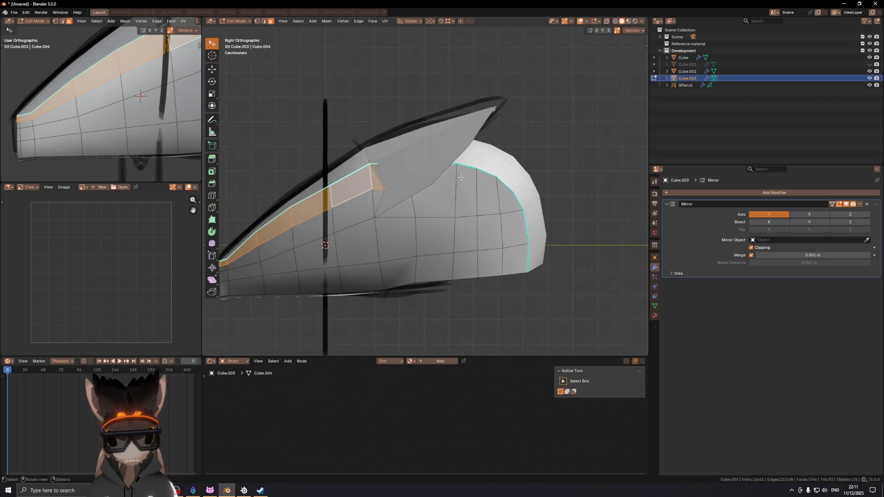
middle_click_drag(403, 198, 411, 190)
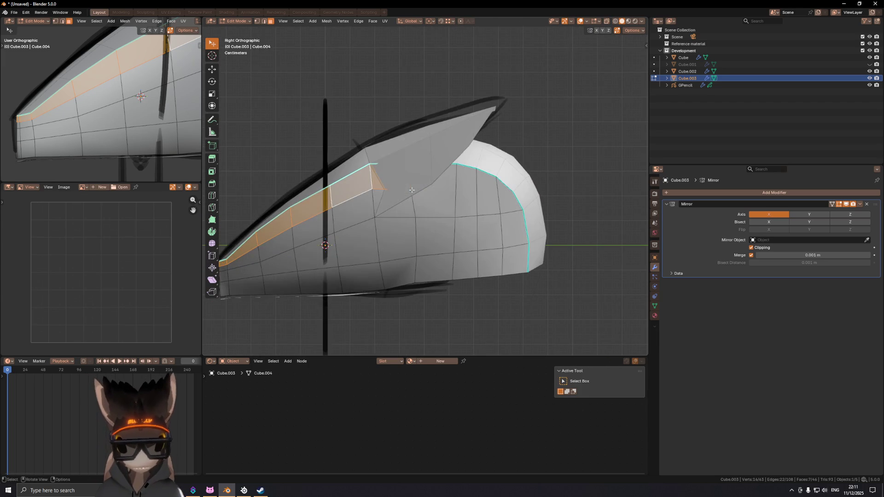
- Knife a diagonal cut toward the back and dissolve the leftover faces
key("k")
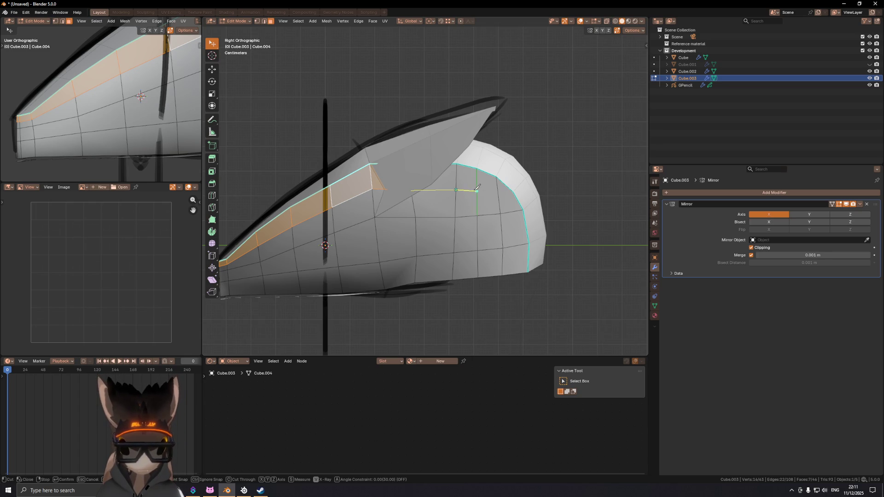
left_click(500, 213)
key("Return")
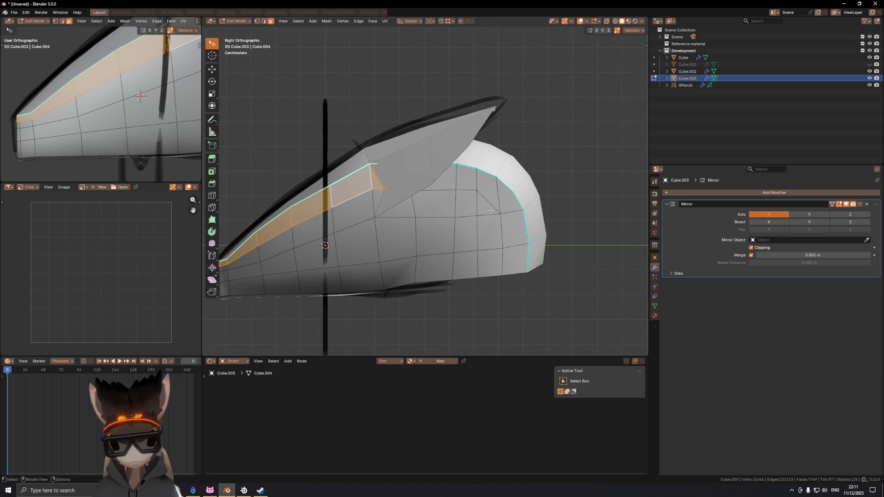
key("2")
key("ctrl+x")
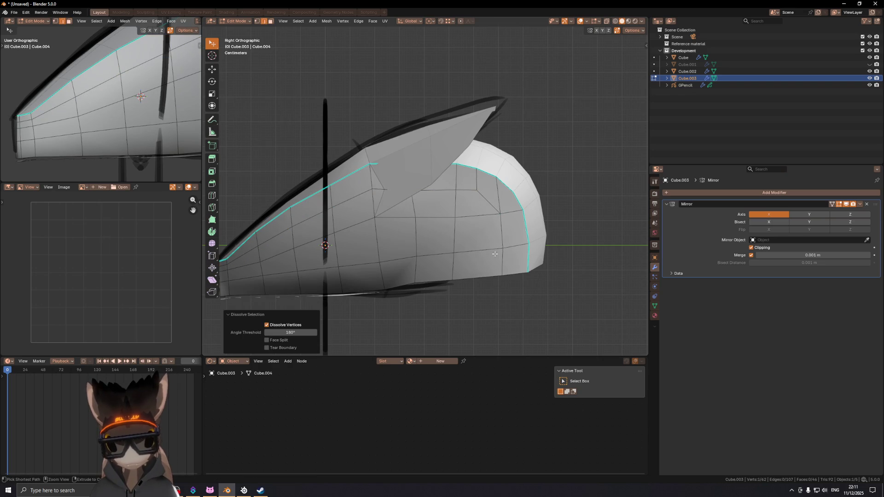
mouse_move(491, 199)
middle_mouse_down()
mouse_move(456, 195)
mouse_move(481, 194)
middle_mouse_up()
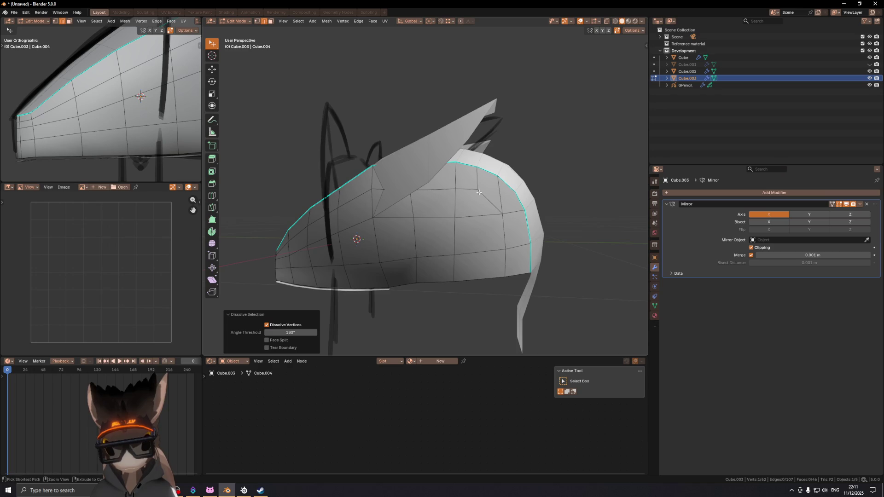
- In Right Orthographic view, select the upper band's face loop instead of the middle one
key("KP_3")
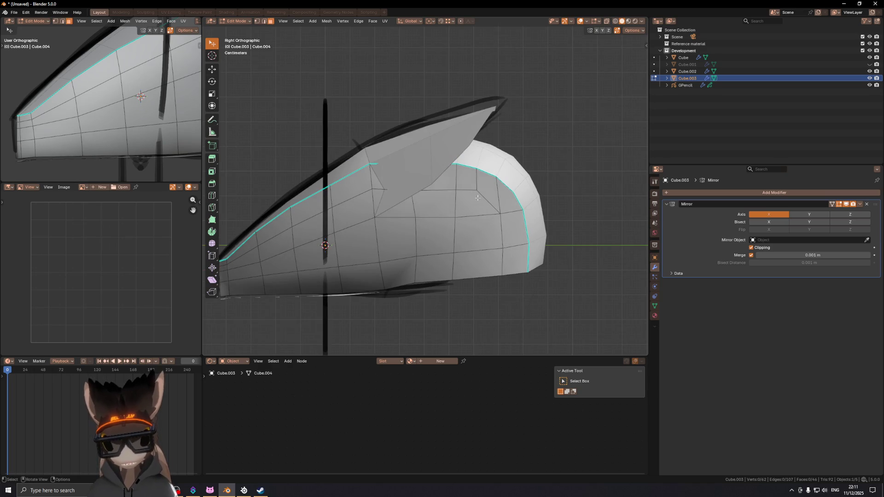
left_click(480, 194, "alt")
left_click(464, 184, "alt")
mouse_move(482, 192)
middle_mouse_down("shift")
mouse_move(432, 197)
mouse_move(482, 175)
middle_mouse_up("shift")
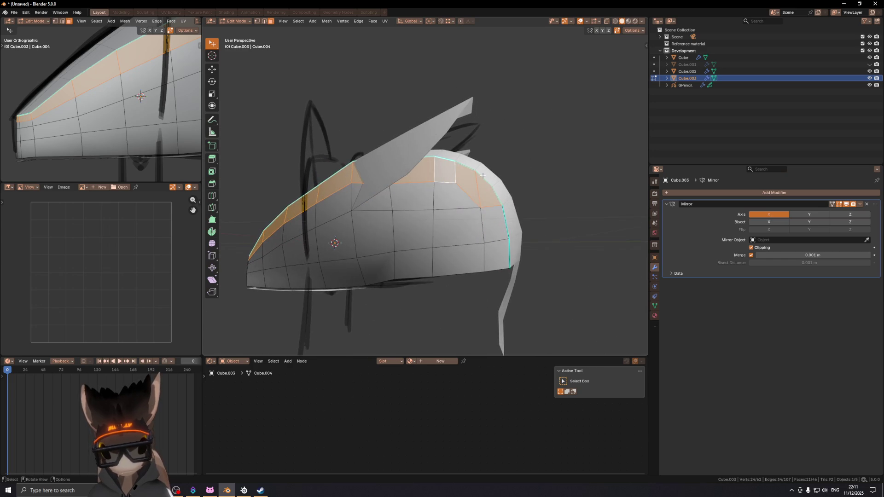
key("KP_3")
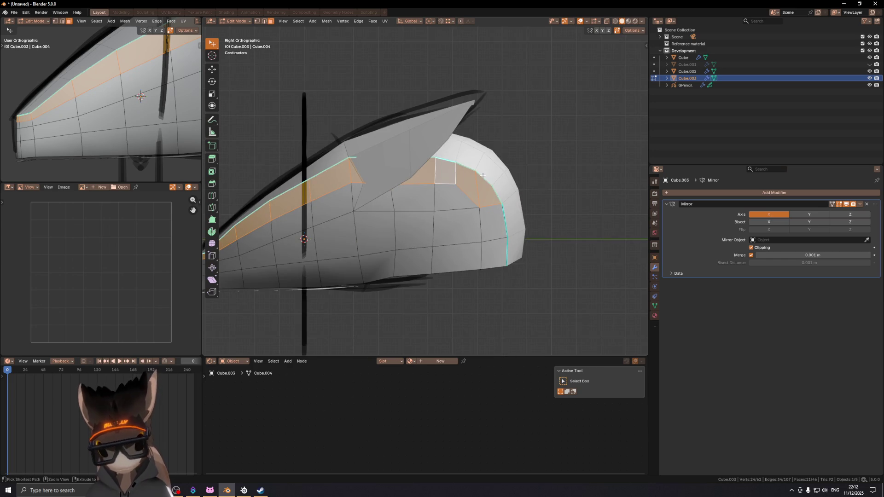
middle_click_drag(491, 209, 494, 183, "shift")
- Compare the loop using undo/redo, inspect it in perspective, and pick a side edge
key("ctrl+z")
key("ctrl+shift+z")
key("ctrl+z")
key("ctrl+z")
key("ctrl+z")
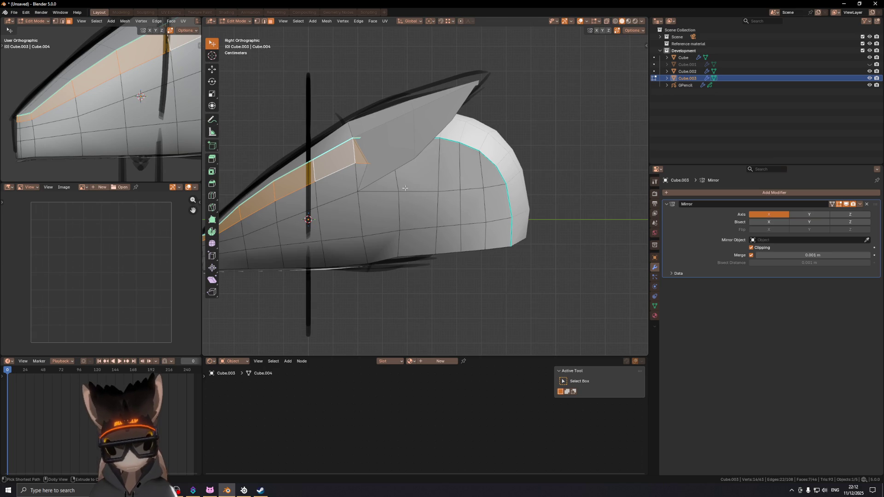
key("ctrl+shift+z")
key("ctrl+shift+z")
key("ctrl+z")
key("ctrl+z")
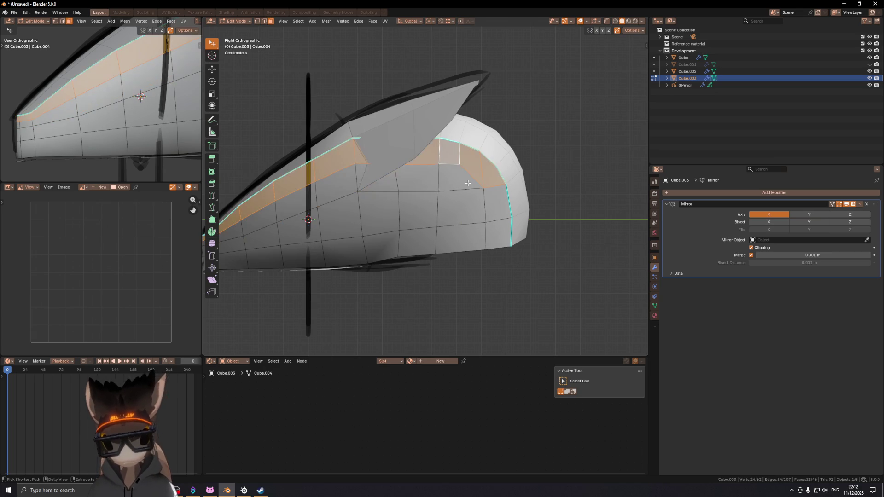
mouse_move(475, 178)
middle_mouse_down()
mouse_move(442, 188)
mouse_move(433, 168)
mouse_move(359, 173)
mouse_move(401, 203)
mouse_move(435, 197)
mouse_move(419, 209)
mouse_move(465, 205)
middle_mouse_up()
key("2")
left_click(471, 201)
- Undo an edge slide and instead slide a single vertex along its edge
key("g")
key("g")
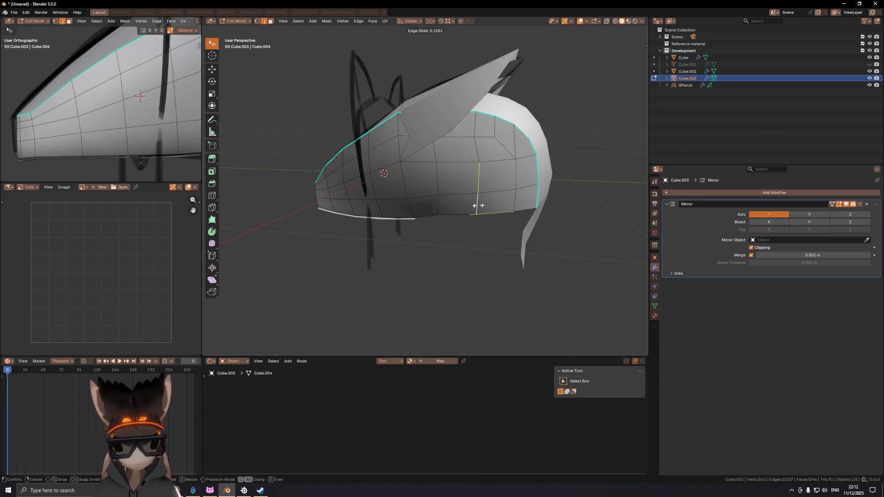
left_click(477, 205)
key("ctrl+z")
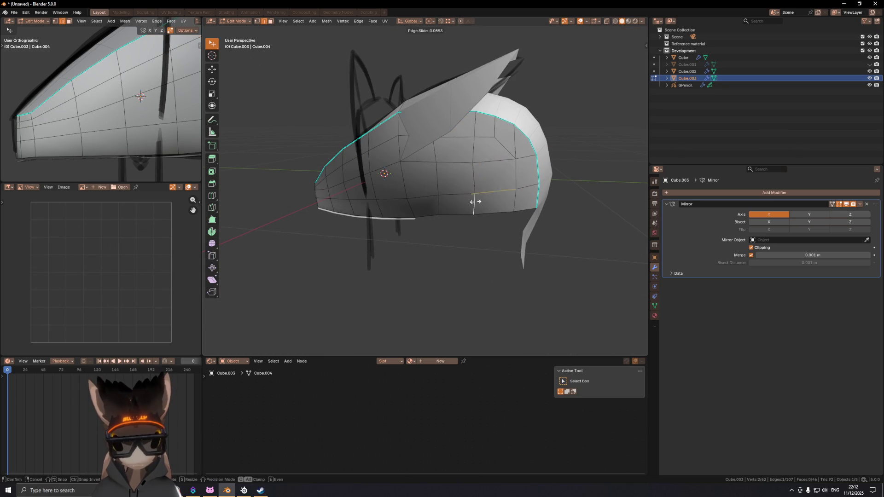
left_click(473, 199)
key("1")
left_click(474, 160)
key("g")
key("g")
left_click(479, 162)
- Move the selected edge along the X axis
mouse_move(479, 162)
middle_mouse_down()
mouse_move(416, 196)
mouse_move(416, 179)
mouse_move(406, 178)
mouse_move(545, 172)
mouse_move(415, 184)
mouse_move(414, 153)
middle_mouse_up()
key("2")
key("g")
key("x")
left_click(405, 178)
- Extrude the bottom rear edges straight down into a flap with two even loop cuts
key("ctrl+KP_1")
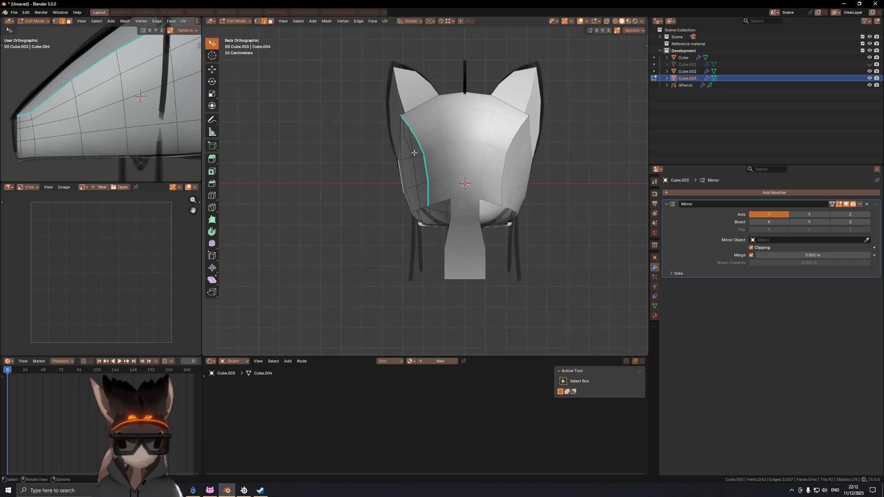
scroll(412, 152, "up", 3)
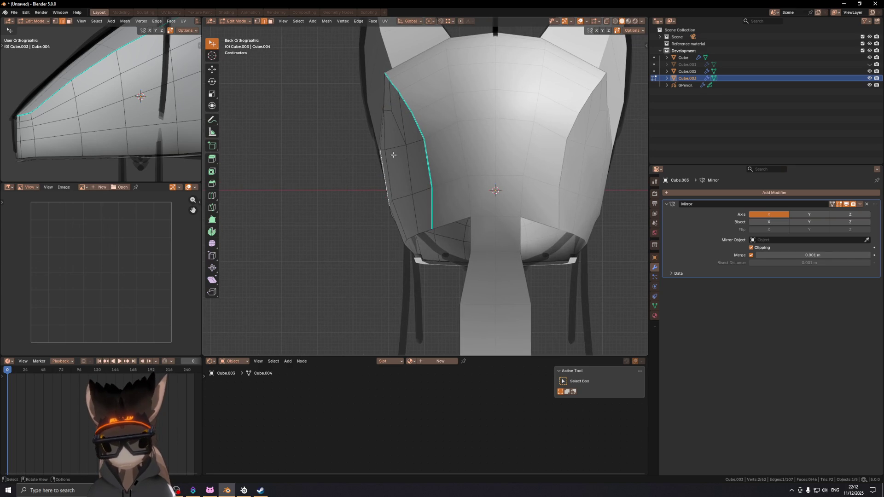
mouse_move(387, 106)
middle_mouse_down()
mouse_move(445, 180)
mouse_move(530, 169)
mouse_move(466, 182)
mouse_move(490, 184)
middle_mouse_up()
left_click(466, 182)
left_click(473, 182, "ctrl")
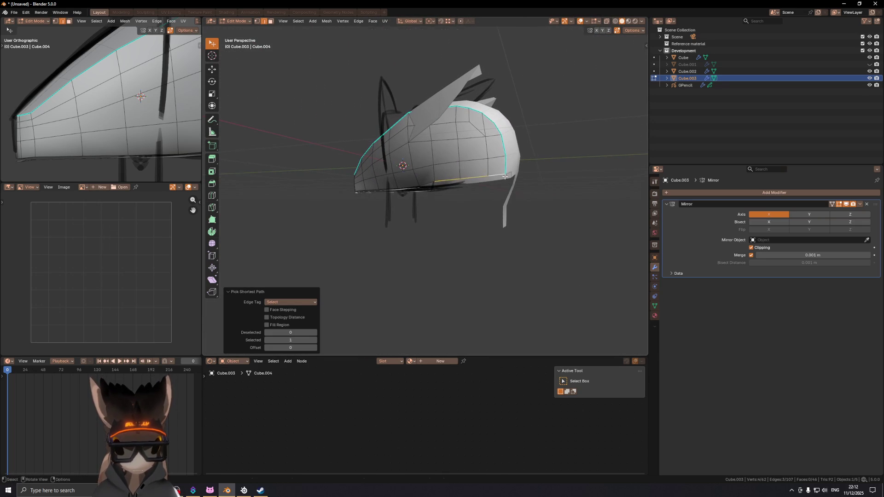
key("e")
key("z")
left_click(500, 231)
middle_click_drag(501, 231, 482, 216)
left_click(481, 216)
right_click(481, 216)
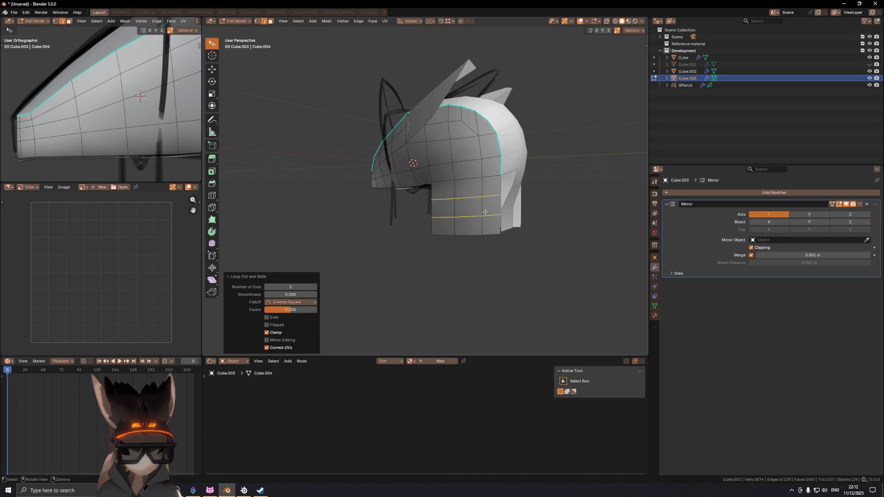
- In right side view, move the flap's rear boundary edges along Y
key("KP_3")
scroll(485, 212, "up", 1)
left_click(514, 217, "alt")
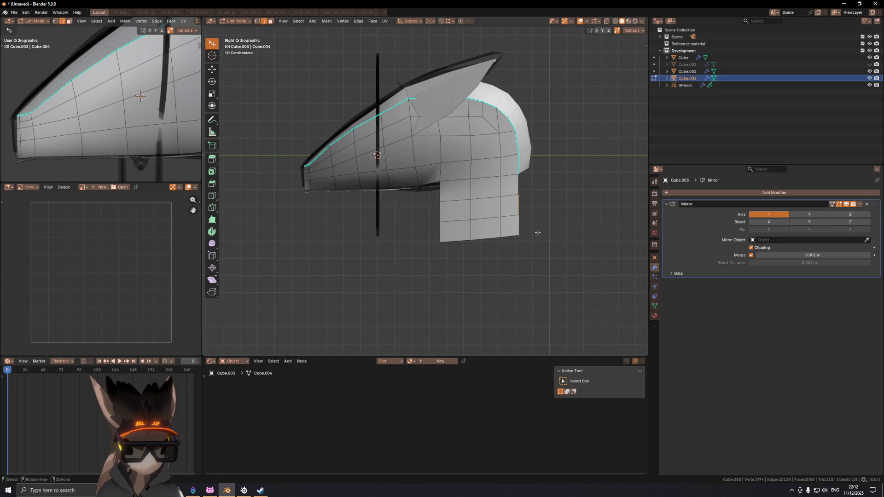
key("g")
key("y")
left_click(533, 234)
- Nudge the back section's bottom edge and corner vertex along Y
left_click(516, 229)
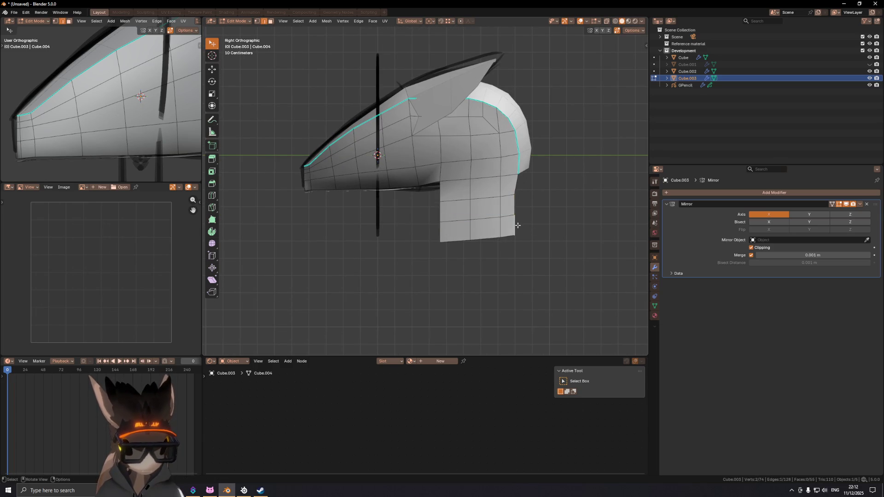
key("g")
key("y")
left_click(517, 229)
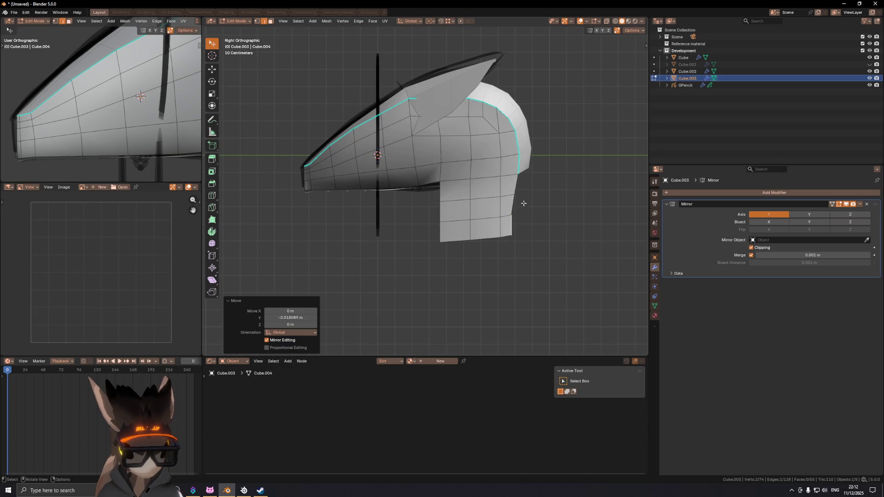
left_click(512, 240)
key("g")
key("y")
left_click(523, 240)
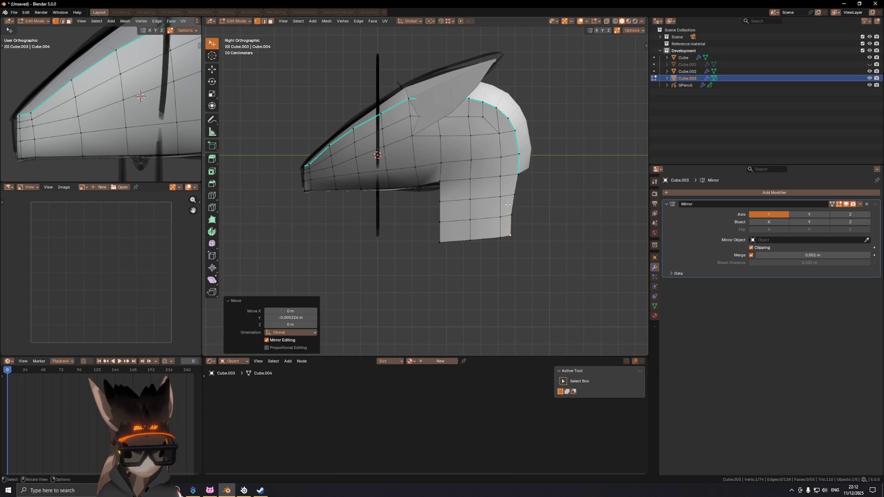
- Slide the vertex column and two bottom vertices along their edges to even them out
left_click(500, 200)
left_click(500, 236, "ctrl")
key("g")
key("g")
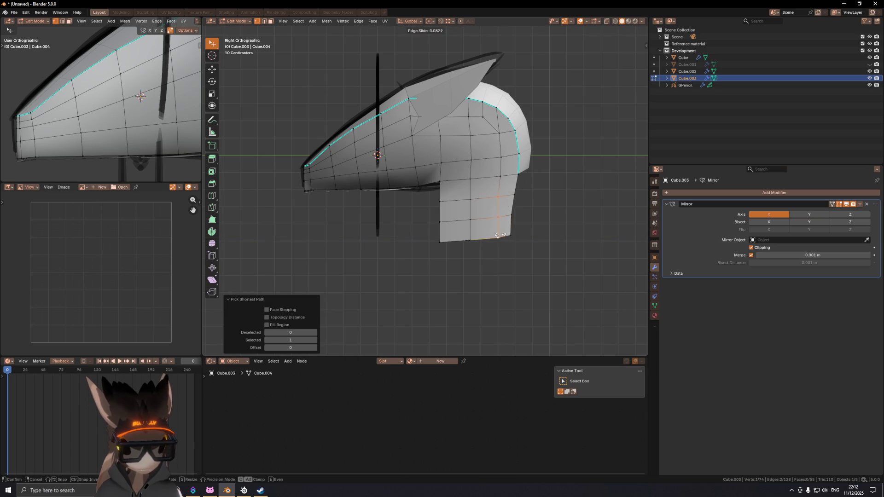
left_click(499, 234)
left_click(495, 218)
left_click(496, 238, "ctrl")
key("g")
key("g")
left_click(503, 244)
left_click(491, 238)
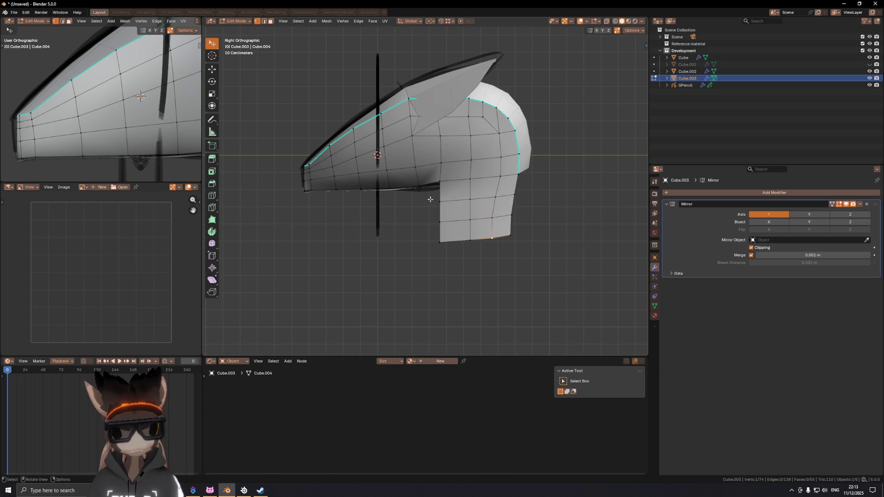
mouse_move(438, 196)
middle_mouse_down()
mouse_move(532, 174)
mouse_move(487, 188)
middle_mouse_up()
- Switch to Object Mode from the Ctrl+Tab mode menu and orbit and zoom around the head
key("ctrl+Tab")
left_click(502, 157)
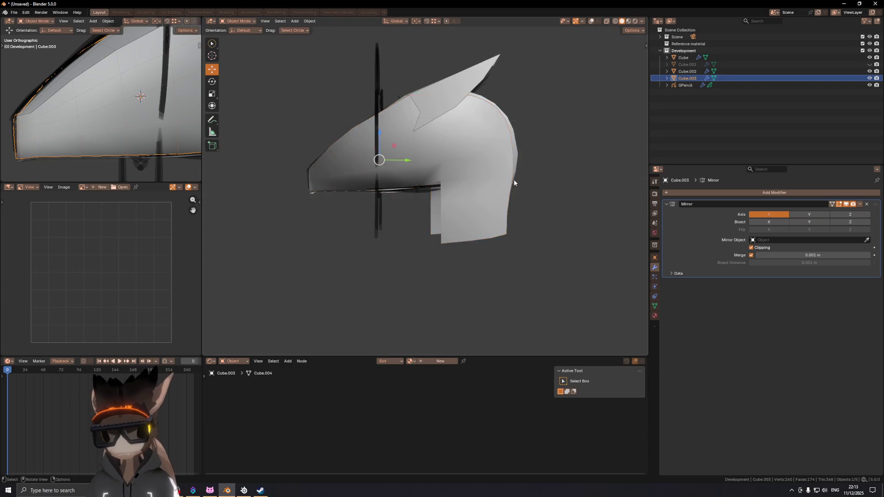
mouse_move(502, 158)
middle_mouse_down()
mouse_move(473, 211)
mouse_move(561, 192)
mouse_move(562, 180)
mouse_move(541, 168)
mouse_move(418, 175)
mouse_move(484, 179)
mouse_move(454, 164)
middle_mouse_up()
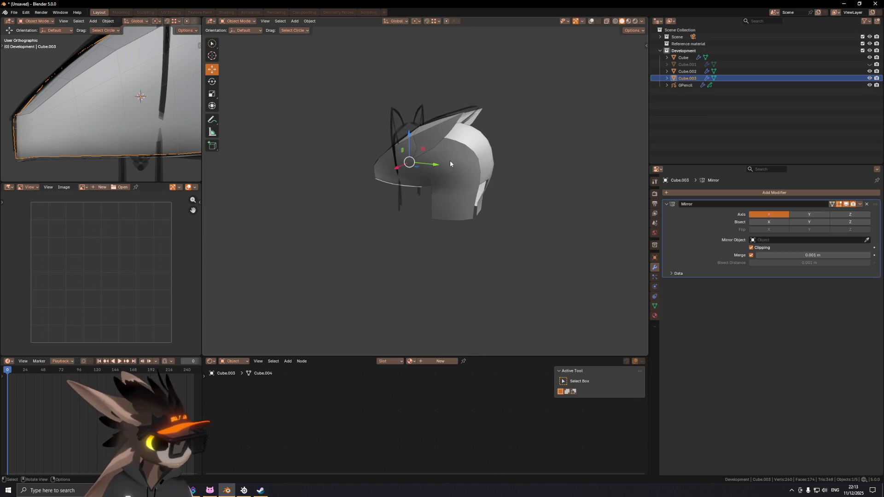
scroll(433, 173, "up", 5)
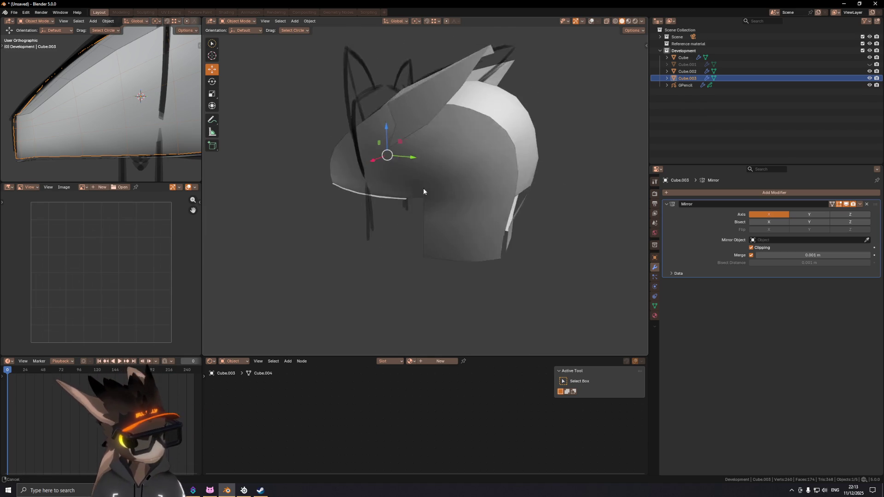
mouse_move(418, 148)
middle_mouse_down()
mouse_move(445, 121)
mouse_move(420, 138)
mouse_move(428, 148)
mouse_move(469, 131)
middle_mouse_up()
- In Edit Mode, slide an underside vertex and extrude an underside edge -0.48 m along X
key("Tab")
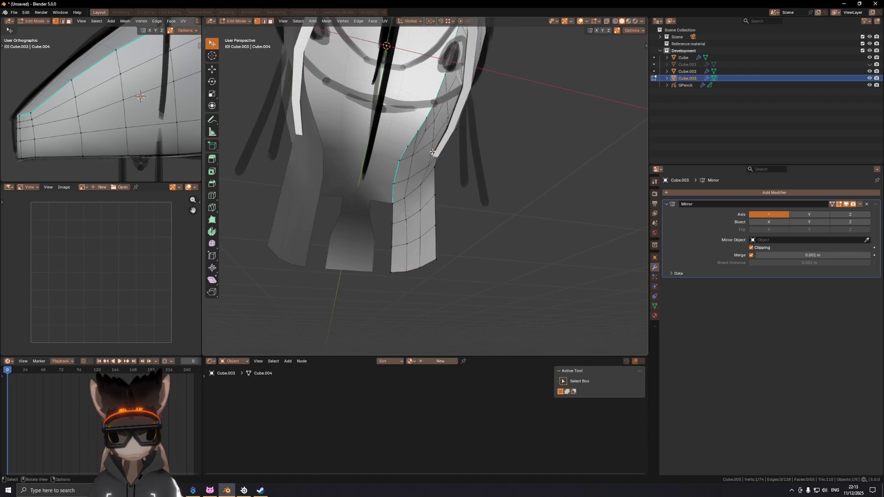
middle_click_drag(431, 152, 500, 128)
middle_click(443, 166, "alt")
scroll(443, 167, "up", 2)
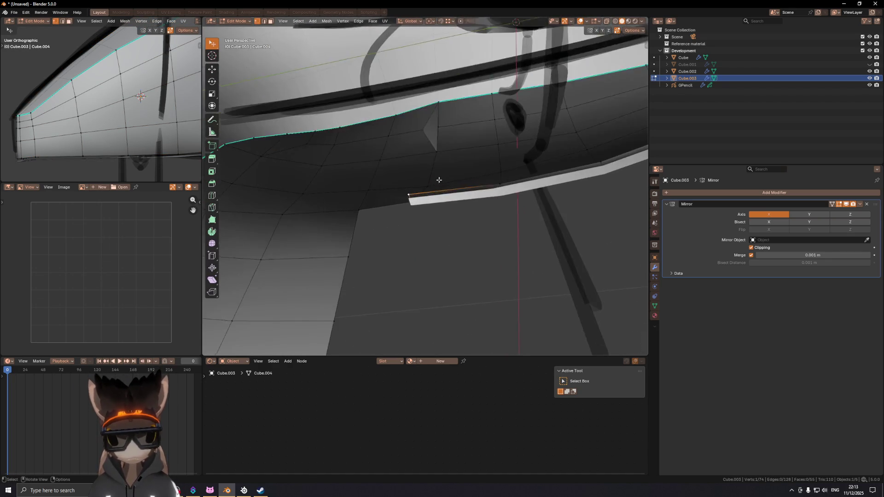
key("shift+v")
left_click(420, 192)
key("2")
left_click(414, 197)
mouse_move(414, 197)
middle_mouse_down()
mouse_move(407, 211)
mouse_move(415, 203)
middle_mouse_up()
key("e")
key("x")
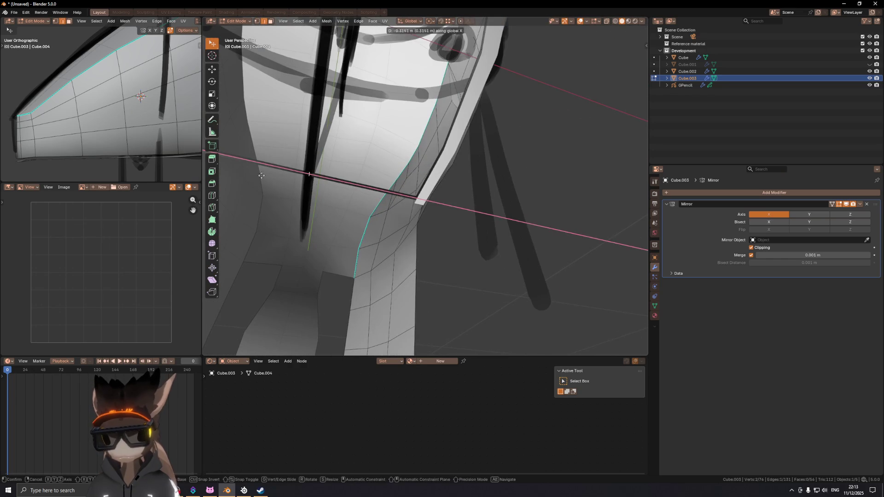
left_click(623, 164)
- Extrude the opening's edge loop 0.05 m along Z, fill it with a face, and shrink/fatten it
mouse_move(624, 164)
middle_mouse_down()
mouse_move(559, 195)
mouse_move(393, 210)
mouse_move(389, 200)
mouse_move(435, 188)
mouse_move(422, 178)
mouse_move(435, 173)
mouse_move(459, 200)
mouse_move(438, 184)
middle_mouse_up()
scroll(559, 196, "down", 5)
scroll(395, 207, "up", 3)
left_click(422, 179, "alt")
scroll(422, 179, "down", 3)
key("e")
key("z")
left_click(444, 166)
key("f")
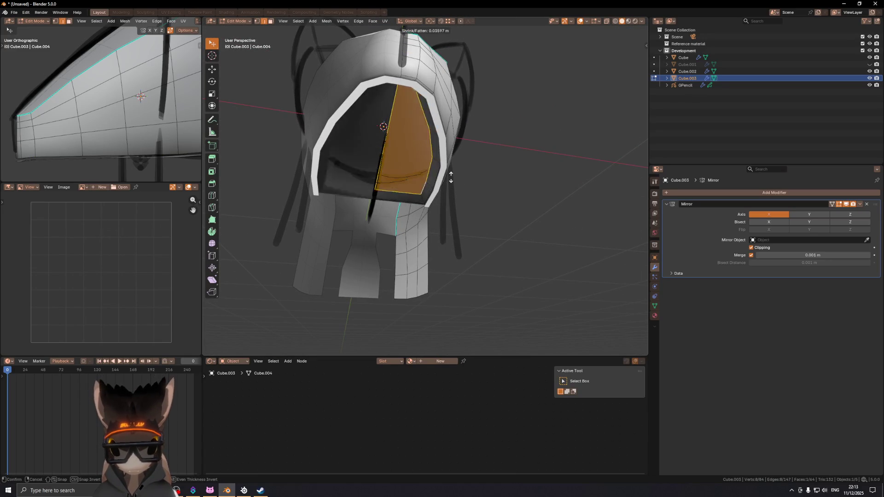
left_click(452, 176)
- Return to Object Mode and view the model in orthographic right side view
mouse_move(452, 177)
middle_mouse_down()
mouse_move(544, 184)
mouse_move(398, 196)
mouse_move(471, 193)
mouse_move(417, 231)
mouse_move(446, 241)
mouse_move(464, 235)
mouse_move(402, 228)
mouse_move(407, 188)
mouse_move(479, 217)
mouse_move(416, 221)
mouse_move(456, 212)
mouse_move(462, 191)
middle_mouse_up()
key("Tab")
mouse_move(479, 168)
middle_mouse_down()
mouse_move(418, 183)
mouse_move(467, 221)
mouse_move(405, 211)
mouse_move(424, 232)
mouse_move(397, 182)
mouse_move(413, 188)
mouse_move(396, 176)
mouse_move(424, 198)
mouse_move(466, 201)
mouse_move(469, 215)
middle_mouse_up()
scroll(395, 176, "down", 5)
key("KP_5")
key("KP_3")
- Select the Cube shell object in the Outliner
scroll(438, 172, "up", 1)
middle_click_drag(437, 176, 444, 212, "shift")
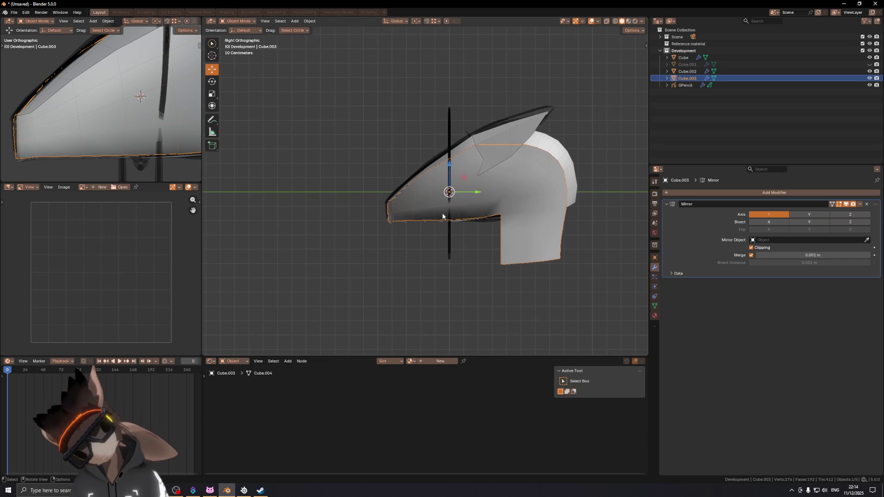
mouse_move(387, 221)
middle_mouse_down("shift")
mouse_move(467, 230)
mouse_move(460, 234)
middle_mouse_up("shift")
left_click(417, 225)
scroll(417, 221, "up", 4)
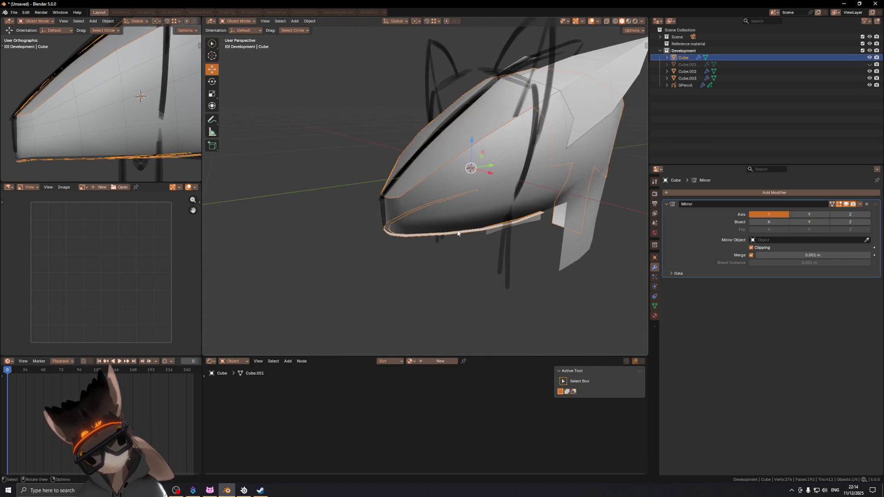
left_click(459, 234)
left_click(461, 232)
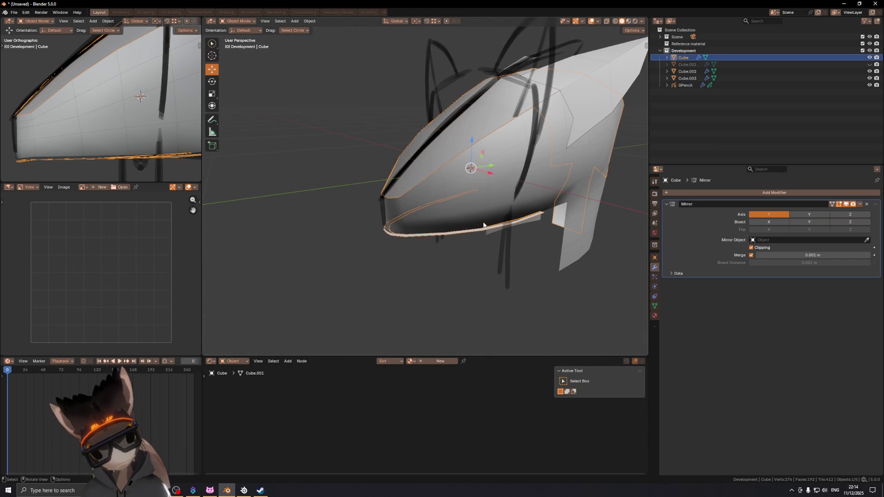
left_click(688, 78)
left_click(689, 74)
left_click(689, 65)
left_click(688, 58)
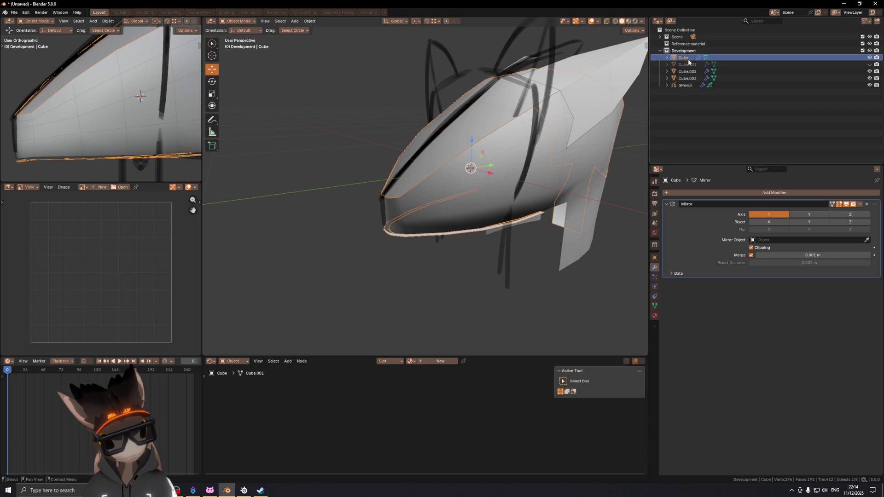
- Separate Cube's connected lip strip into its own object
key("Tab")
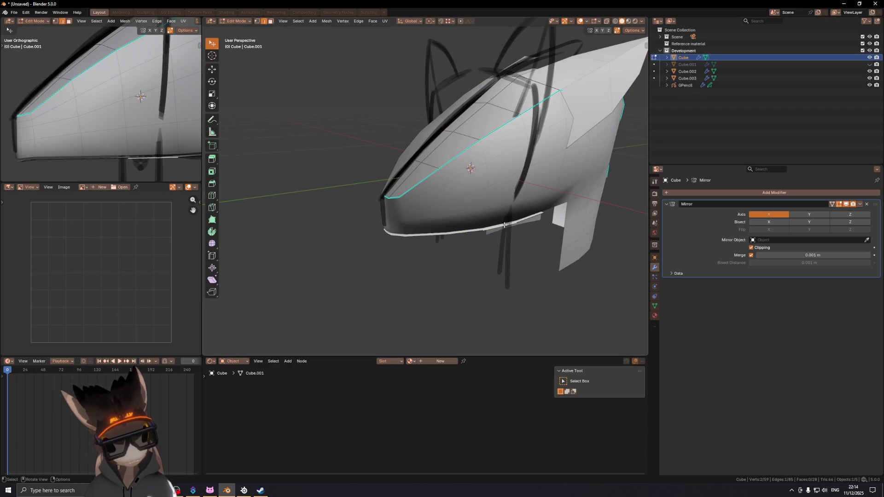
key("ctrl+l")
key("p")
left_click(502, 224)
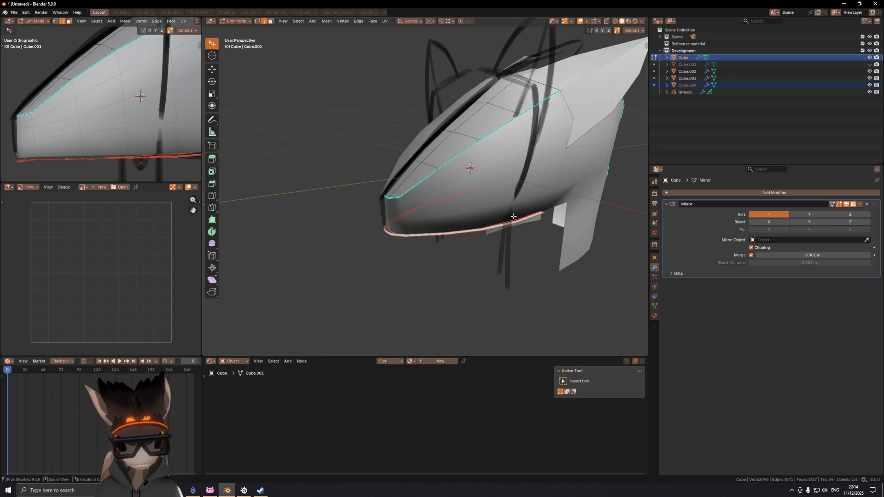
key("Tab")
- Rename the objects to Lower jaw, Head, Ears and Head - Back in the Outliner
double_click(688, 85)
type("LowerJaw")
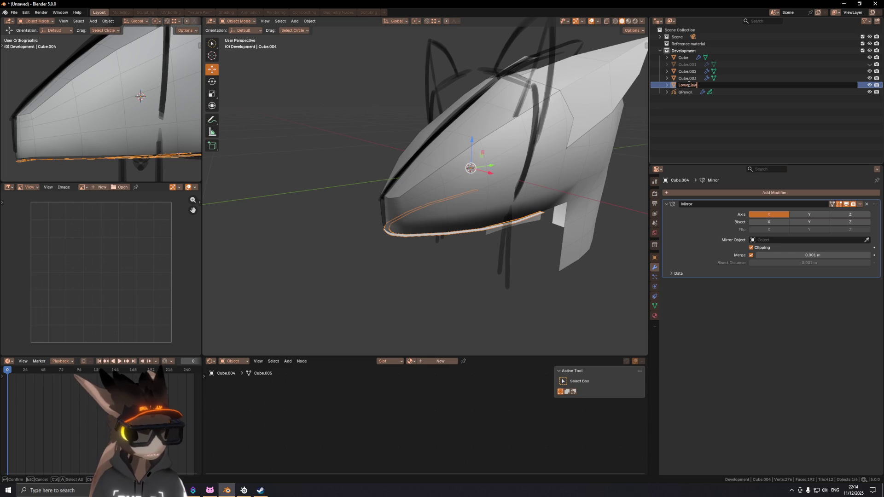
key("Return")
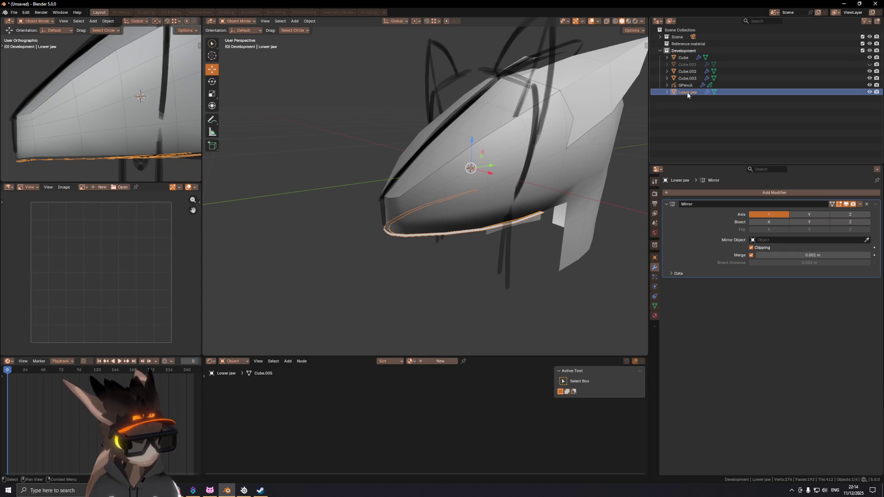
double_click(688, 78)
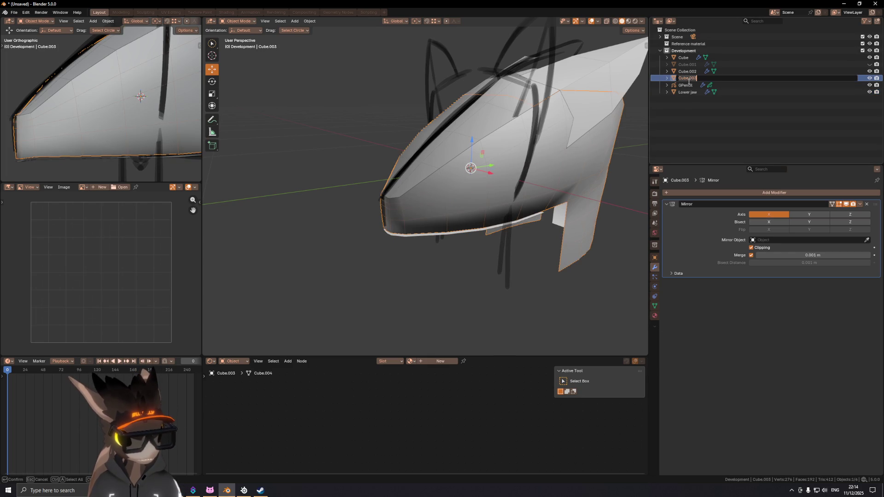
type("ad")
key("Return")
double_click(687, 72)
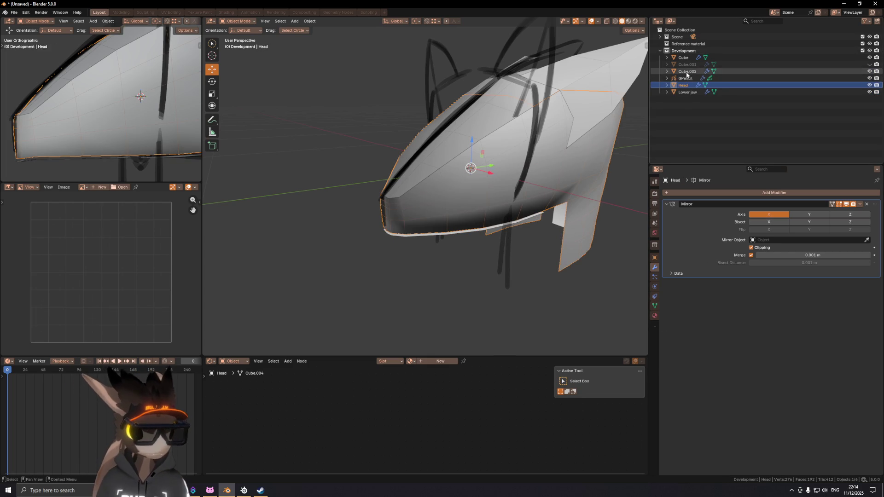
type("Eas")
key("Return")
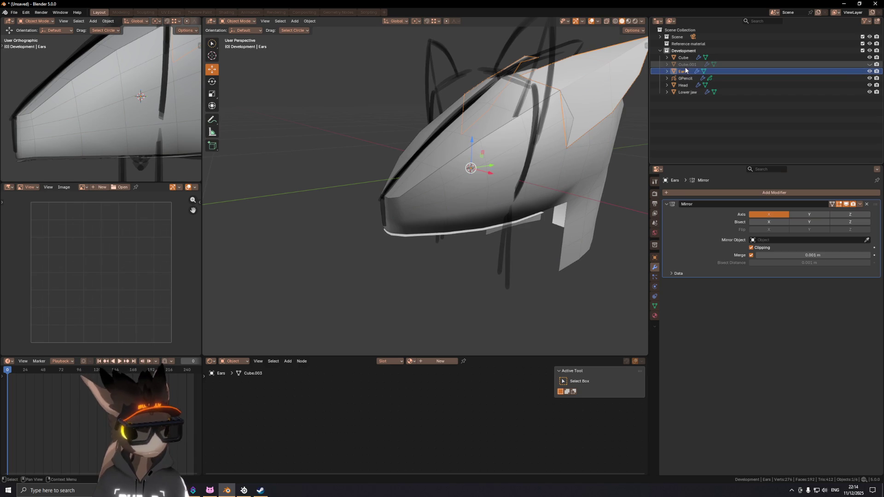
left_click(687, 58)
type("Head_r")
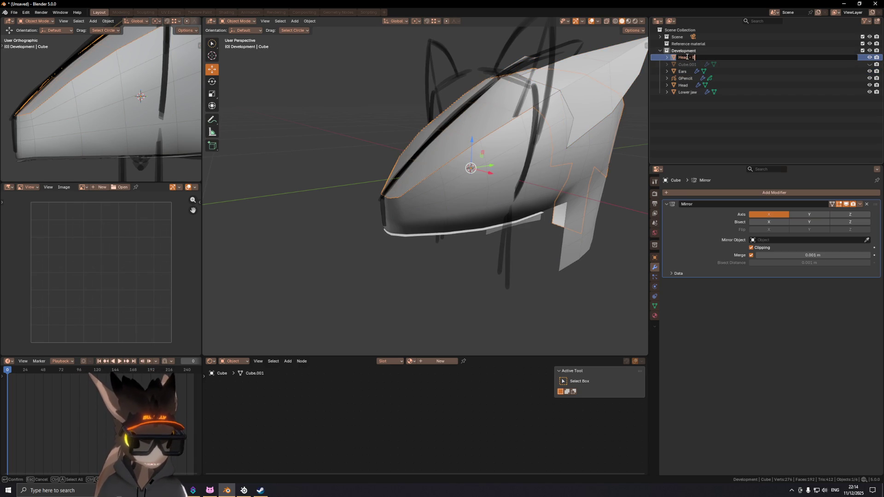
type("ack")
key("Return")
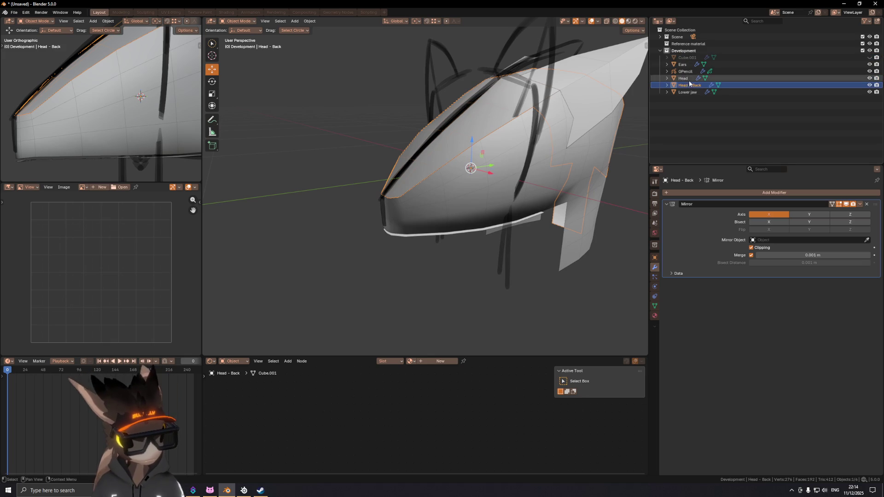
mouse_move(484, 198)
middle_mouse_down()
mouse_move(441, 189)
mouse_move(546, 190)
mouse_move(527, 214)
mouse_move(493, 218)
mouse_move(458, 197)
mouse_move(440, 159)
mouse_move(444, 203)
mouse_move(414, 182)
mouse_move(511, 213)
mouse_move(601, 195)
mouse_move(476, 197)
mouse_move(482, 211)
middle_mouse_up()
- Select the Head object, switch to the right orthographic view and enter Edit Mode
scroll(437, 199, "up", 4)
left_click(415, 180)
scroll(592, 195, "down", 4)
key("ctrl+KP_3")
key("KP_3")
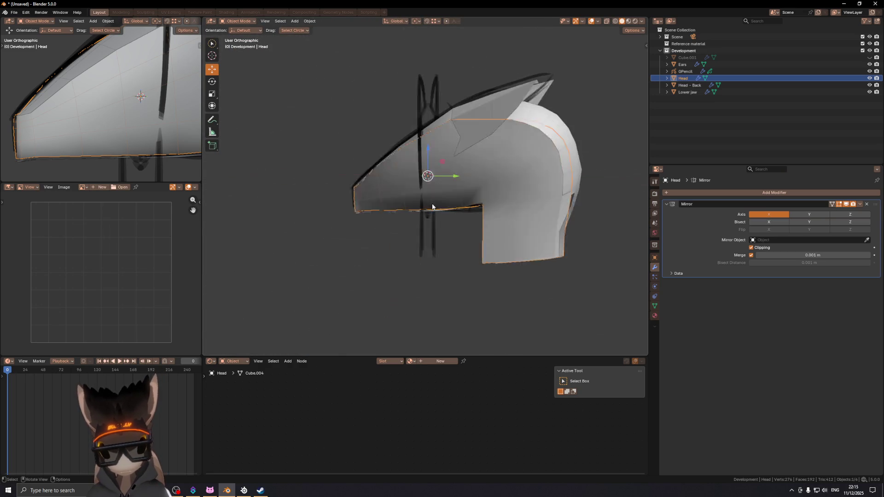
scroll(433, 207, "up", 4)
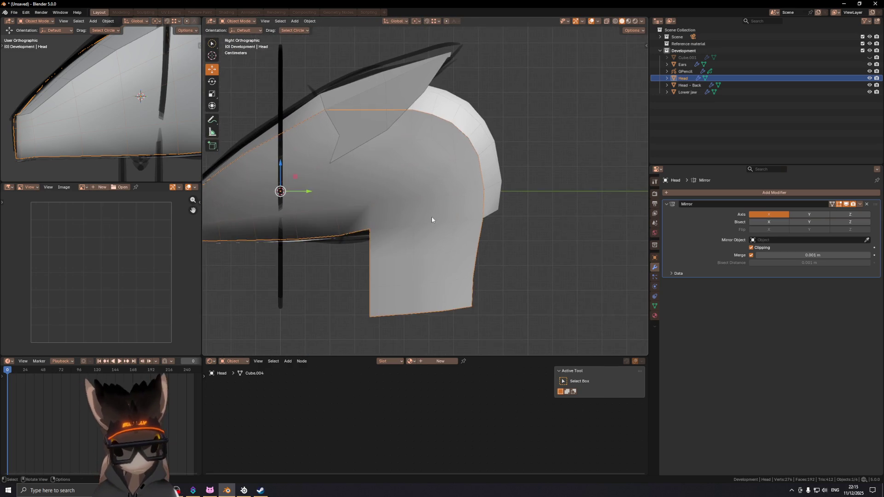
key("Tab")
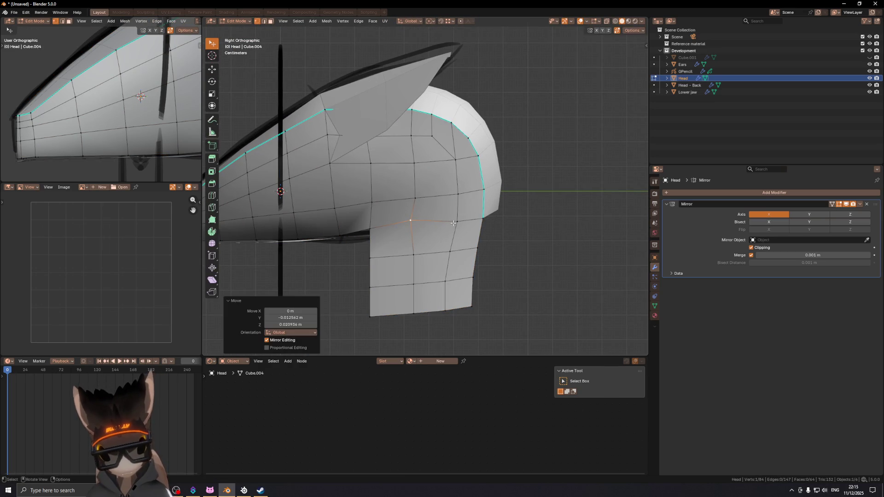
- Raise the selected edges and slide a side edge and vertex into place
left_click(484, 193)
scroll(484, 186, "down", 1)
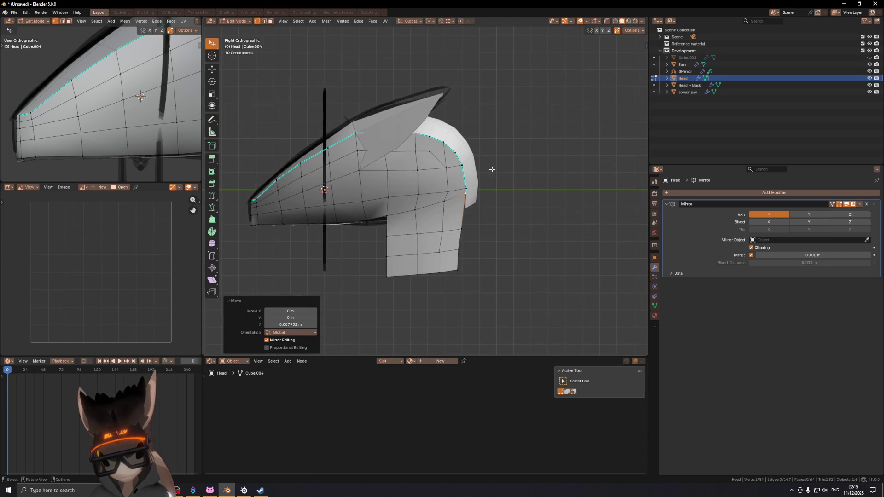
middle_click_drag(482, 187, 431, 214, "shift")
scroll(430, 214, "up", 1)
left_click(434, 232)
key("g")
key("g")
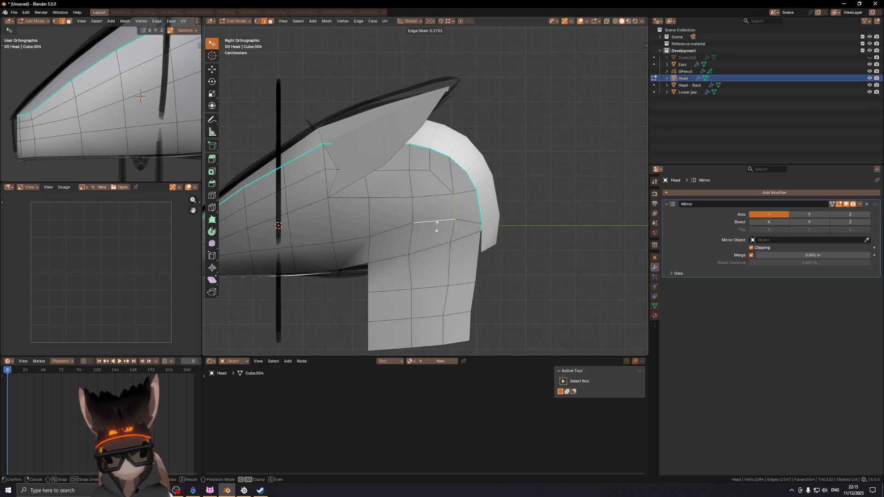
left_click(437, 229)
key("1")
left_click(483, 211)
middle_click_drag(420, 226, 498, 173, "shift")
mouse_move(399, 105)
middle_mouse_down("shift")
mouse_move(378, 153)
mouse_move(380, 143)
middle_mouse_up("shift")
- Raise and slide the front crown vertices vertically to smooth the top curve
left_click(418, 129)
key("g")
key("z")
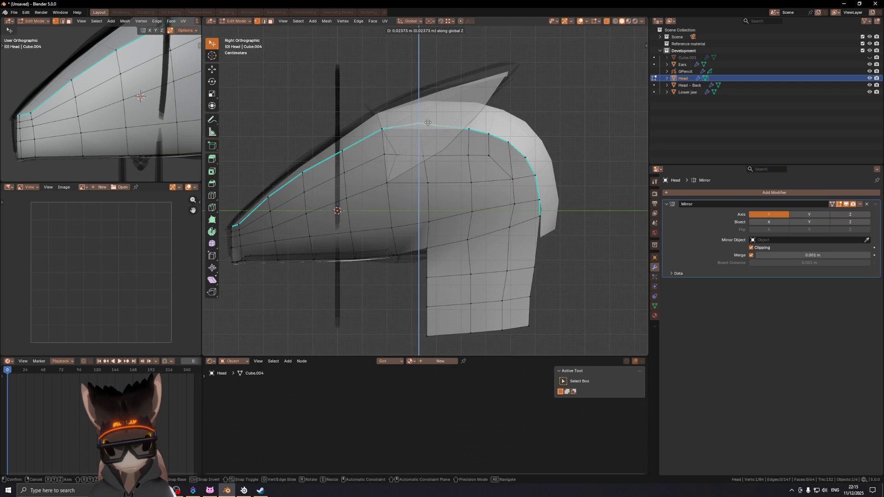
left_click(427, 122)
left_click(468, 129)
key("g")
key("z")
left_click(472, 123)
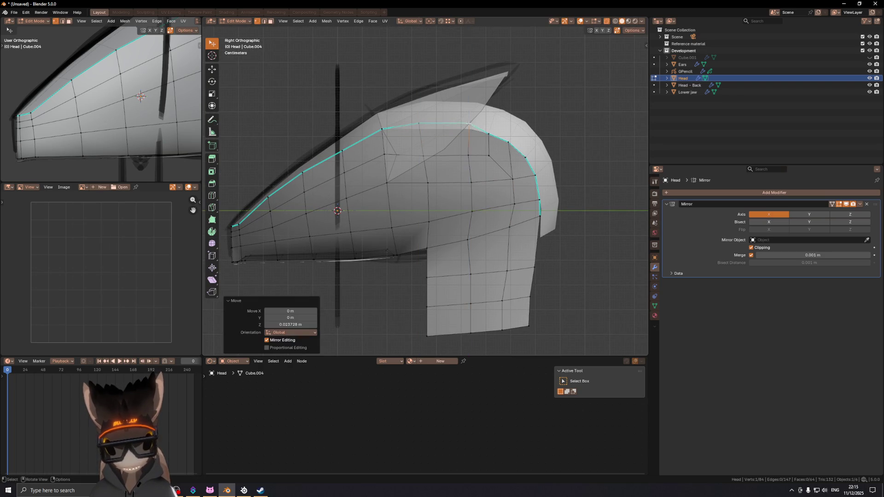
key("g")
key("g")
left_click(427, 124)
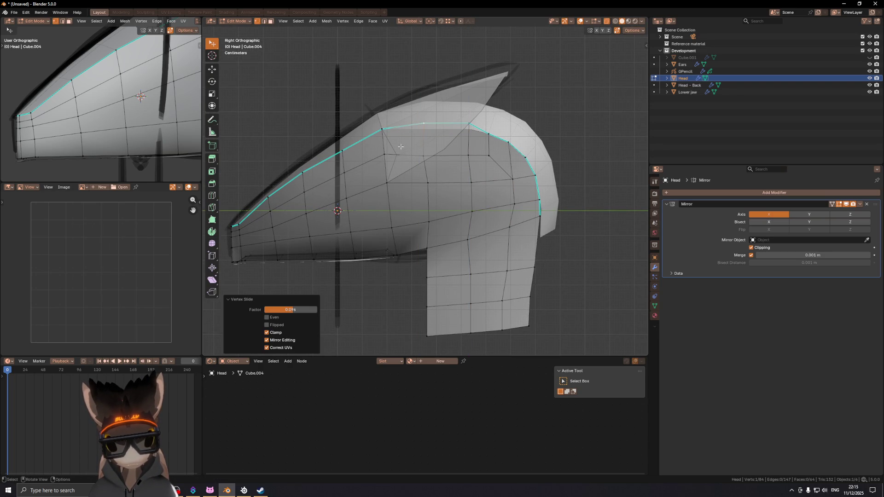
left_click(382, 130)
middle_click_drag(373, 147, 423, 164)
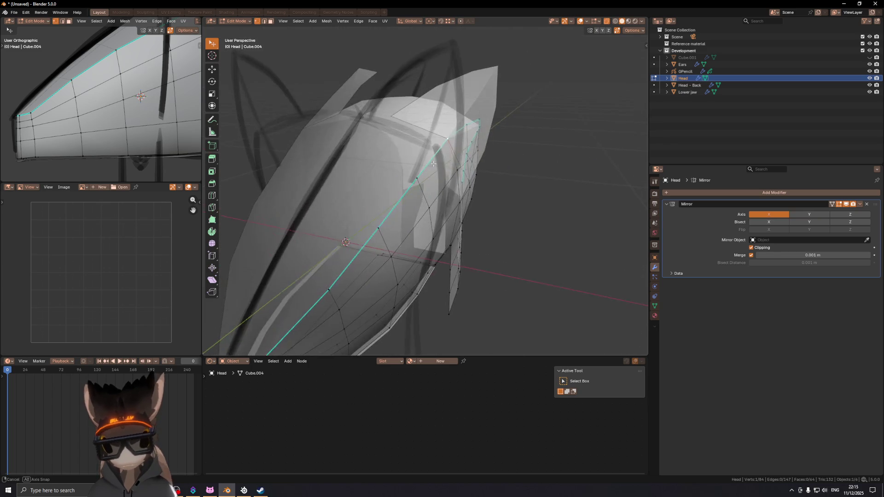
key("KP_3")
- Even out the crown loop by raising vertices along Z toward the back
left_click(424, 122)
key("g")
key("g")
left_click(424, 121)
left_click(472, 122)
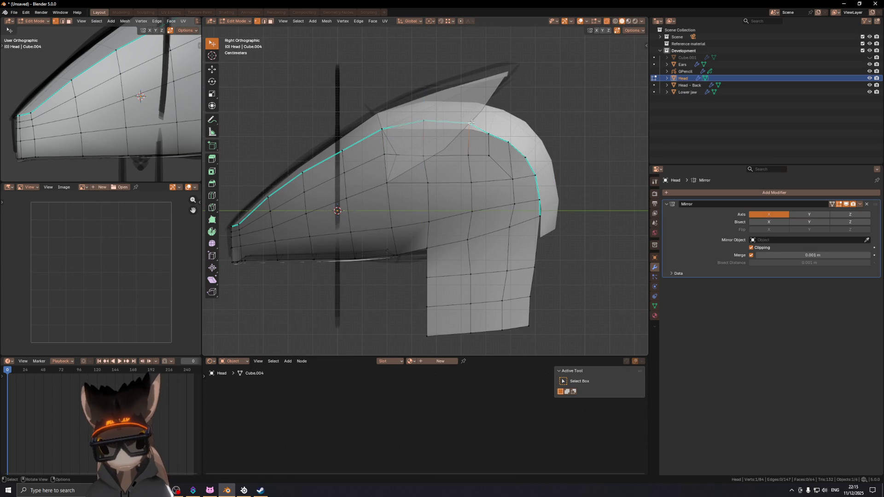
key("g")
key("z")
left_click(471, 118)
left_click(489, 134)
key("g")
key("z")
left_click(506, 125)
- Adjust the back-curve vertices vertically and along X to follow the reference profile
left_click(509, 142)
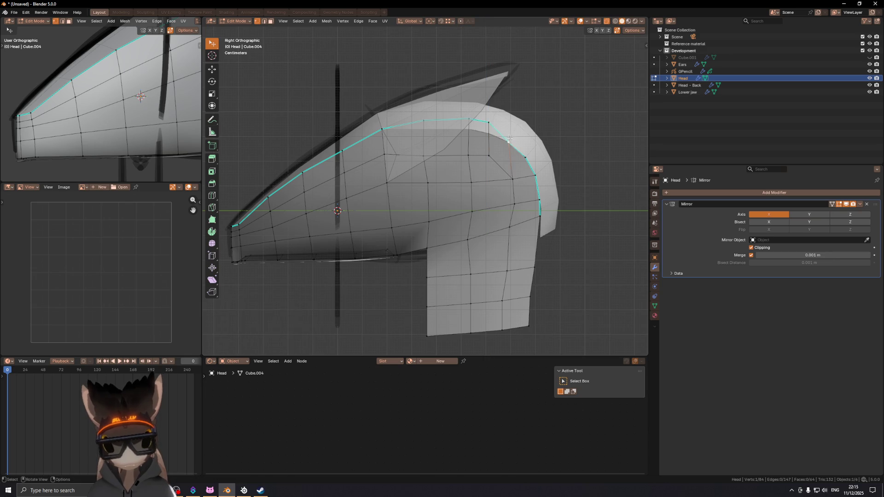
key("g")
key("z")
left_click(513, 127)
left_click(527, 155)
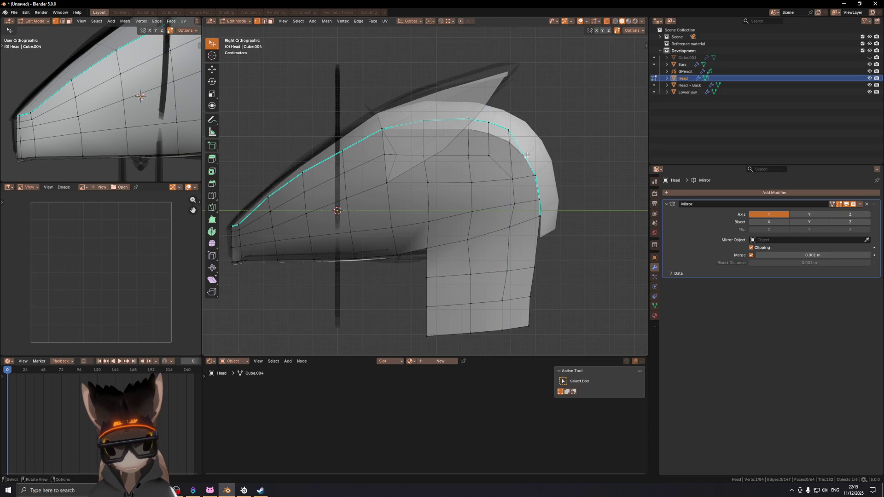
left_click(529, 146)
key("g")
key("x")
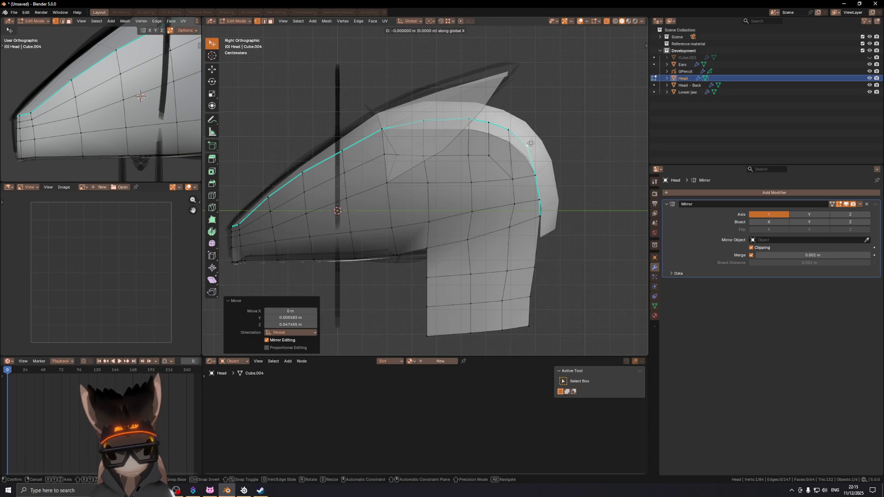
left_click(531, 144)
middle_click_drag(532, 144, 526, 140, "shift")
- Move the back edge along Y and slide a back vertex into line
left_click(533, 183)
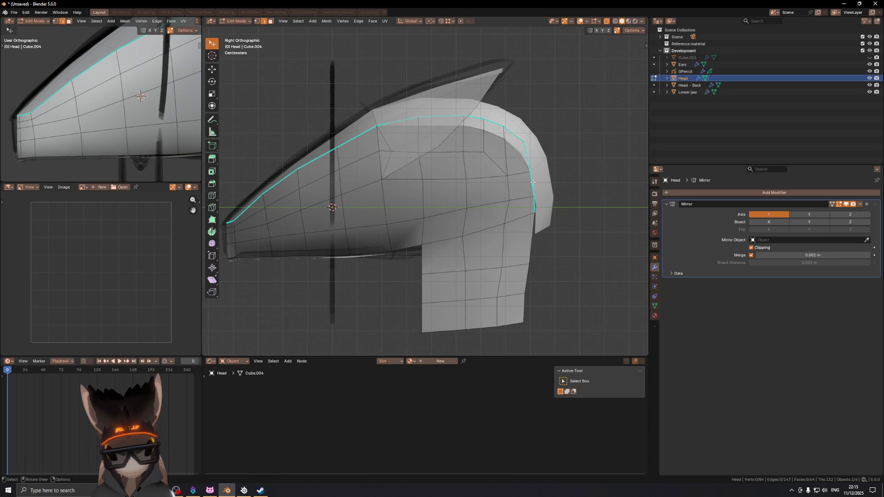
left_click(533, 201, "ctrl")
key("g")
key("y")
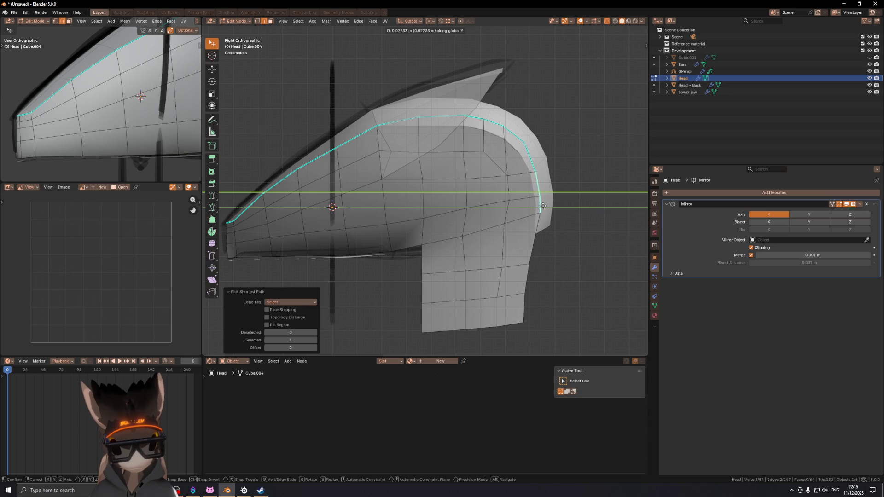
left_click(544, 206)
key("1")
left_click(526, 142)
left_click(532, 151)
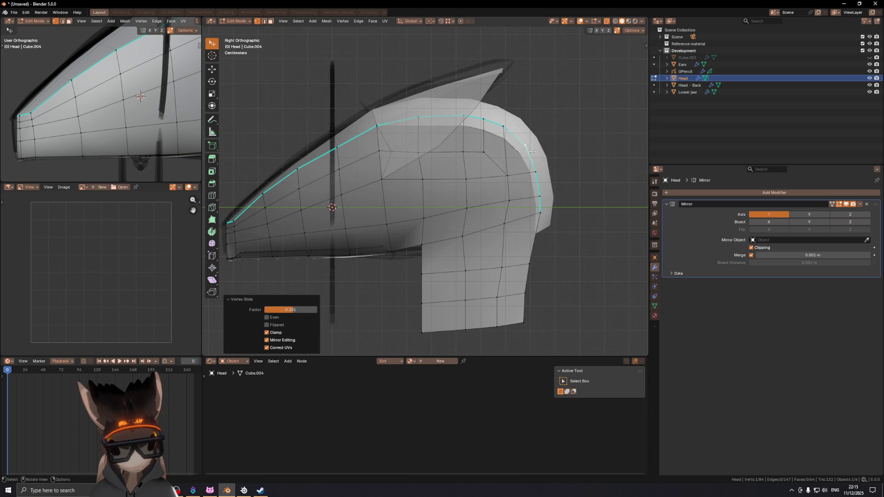
- Slide the vertical edge on the upper side of the head
middle_click_drag(509, 129, 526, 110, "shift")
key("2")
left_click(439, 119)
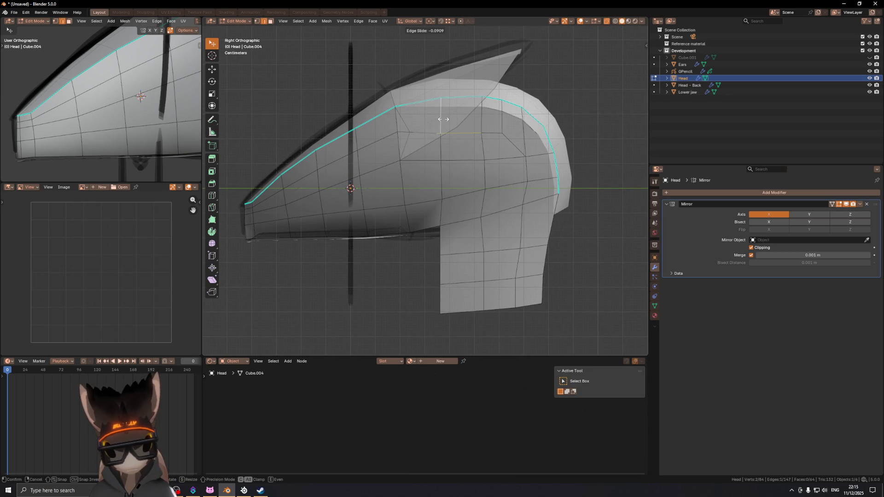
key("g")
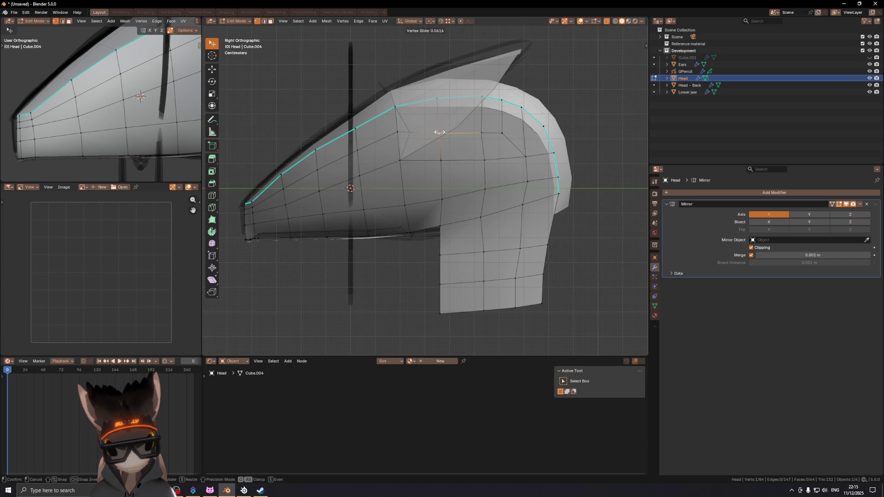
left_click(436, 132)
- Move the edge above the back flap along Z and slide its vertex
middle_click_drag(500, 204, 492, 156, "shift")
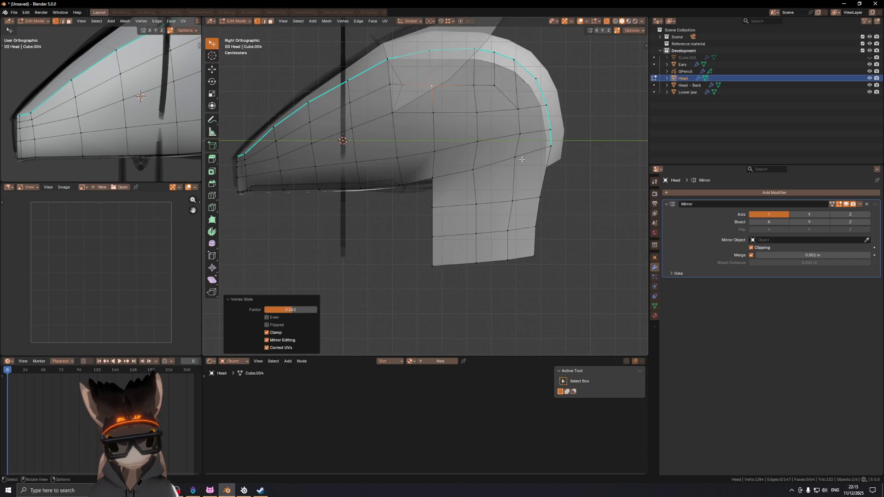
left_click(452, 178)
scroll(452, 178, "up", 2)
key("g")
key("z")
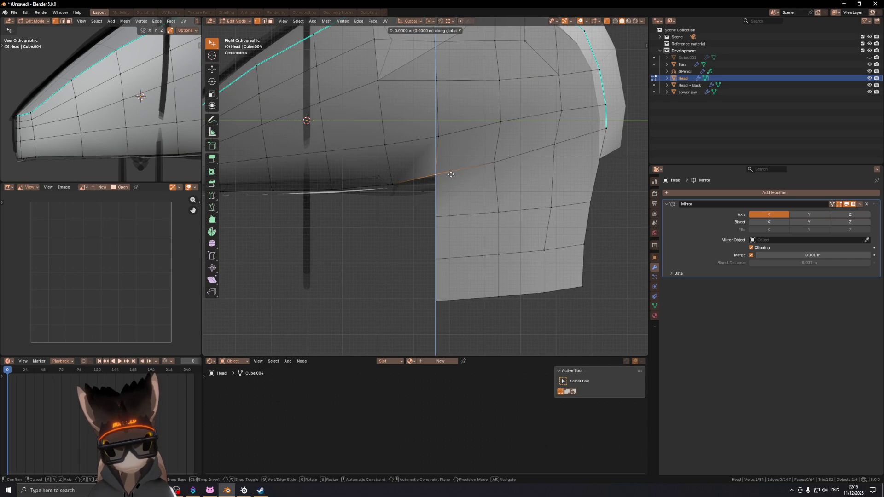
left_click(451, 181)
key("g")
key("g")
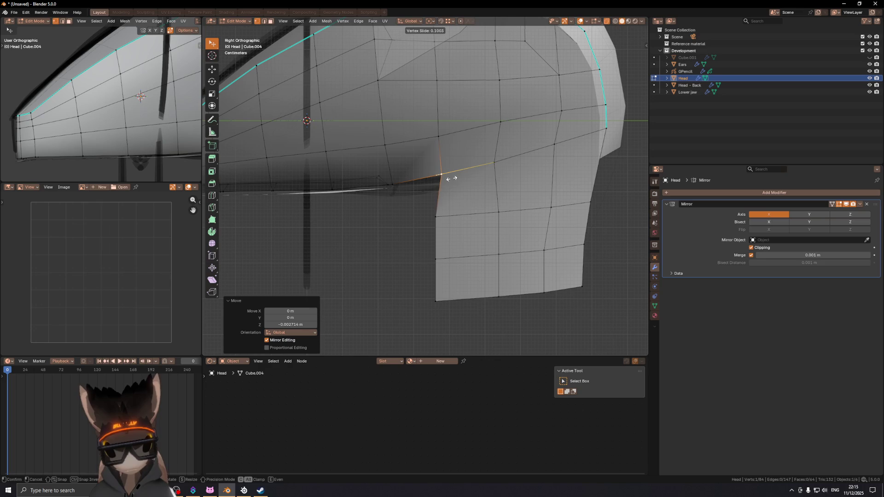
left_click(451, 177)
- Slide the vertical edge near the flap sideways and adjust a side vertex
key("2")
left_click(442, 148)
key("g")
key("g")
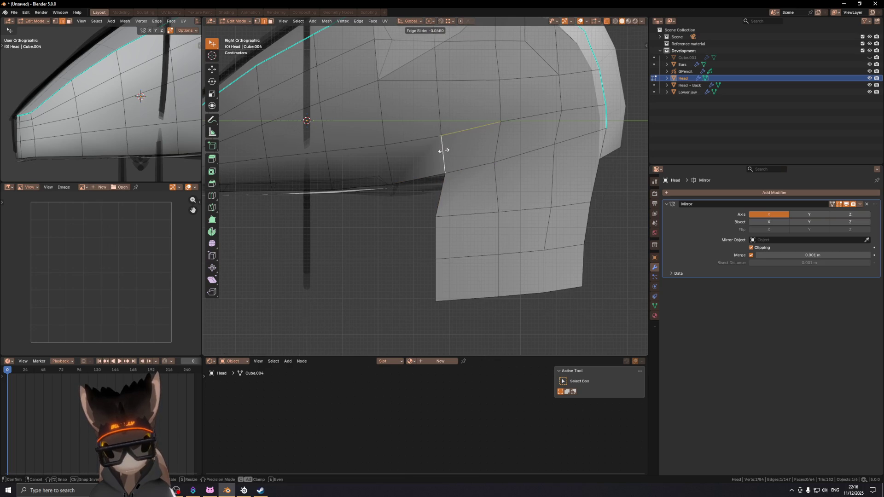
left_click(446, 150)
scroll(446, 150, "down", 3)
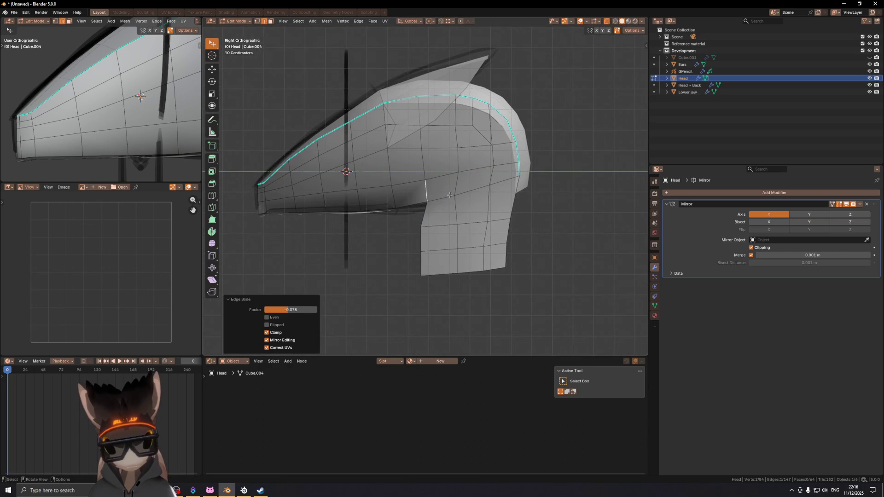
key("1")
left_click(456, 196)
left_click(465, 196)
- Slide another vertical side edge and a vertex near the back curve
key("2")
left_click(462, 184)
key("g")
key("g")
left_click(464, 185)
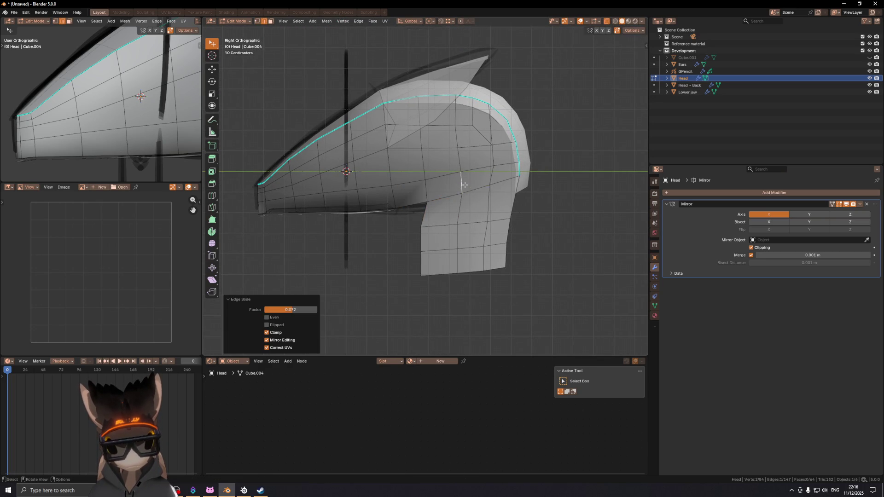
key("1")
left_click(490, 184)
key("g")
key("g")
left_click(494, 185)
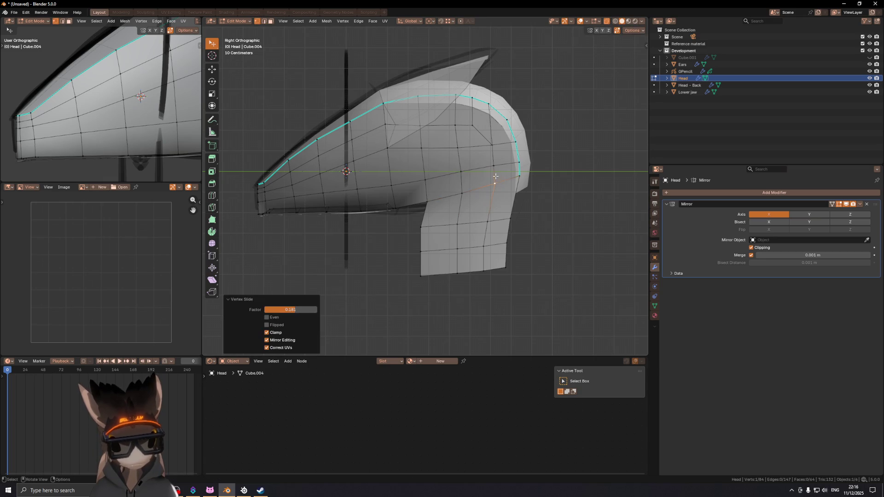
- Select two side vertices and slide that edge sideways
scroll(492, 189, "up", 3)
scroll(490, 196, "down", 2)
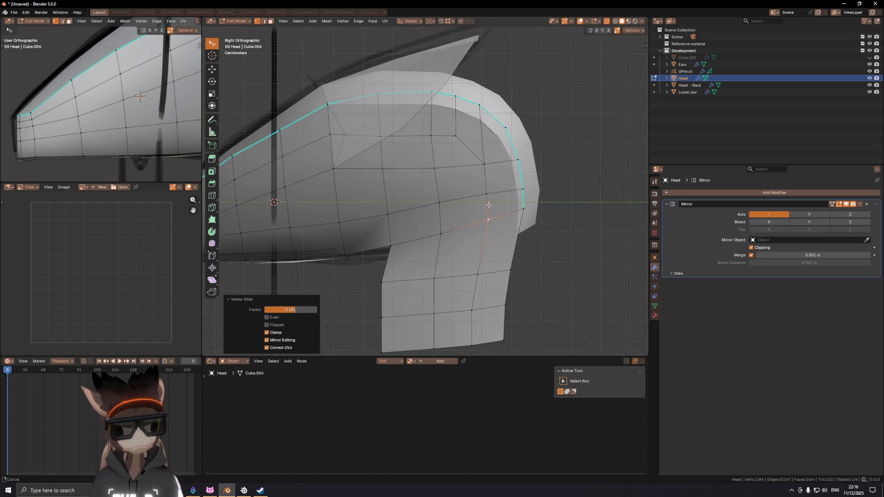
left_click(436, 173)
scroll(441, 171, "down", 3)
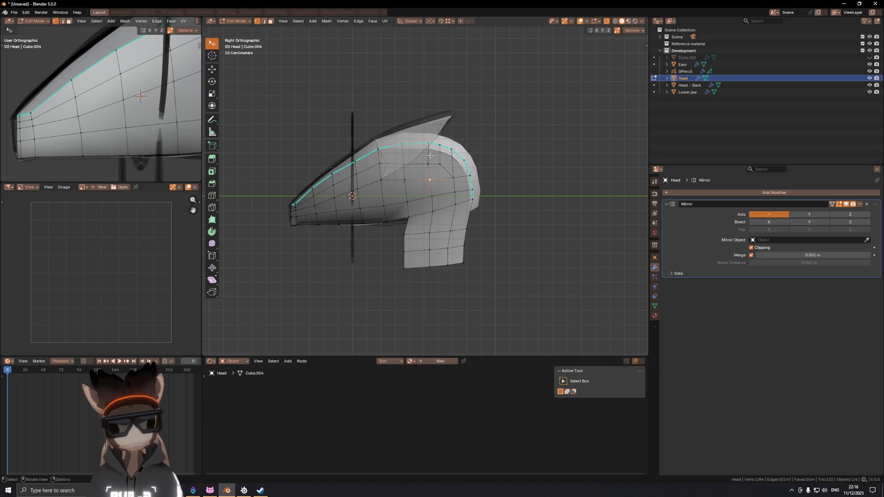
scroll(430, 157, "up", 2)
left_click(437, 184, "shift")
key("g")
key("g")
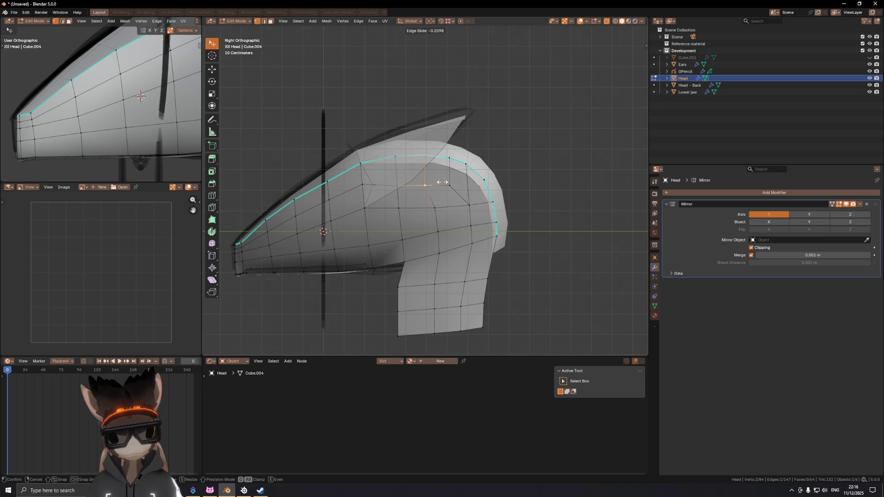
left_click(443, 182)
- Reposition a crown vertex along Z and then along Y
left_click(426, 155)
key("g")
key("z")
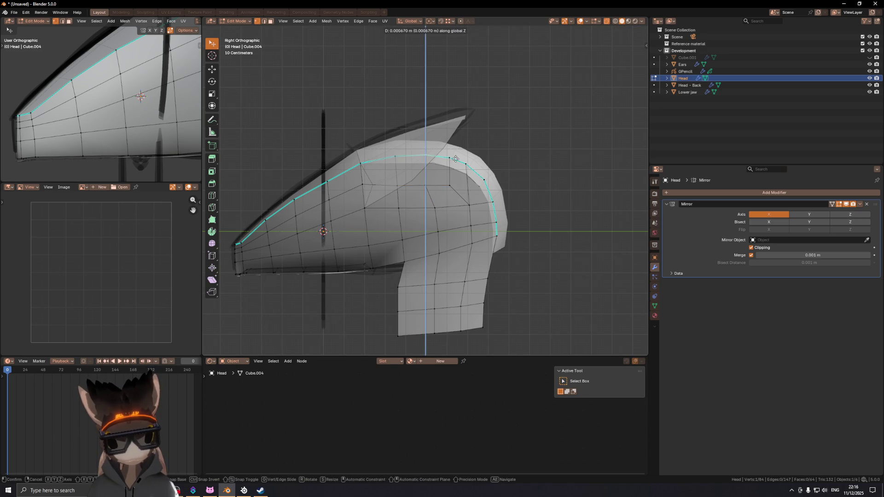
left_click(456, 158)
key("g")
key("y")
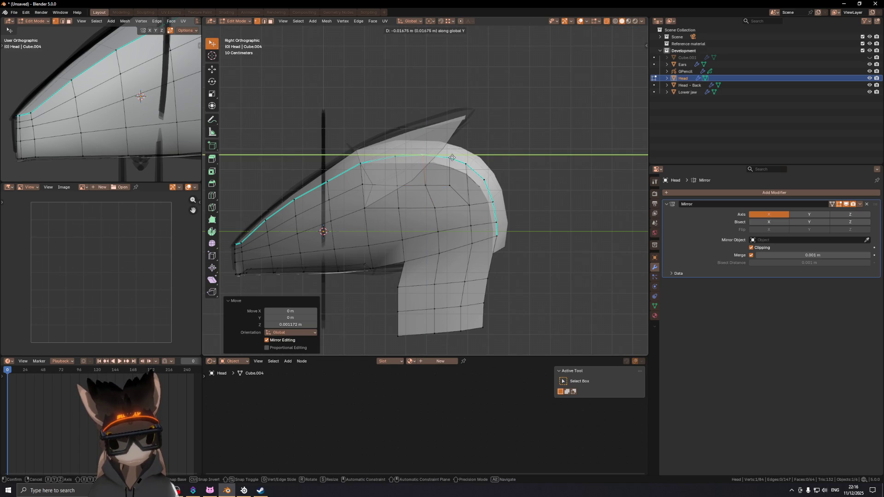
left_click(452, 158)
- Slide the two lower side edges, then orbit to a front perspective
middle_click_drag(435, 220, 442, 187, "shift")
key("2")
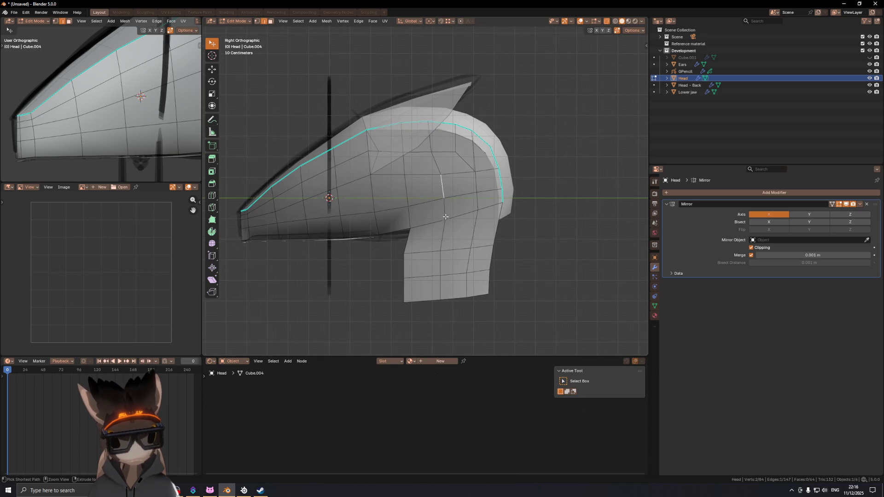
left_click(444, 213, "ctrl")
left_click(452, 210)
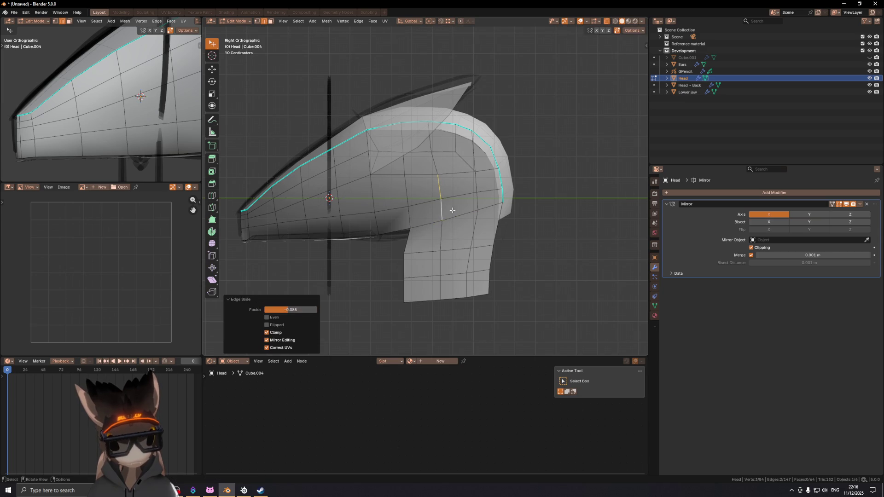
scroll(454, 193, "down", 5)
mouse_move(454, 192)
middle_mouse_down()
mouse_move(409, 186)
mouse_move(473, 200)
mouse_move(527, 197)
mouse_move(438, 187)
mouse_move(306, 206)
mouse_move(444, 186)
mouse_move(355, 195)
mouse_move(315, 221)
mouse_move(320, 212)
mouse_move(476, 236)
mouse_move(463, 222)
mouse_move(473, 210)
middle_mouse_up()
- Leave Edit Mode to review the mirrored head, then return to editing
key("Tab")
scroll(439, 188, "up", 2)
key("Tab")
- Shift several Head rim edges sideways along X, one selection at a time
left_click(447, 217, "shift")
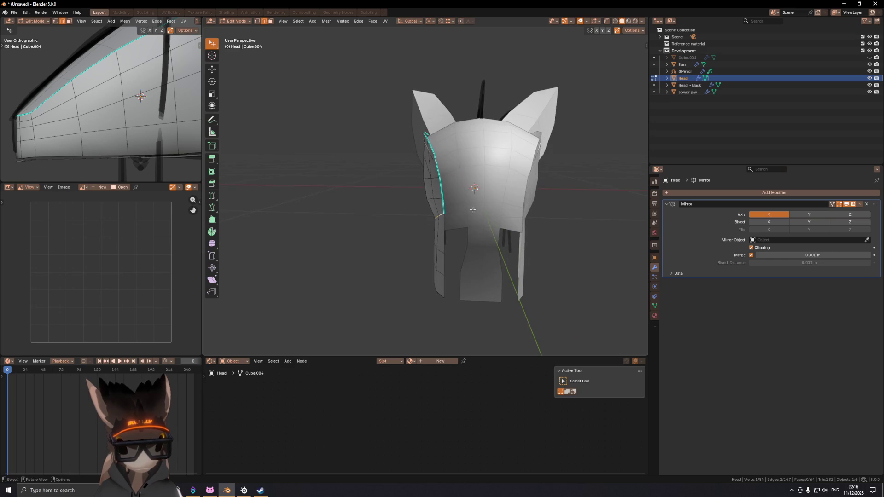
key("g")
key("x")
left_click(468, 215)
left_click(470, 215, "shift")
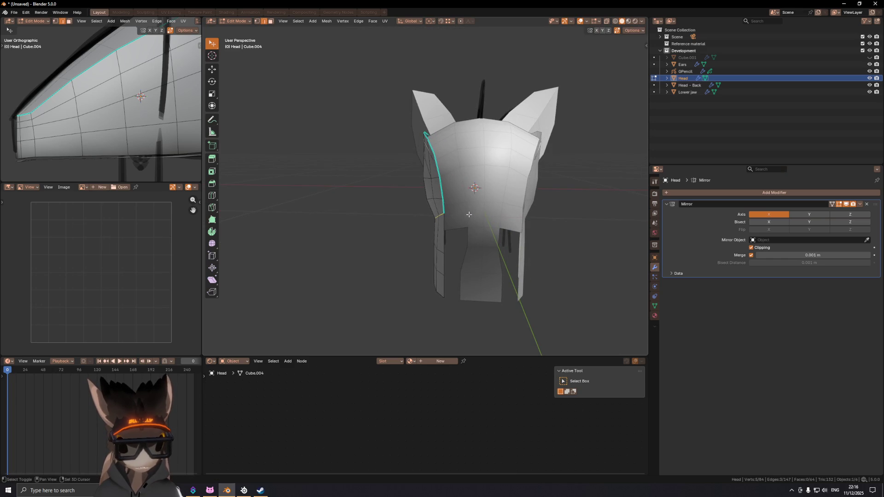
key("g")
key("x")
left_click(470, 214)
left_click(466, 214)
key("g")
key("x")
left_click(469, 215)
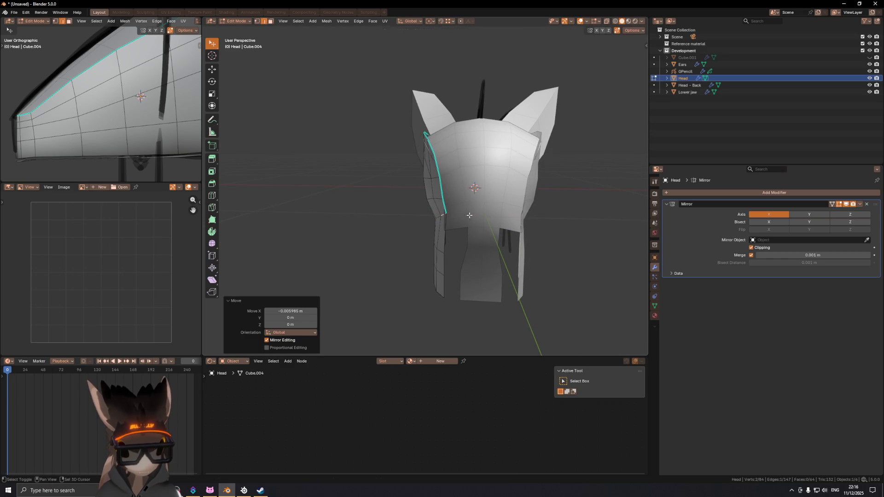
- Move the rim selection along X on the head's left side, then nudge it slightly outward
scroll(461, 207, "up", 3)
mouse_move(452, 198)
middle_mouse_down()
mouse_move(433, 176)
mouse_move(470, 189)
mouse_move(405, 183)
mouse_move(531, 161)
mouse_move(488, 158)
mouse_move(453, 193)
middle_mouse_up()
key("g")
key("x")
left_click(445, 183)
scroll(451, 187, "up", 3)
key("g")
left_click(473, 190)
scroll(405, 184, "down", 3)
- Extend the selection along the shortest path and edge-slide those edges along the surface
left_click(445, 163, "ctrl")
middle_click_drag(445, 163, 484, 157)
key("g")
key("g")
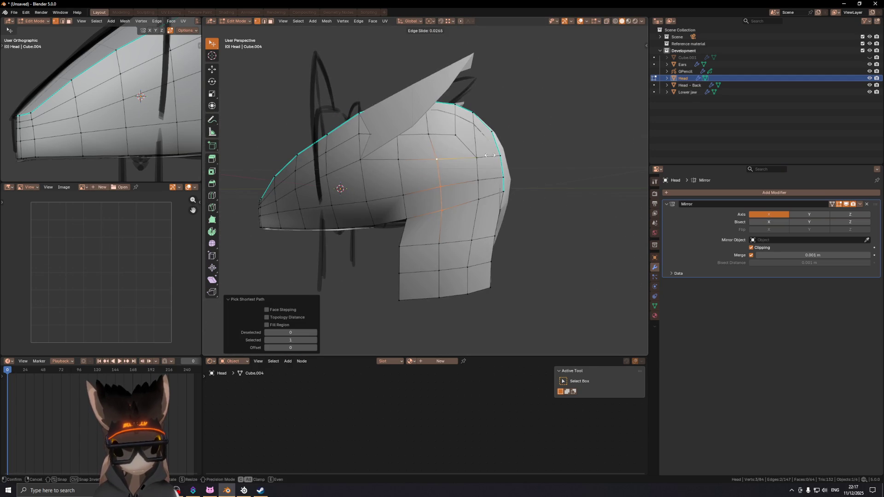
left_click(492, 156)
scroll(526, 156, "up", 4)
mouse_move(559, 160)
middle_mouse_down()
mouse_move(463, 175)
mouse_move(527, 168)
middle_mouse_up()
- Re-enter Edit Mode on the Head and move its side edge loop inward along X
key("ctrl+Tab")
left_click(433, 159)
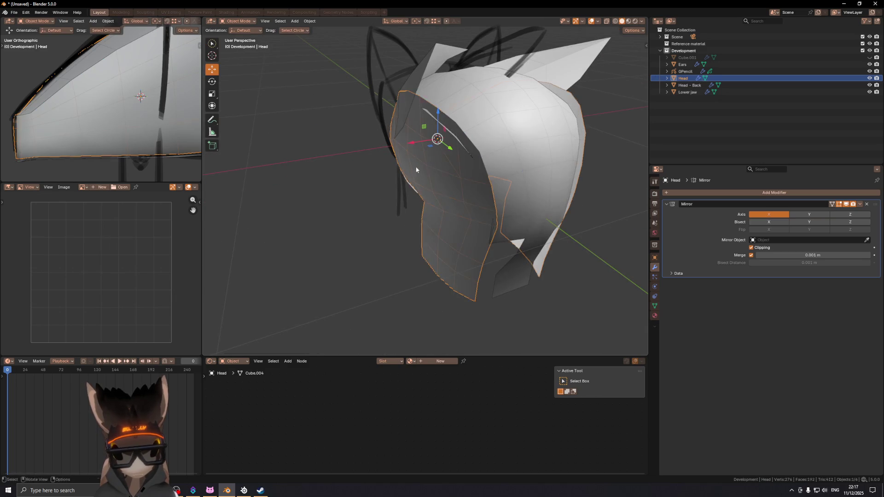
mouse_move(433, 163)
middle_mouse_down()
mouse_move(410, 151)
mouse_move(449, 166)
middle_mouse_up()
key("Tab")
scroll(432, 152, "up", 2)
key("g")
key("x")
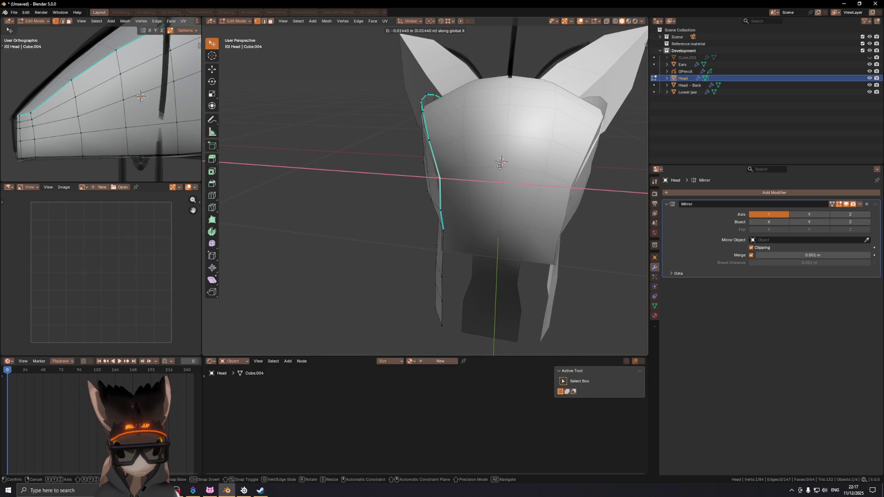
left_click(457, 210)
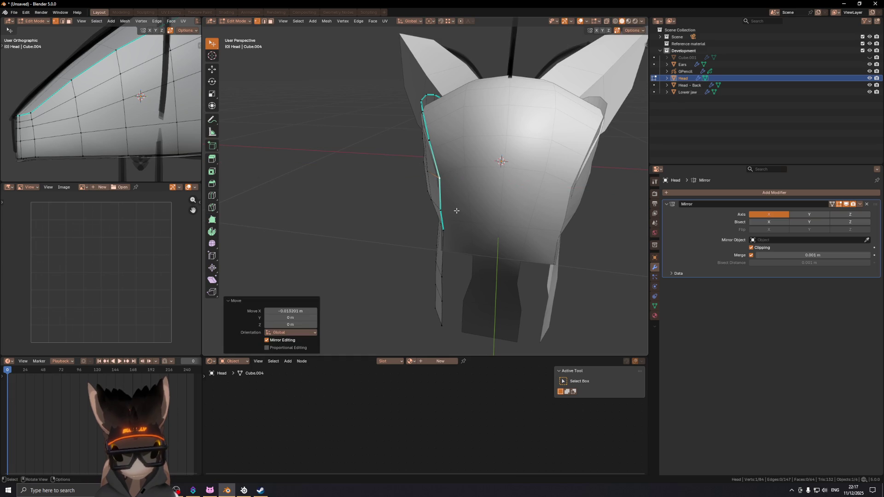
- Add the edge below to the selection and move both edges along X
right_click(443, 212)
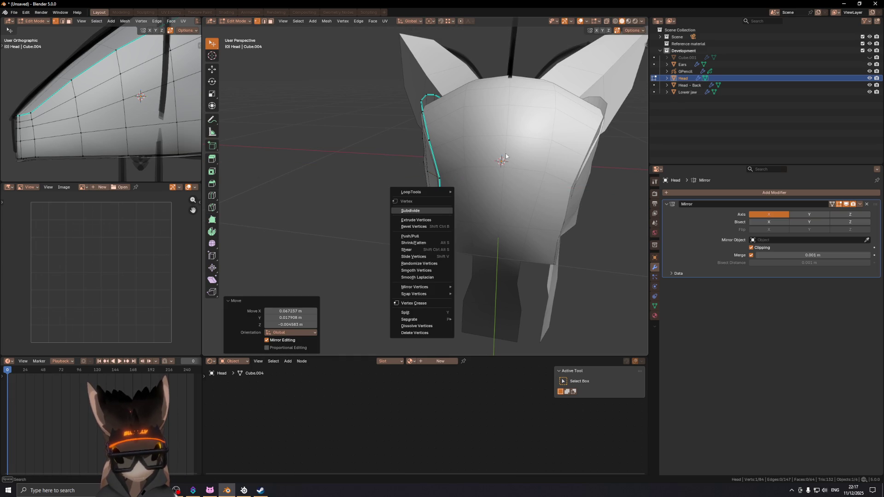
left_click(444, 210, "shift")
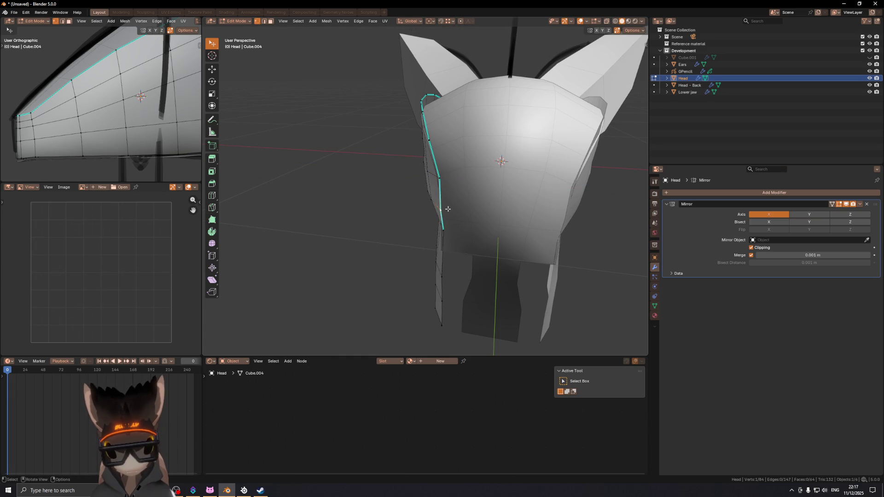
key("g")
key("x")
left_click(464, 202)
middle_click_drag(464, 200, 549, 179)
- Vertex-slide (Shift+V) one vertex a small amount, then leave Edit Mode
key("shift+v")
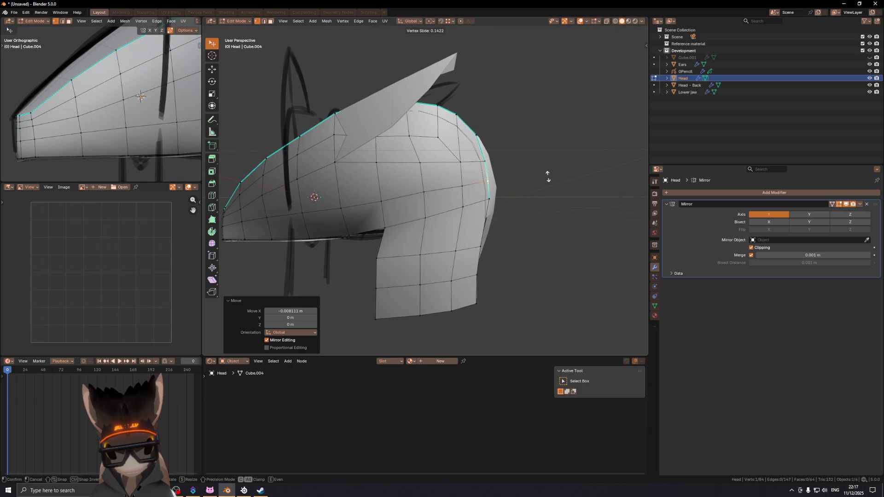
key("Escape")
key("shift+v")
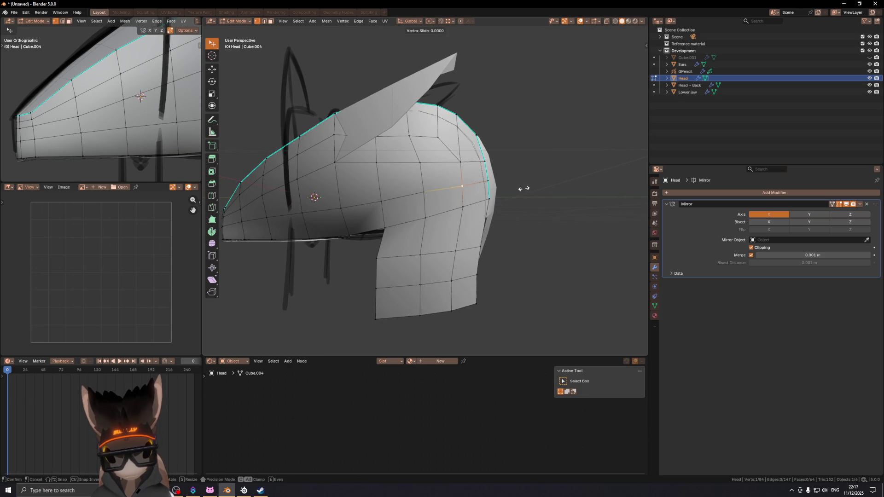
left_click(524, 178)
mouse_move(518, 184)
middle_mouse_down()
mouse_move(413, 197)
mouse_move(484, 175)
mouse_move(452, 170)
mouse_move(453, 157)
mouse_move(428, 192)
middle_mouse_up()
key("Tab")
- In Edit Mode on Head - Back, raise the selected flap vertex up and back
left_click(479, 175)
key("Tab")
left_click_drag(429, 196, 426, 189)
middle_click_drag(426, 188, 431, 186)
left_click_drag(431, 187, 425, 177)
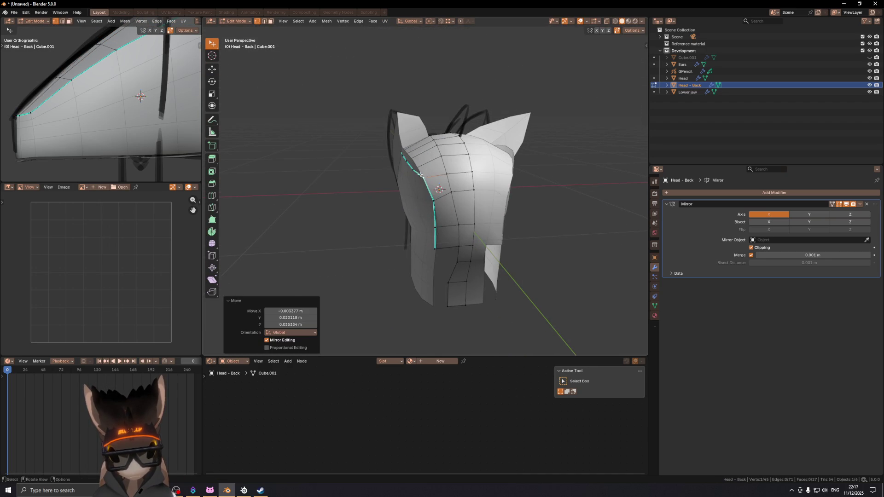
middle_click_drag(424, 177, 431, 175)
mouse_move(431, 176)
left_mouse_down()
mouse_move(426, 162)
mouse_move(405, 159)
left_mouse_up()
middle_click_drag(405, 159, 401, 153)
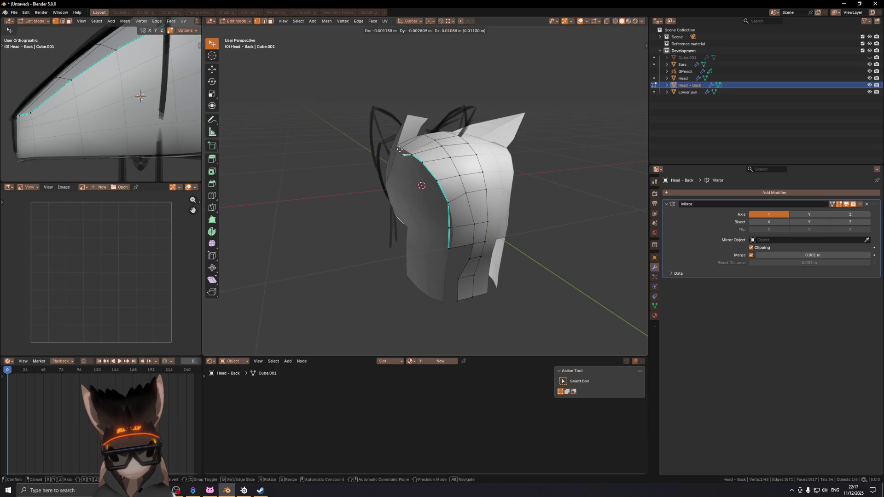
left_click_drag(401, 153, 400, 148)
mouse_move(383, 141)
middle_mouse_down()
mouse_move(490, 148)
mouse_move(403, 194)
mouse_move(414, 197)
mouse_move(474, 189)
mouse_move(468, 173)
mouse_move(449, 166)
mouse_move(460, 161)
middle_mouse_up()
scroll(425, 174, "up", 5)
- Move the flap loop, then edge-slide a single top edge twice, checking it in right side view
key("g")
left_click(428, 190)
key("2")
left_click(468, 174)
key("g")
key("g")
left_click(462, 159)
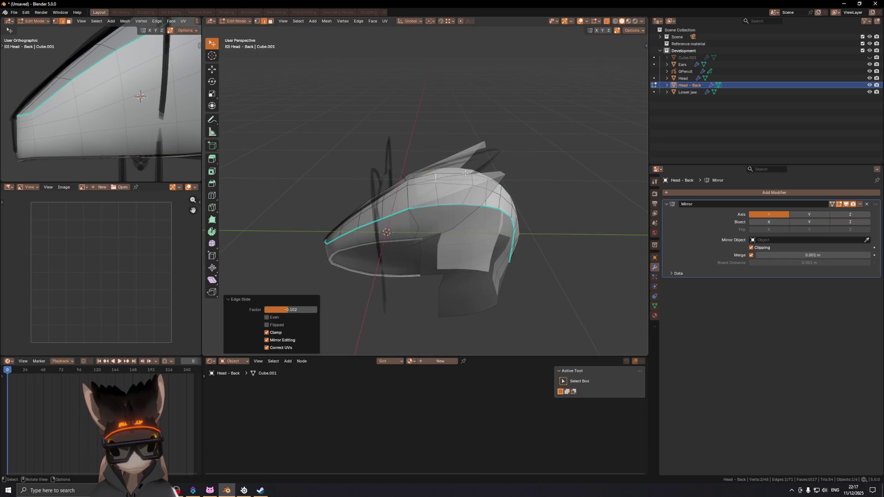
key("KP_3")
key("g")
key("g")
left_click(491, 154)
- Drop the vertical Z move and edge-slide the flap's rim edge instead
key("g")
key("z")
right_click(492, 141)
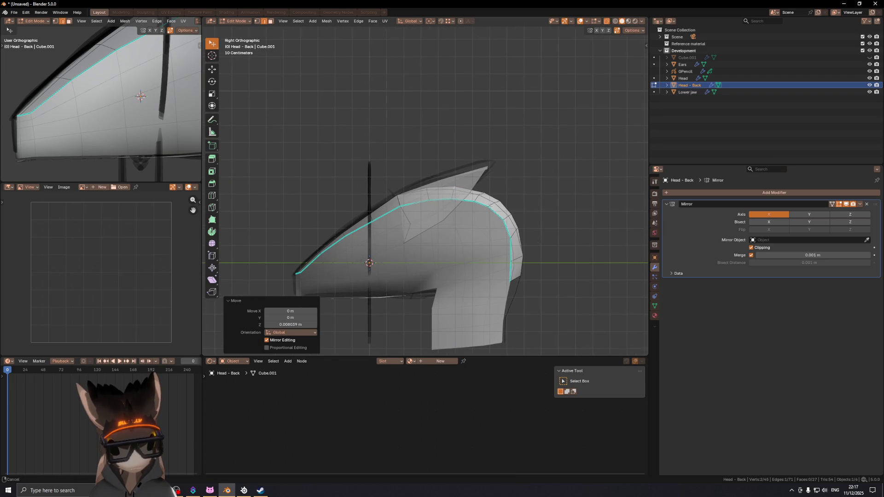
key("g")
key("g")
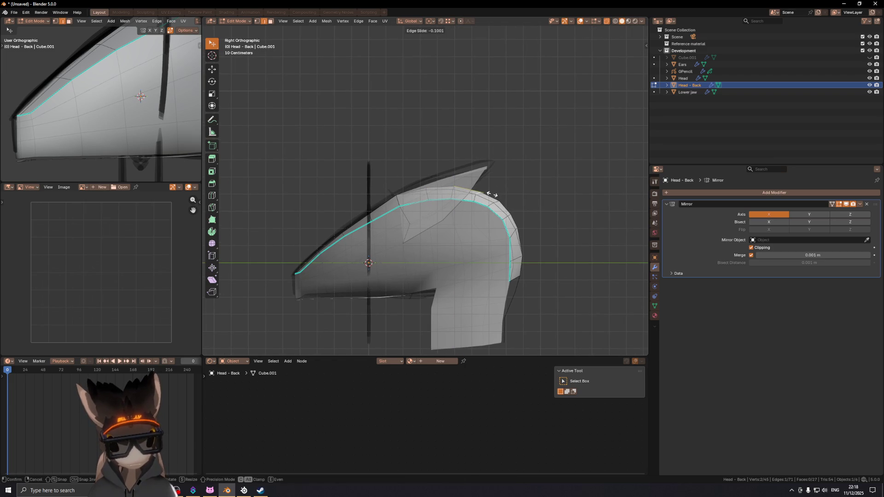
left_click(490, 193)
- Vertex-slide the selected rim vertex and lift it slightly along Z
key("1")
key("g")
key("g")
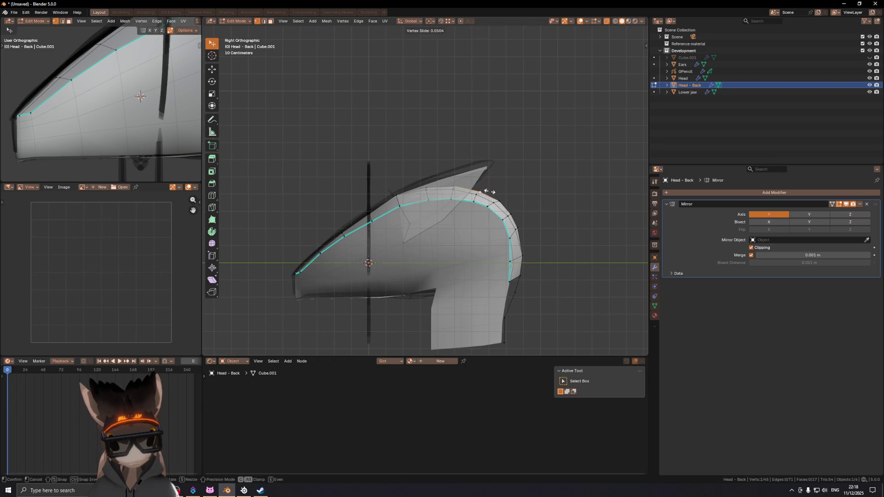
left_click(478, 187)
key("g")
key("z")
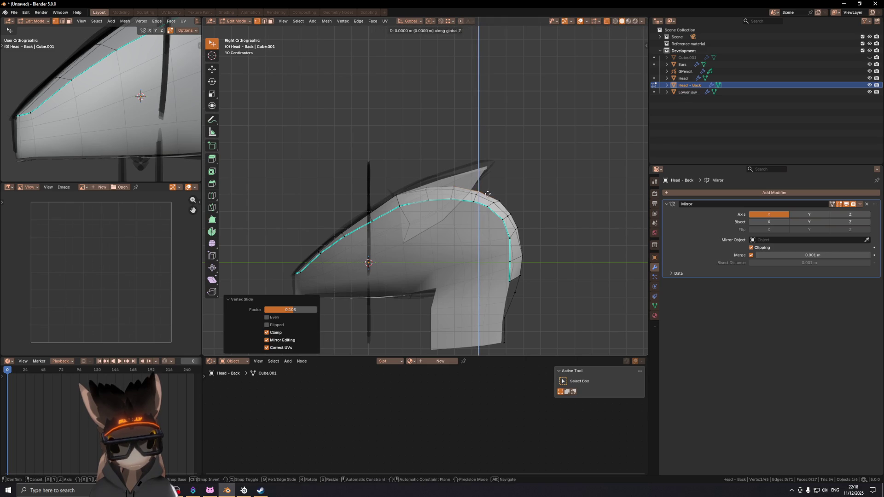
left_click(487, 186)
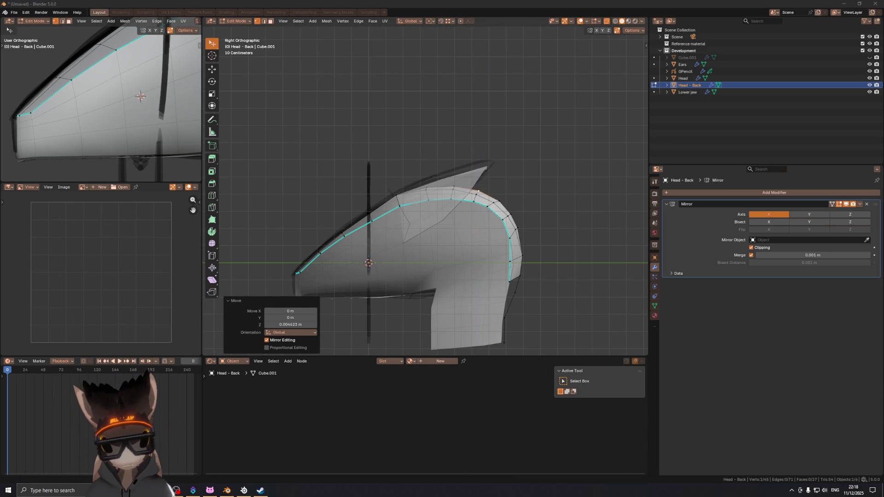
- Select an edge on the flap's top rim and move it twice to follow the head
scroll(469, 189, "up", 2)
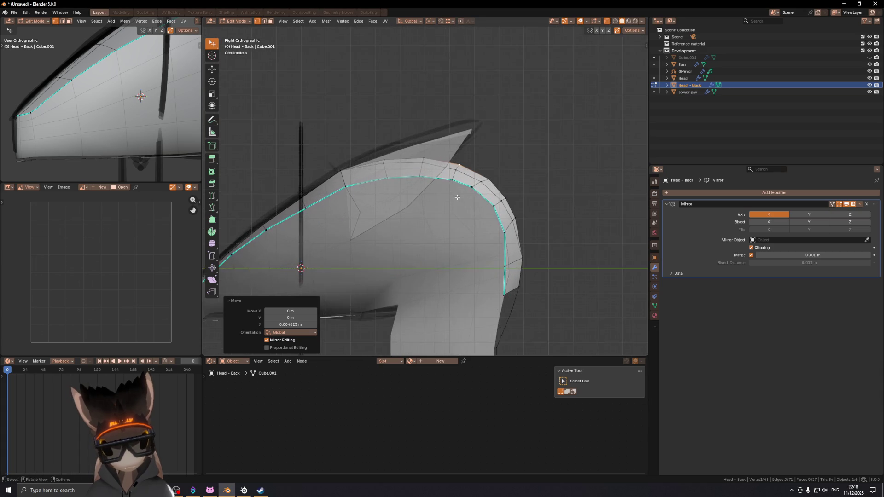
key("2")
left_click(483, 197)
key("g")
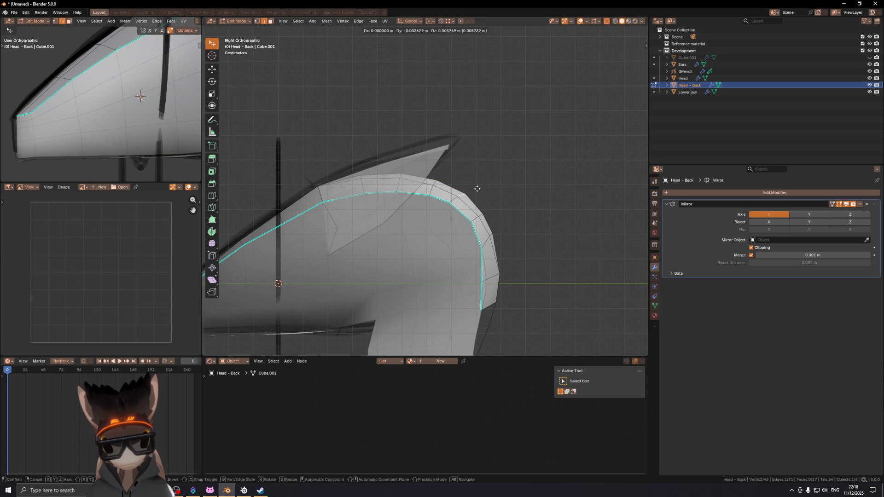
left_click(467, 184)
key("g")
left_click(449, 178)
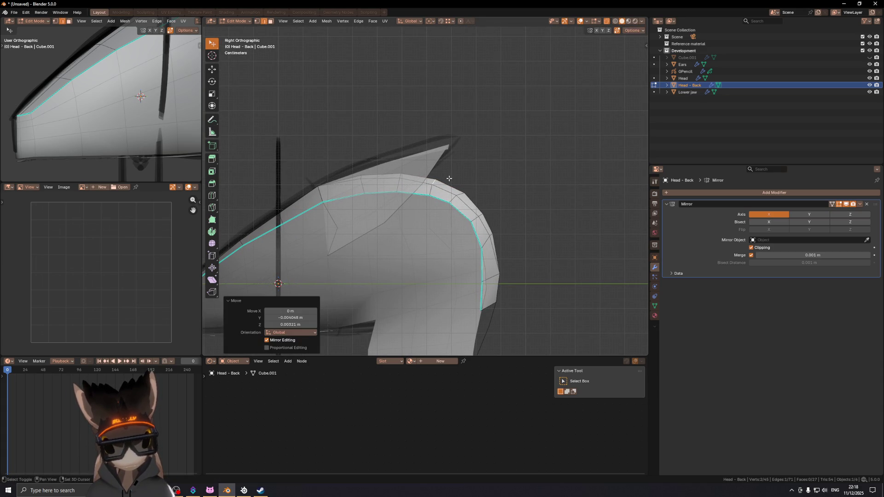
- Rotate the top rim edge about 10.6° and reposition it
key("r")
left_click(461, 164)
key("g")
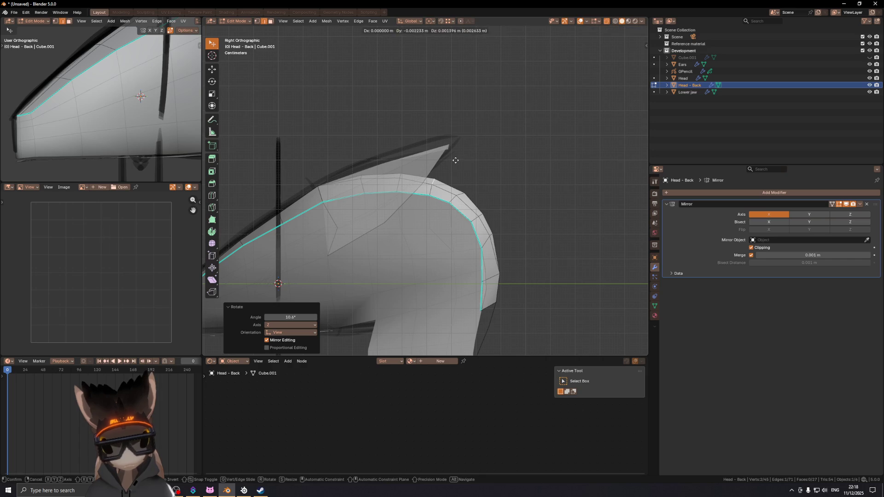
left_click(456, 160)
key("r")
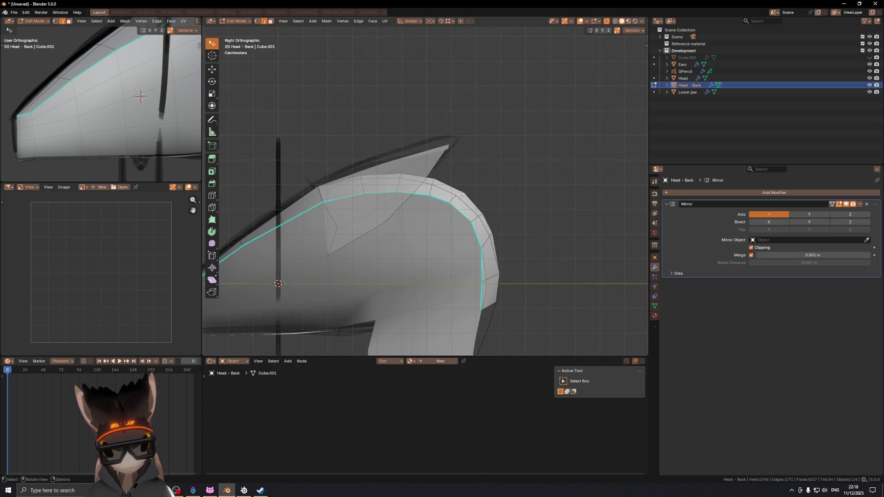
left_click(502, 185)
- Rotate the top rim edge a further 10°, then 5°
key("g")
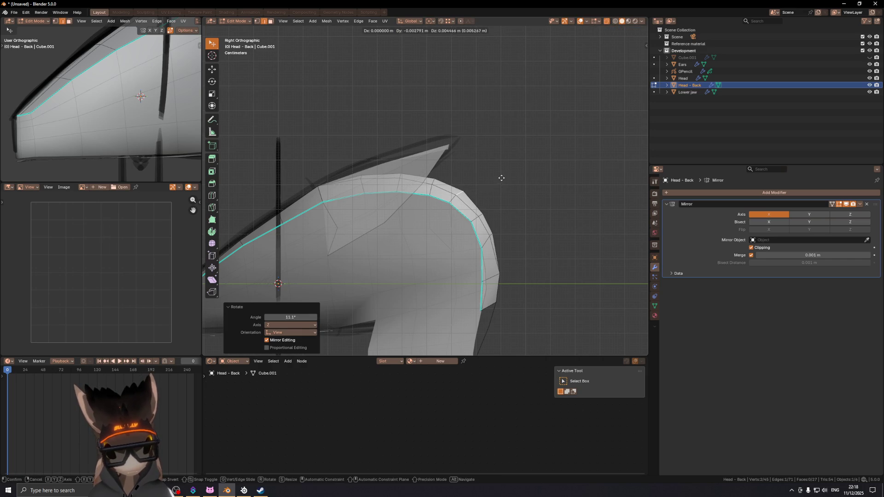
right_click(488, 205)
type("r10")
key("Return")
key("g")
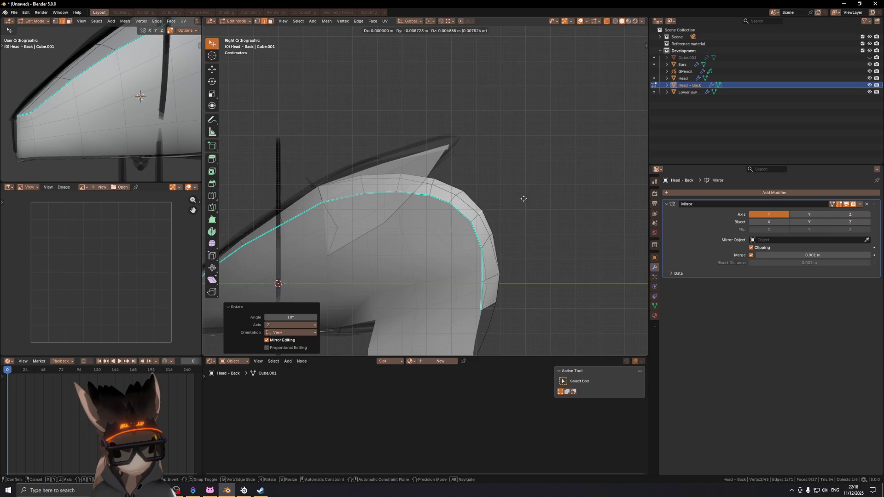
right_click(525, 199)
type("r5")
key("Return")
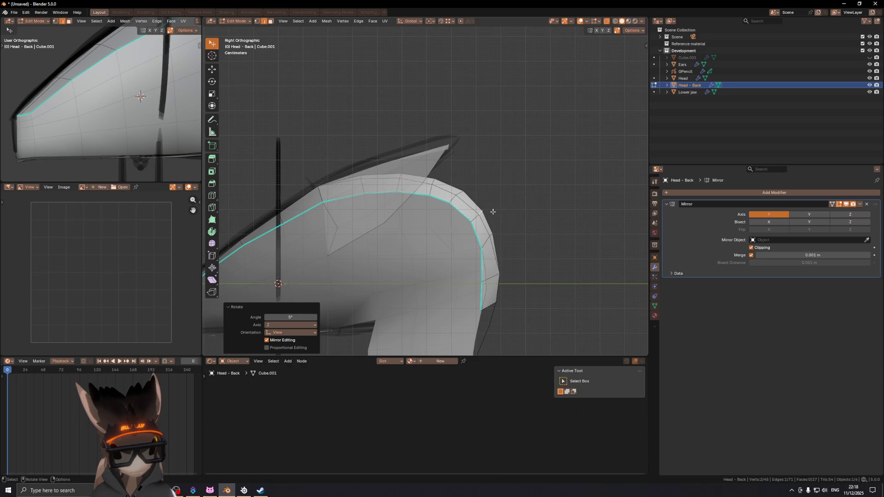
- Move a rear rim vertex lower down so the flap hugs the head
left_click(482, 211)
key("g")
left_click(492, 236)
key("g")
left_click(493, 236)
key("g")
left_click(498, 251)
- Select the next rim vertex and nudge it into place along the flap's curve
left_click(497, 237)
key("g")
left_click(498, 240)
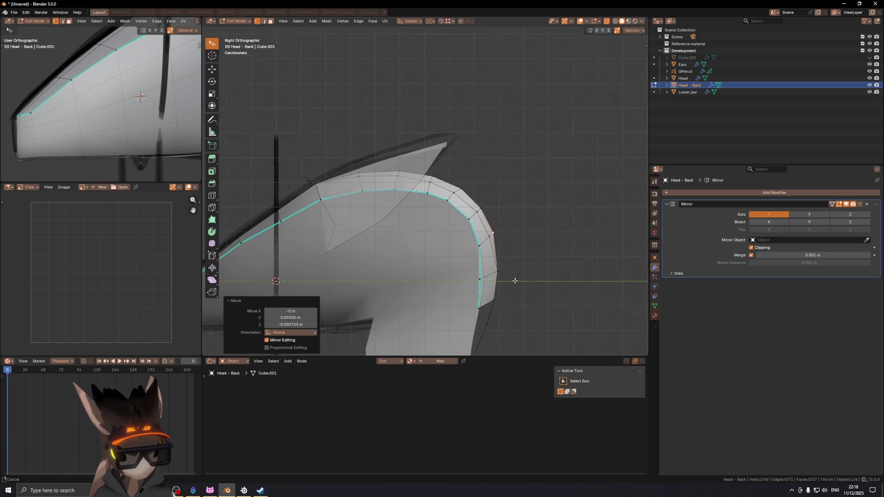
middle_click_drag(517, 284, 482, 215, "shift")
key("g")
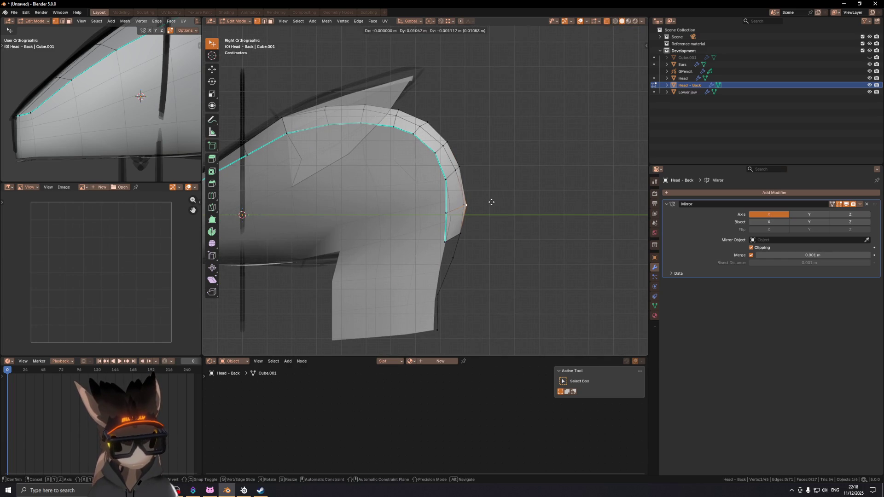
left_click(462, 204)
key("g")
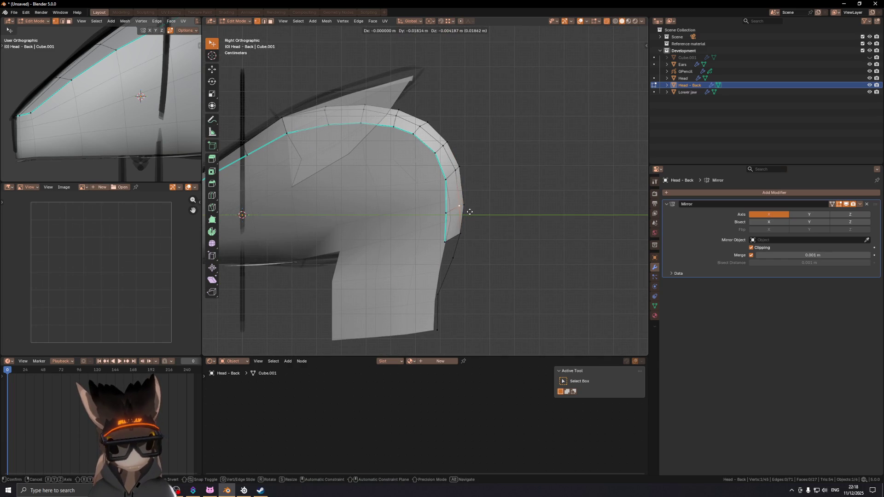
left_click(468, 213)
middle_click_drag(468, 213, 496, 214)
- Slide two neighbouring rim vertices and reposition a third from a new angle
key("g")
key("g")
left_click(484, 214)
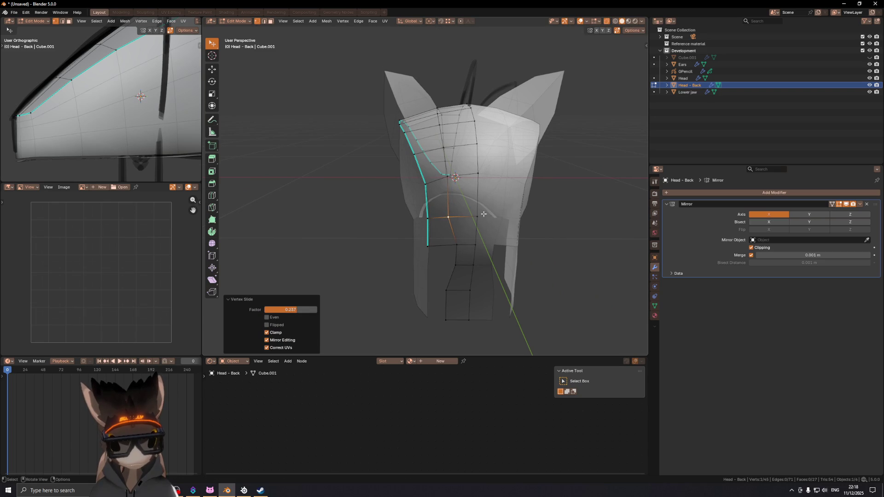
left_click(455, 247)
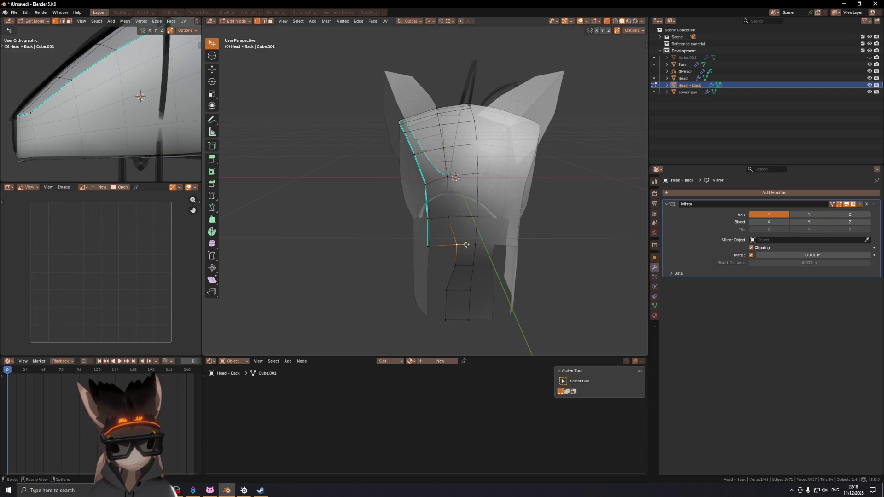
key("g")
key("g")
left_click(454, 245)
mouse_move(455, 245)
middle_mouse_down()
mouse_move(427, 221)
mouse_move(420, 150)
middle_mouse_up()
scroll(417, 175, "up", 5)
key("g")
left_click(418, 143)
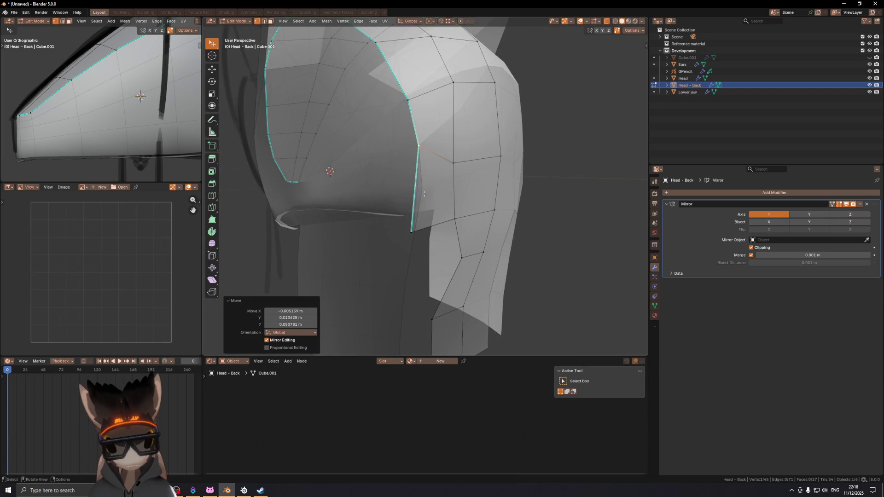
- From a side-on view, adjust a rim vertex and raise the lower vertex
scroll(414, 144, "down", 3)
scroll(413, 143, "up", 3)
mouse_move(414, 143)
middle_mouse_down()
mouse_move(436, 163)
mouse_move(417, 192)
middle_mouse_up()
key("g")
left_click(416, 195)
key("g")
left_click(439, 262)
- Cut a new edge loop near the rim and vertex-slide one of its vertices with Shift+V
mouse_move(439, 262)
middle_mouse_down()
mouse_move(443, 198)
mouse_move(433, 171)
mouse_move(408, 170)
middle_mouse_up()
key("ctrl+r")
left_click(445, 174)
left_click(444, 175)
left_click(425, 169)
key("shift+v")
left_click(427, 168)
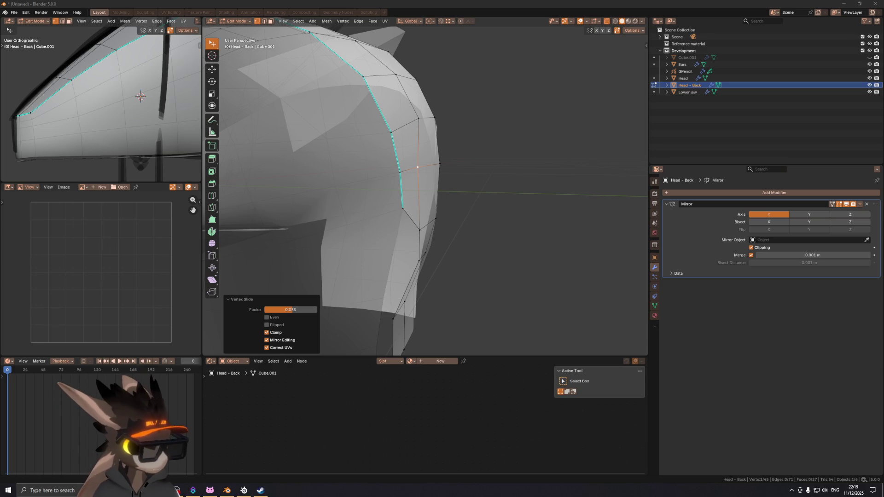
- Move a flap rim vertex along the Y axis
middle_click_drag(430, 166, 425, 168)
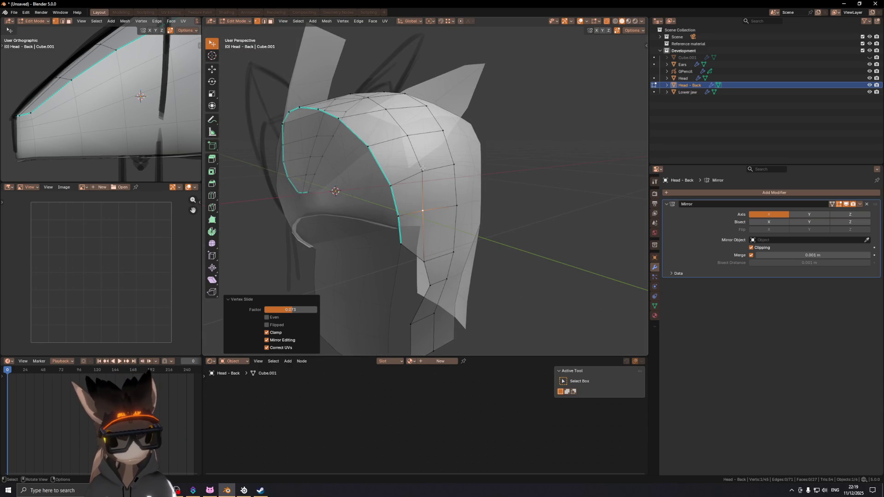
key("2")
left_click(423, 168)
scroll(479, 144, "up", 4)
mouse_move(479, 144)
middle_mouse_down()
mouse_move(492, 148)
mouse_move(476, 188)
middle_mouse_up()
key("1")
left_click(421, 142)
mouse_move(420, 142)
middle_mouse_down()
mouse_move(441, 182)
mouse_move(418, 170)
middle_mouse_up()
key("g")
key("y")
left_click(436, 180)
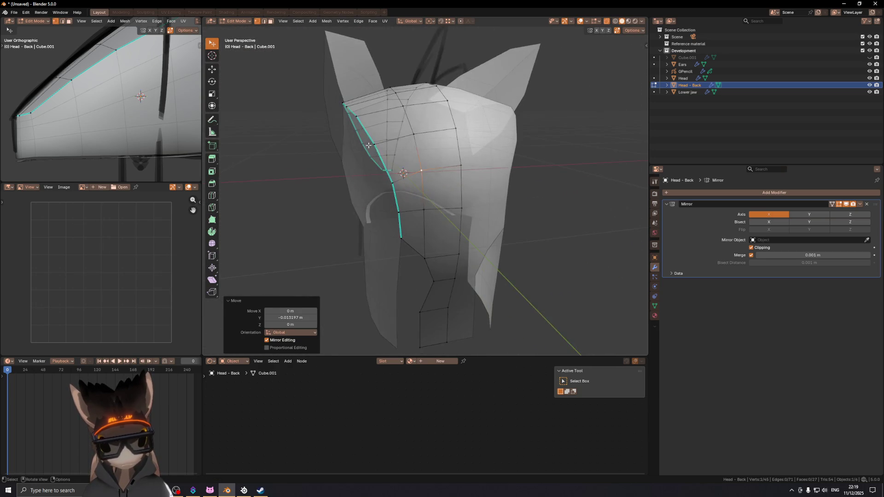
- Slide a rim vertex along its edge, then shift the rim edge loop along Y
key("g")
key("g")
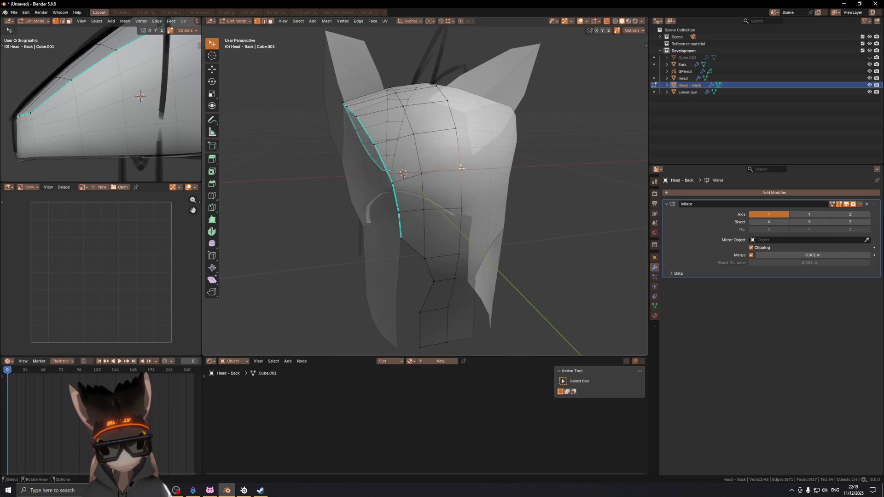
left_click(462, 173)
key("2")
mouse_move(462, 173)
middle_mouse_down()
mouse_move(502, 160)
mouse_move(529, 164)
mouse_move(520, 167)
middle_mouse_up()
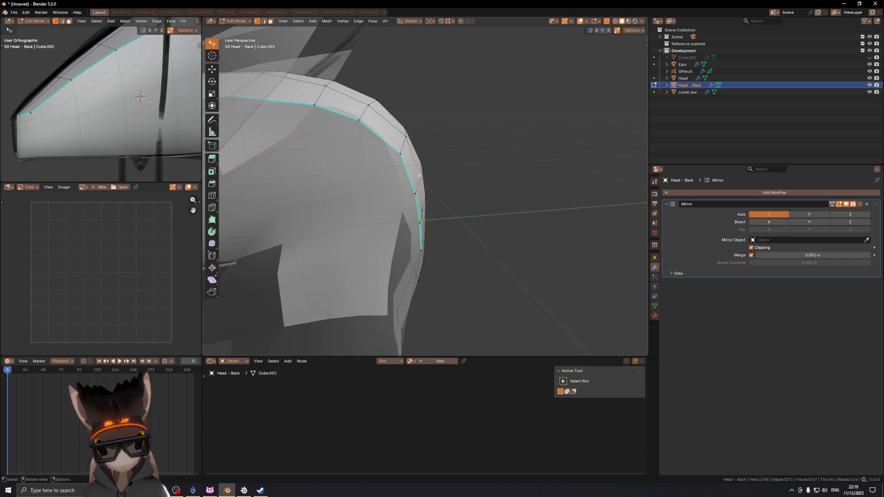
key("g")
key("y")
left_click(450, 166)
- Move two rim vertices at the back of the head along Y
mouse_move(450, 166)
middle_mouse_down()
mouse_move(387, 117)
mouse_move(350, 138)
mouse_move(295, 119)
mouse_move(417, 205)
mouse_move(509, 189)
mouse_move(438, 213)
mouse_move(363, 178)
mouse_move(335, 184)
mouse_move(439, 234)
mouse_move(570, 219)
mouse_move(570, 211)
middle_mouse_up()
left_click(420, 209)
key("1")
left_click(422, 210)
key("g")
key("y")
left_click(451, 223)
left_click(424, 178)
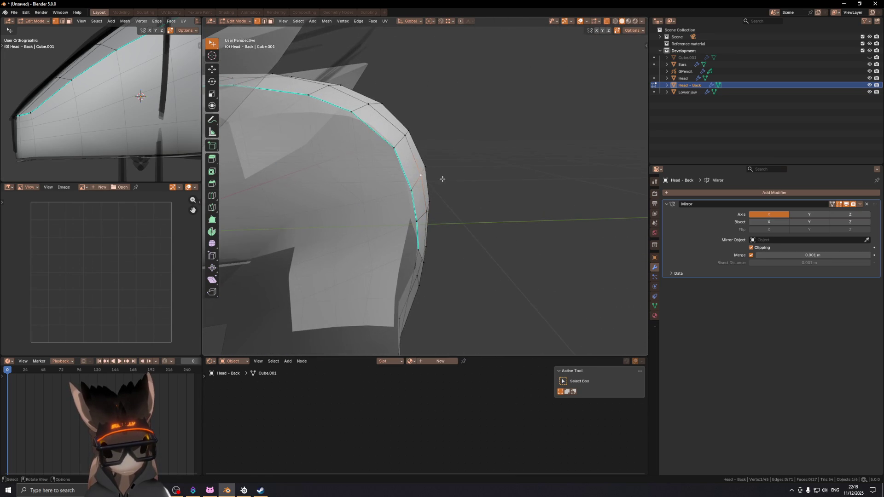
key("g")
key("y")
left_click(452, 179)
- Slide a rim vertex along its edge twice to even the rim
mouse_move(448, 180)
middle_mouse_down()
mouse_move(471, 189)
mouse_move(402, 189)
mouse_move(469, 177)
middle_mouse_up()
key("g")
key("g")
left_click(472, 191)
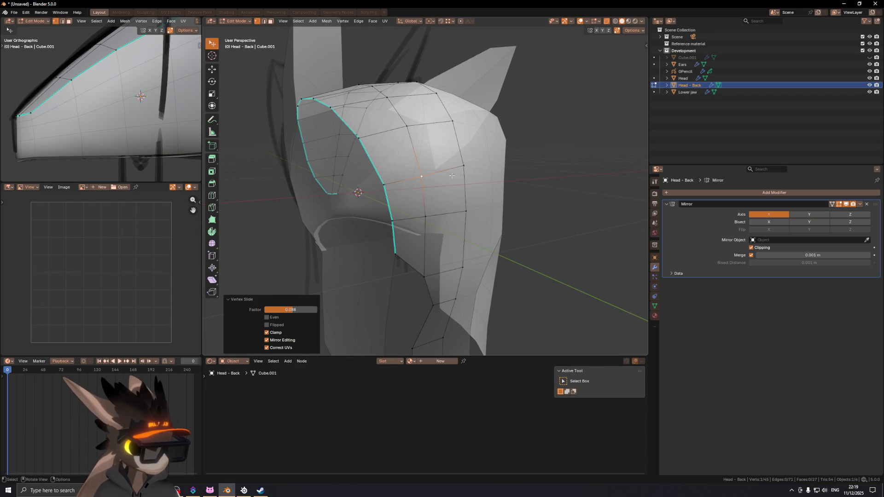
middle_click_drag(443, 173, 474, 176)
scroll(474, 176, "up", 3)
key("g")
key("g")
left_click(483, 174)
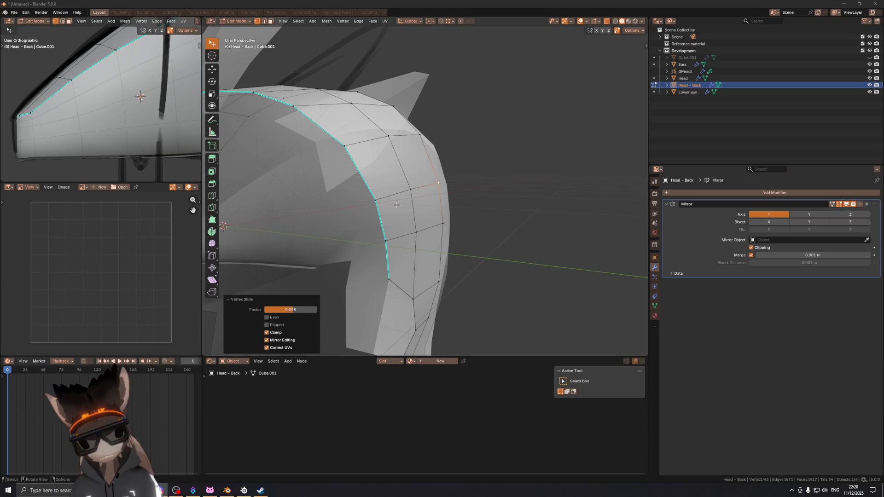
- From a front view, slide another rim vertex along its edge
scroll(421, 190, "down", 4)
mouse_move(396, 189)
middle_mouse_down()
mouse_move(457, 194)
mouse_move(419, 217)
mouse_move(431, 202)
middle_mouse_up()
scroll(454, 194, "up", 3)
key("2")
left_click(454, 198)
key("g")
key("g")
left_click(440, 192)
key("1")
left_click(435, 192)
key("g")
key("g")
left_click(459, 207)
- Abandon an edge slide near the rim and vertex-slide a rim vertex instead
scroll(431, 202, "up", 2)
key("2")
left_click(433, 193)
key("g")
key("g")
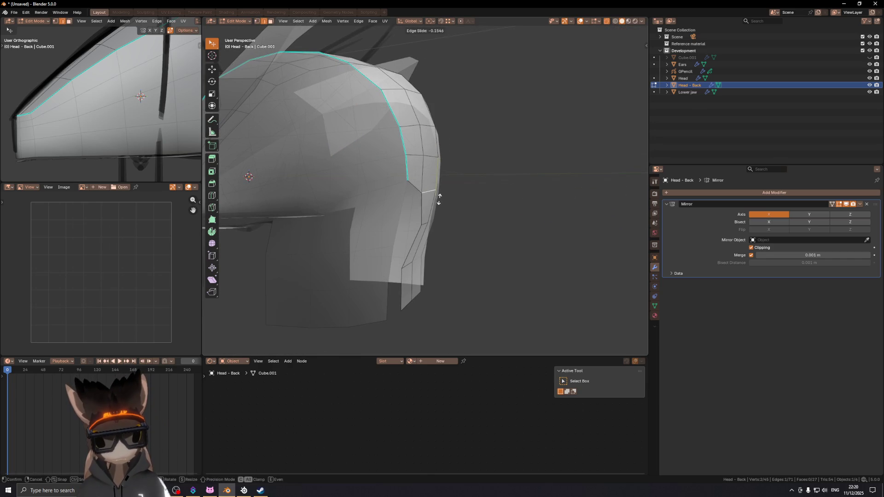
left_click(441, 192)
key("1")
left_click(422, 184)
key("g")
key("g")
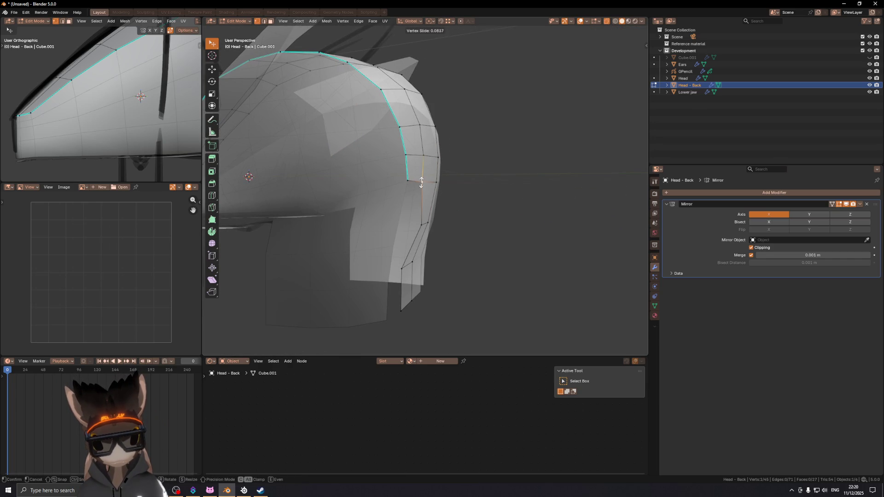
left_click(422, 183)
- Edge-slide an edge on the lower flap from a front three-quarter view
mouse_move(422, 184)
middle_mouse_down()
mouse_move(460, 184)
mouse_move(407, 201)
middle_mouse_up()
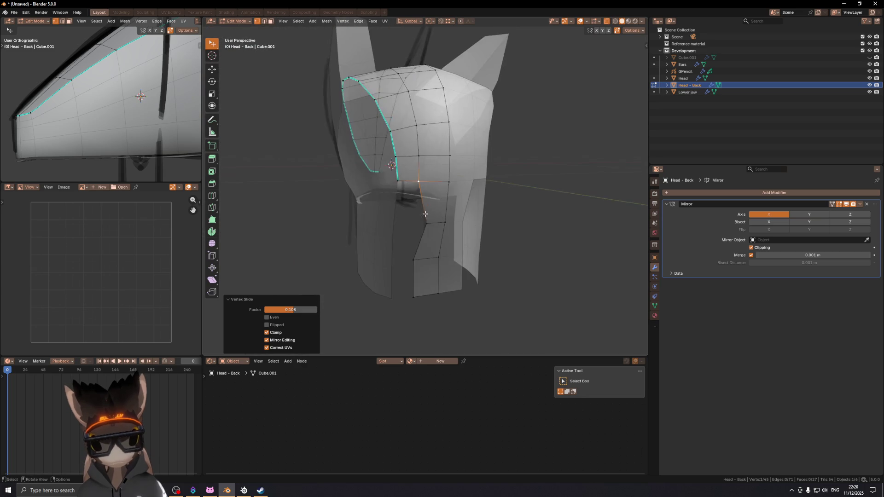
key("2")
left_click(435, 225)
scroll(460, 205, "up", 6)
key("g")
key("g")
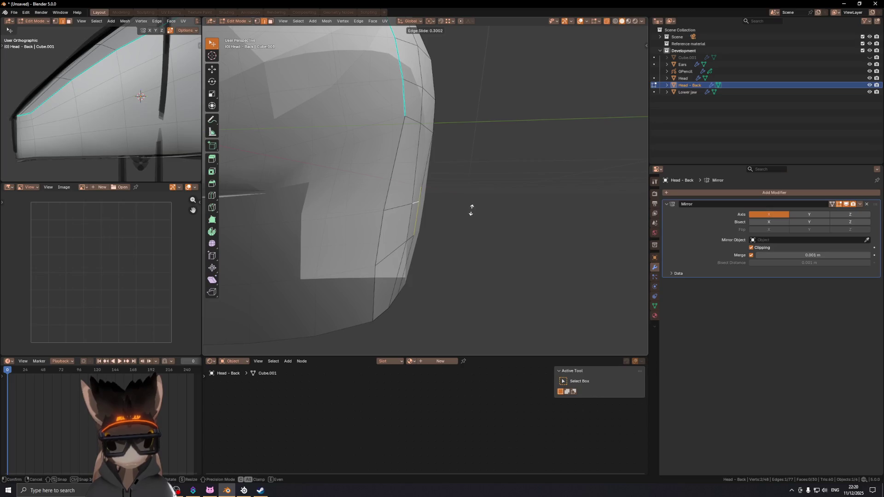
scroll(415, 221, "down", 3)
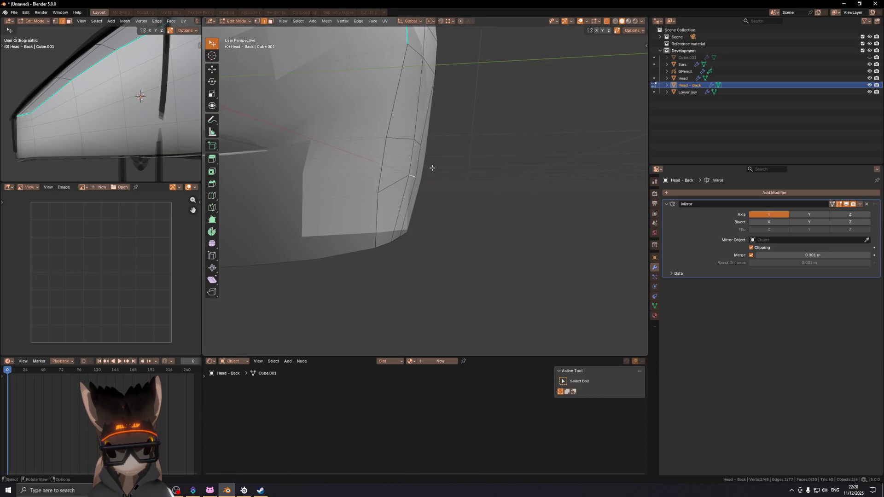
left_click(427, 181)
- In Right Ortho side view, move a vertex on the lower flap edge
key("KP_3")
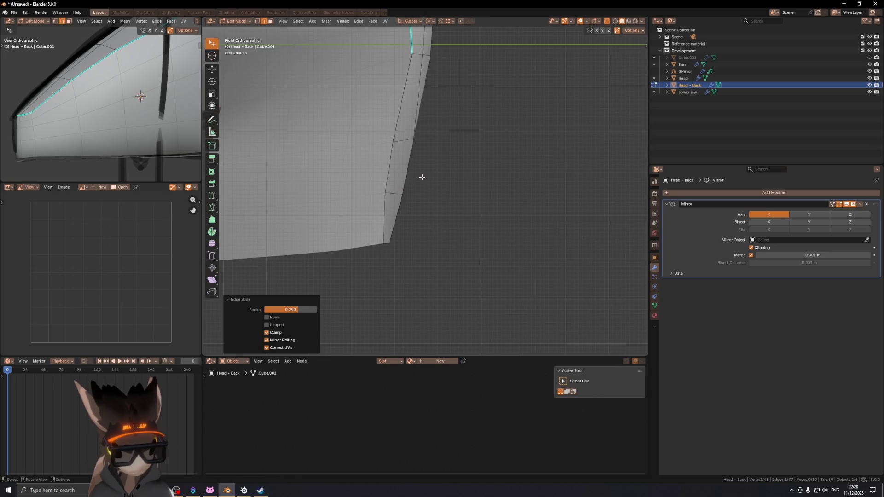
key("1")
middle_click_drag(419, 183, 435, 168)
left_click(435, 168)
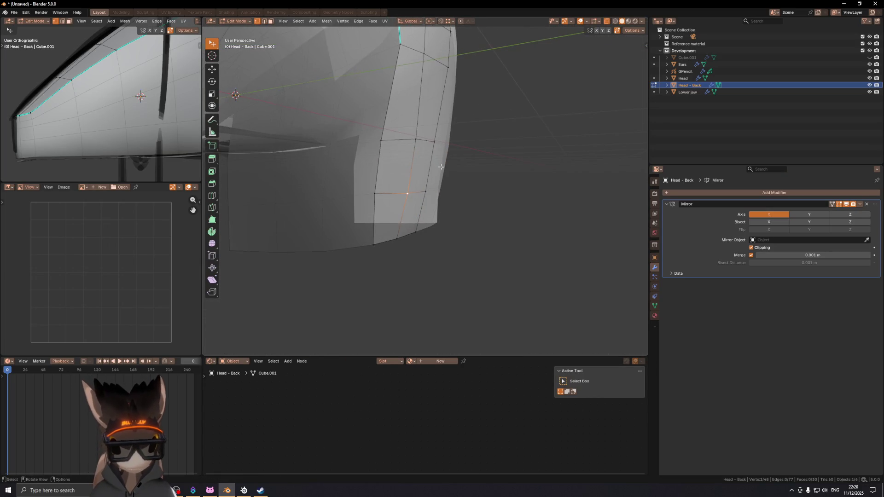
key("KP_3")
key("g")
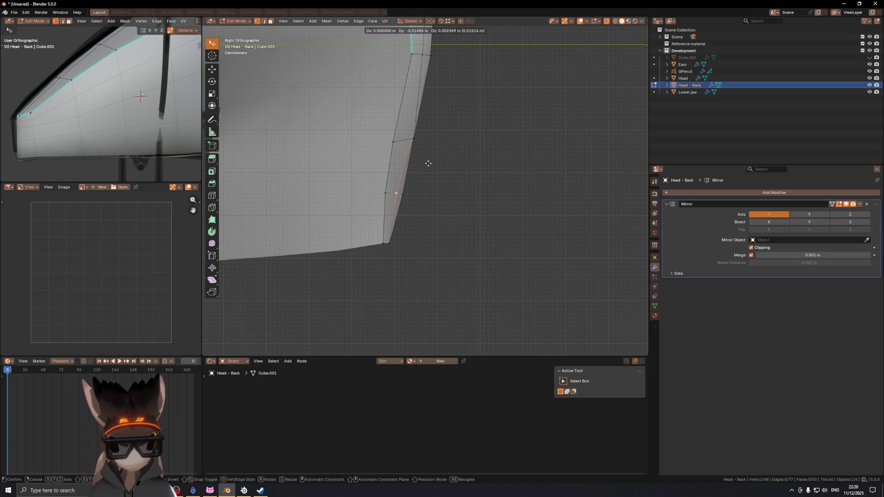
left_click(416, 150)
- Move another flap-edge vertex -0.016962 m along Y and return to Object Mode
left_click(414, 140)
middle_click_drag(414, 140, 476, 123)
key("KP_3")
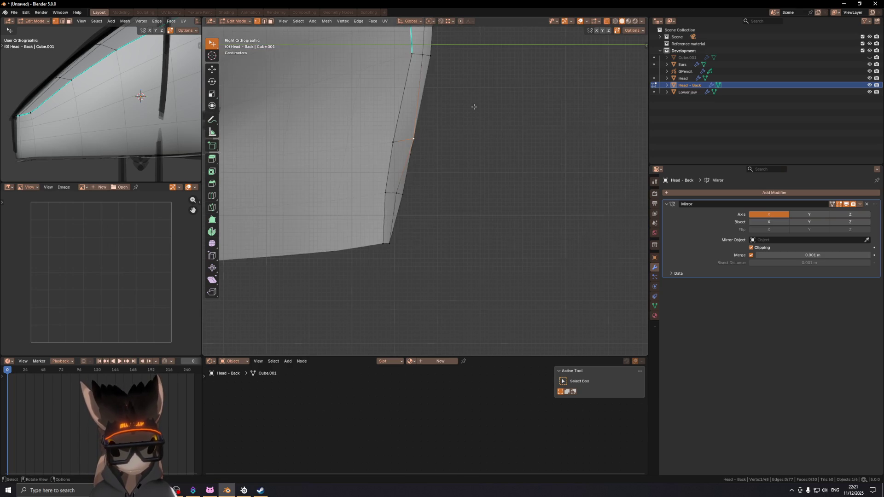
key("g")
key("y")
left_click(466, 110)
mouse_move(465, 112)
middle_mouse_down()
mouse_move(396, 138)
mouse_move(468, 133)
middle_mouse_up()
scroll(468, 133, "down", 6)
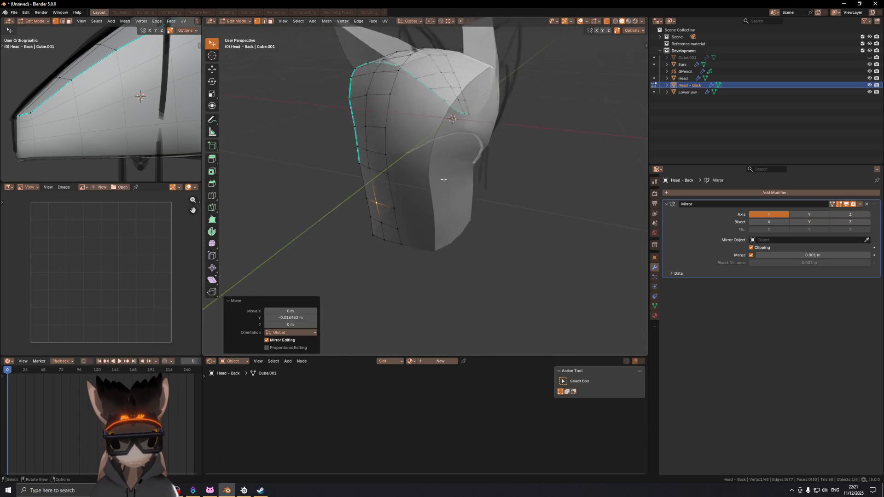
key("Tab")
mouse_move(443, 210)
middle_mouse_down()
mouse_move(389, 209)
mouse_move(450, 203)
mouse_move(415, 198)
mouse_move(466, 189)
mouse_move(346, 174)
mouse_move(276, 182)
mouse_move(274, 173)
mouse_move(514, 144)
mouse_move(425, 157)
mouse_move(468, 162)
middle_mouse_up()
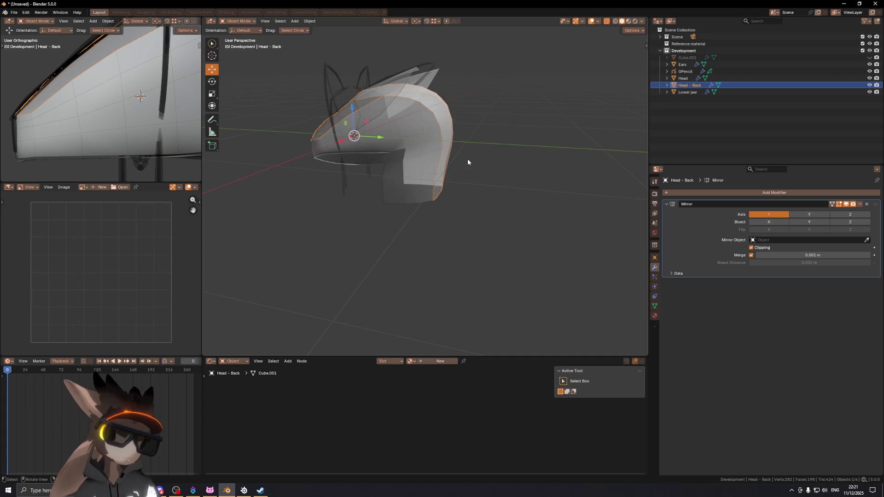
- Inspect the helmet in side and front orthographic views and from three-quarter angles
key("KP_3")
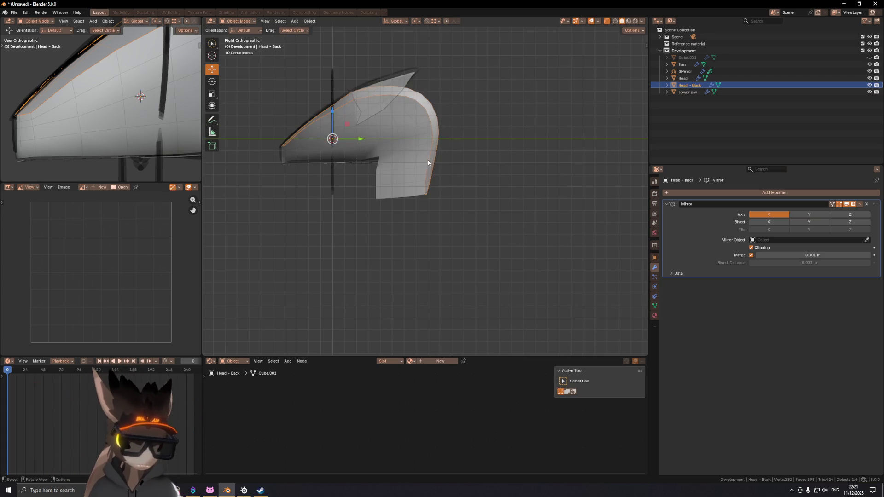
key("KP_1")
scroll(512, 234, "up", 2)
mouse_move(430, 186)
middle_mouse_down("shift")
mouse_move(503, 197)
mouse_move(536, 177)
mouse_move(479, 139)
mouse_move(411, 161)
middle_mouse_up("shift")
middle_click_drag(445, 195, 485, 210)
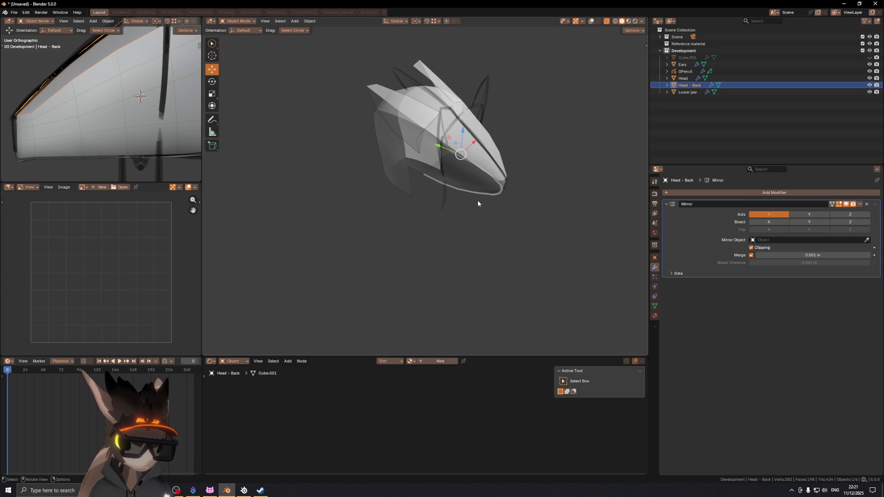
middle_click_drag(497, 178, 451, 171)
middle_click_drag(384, 191, 412, 214)
- Select the Head object, review it from front and side, and enter its Edit Mode
left_click(412, 213)
middle_click_drag(384, 170, 370, 154)
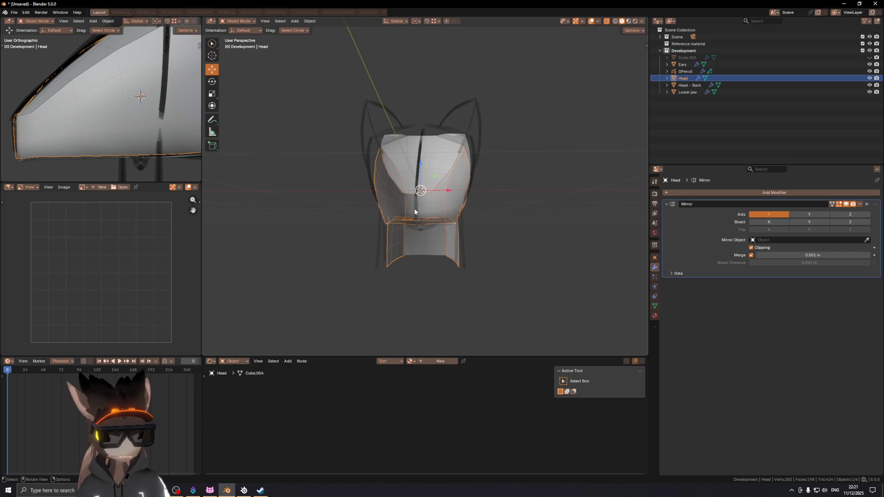
key("KP_1")
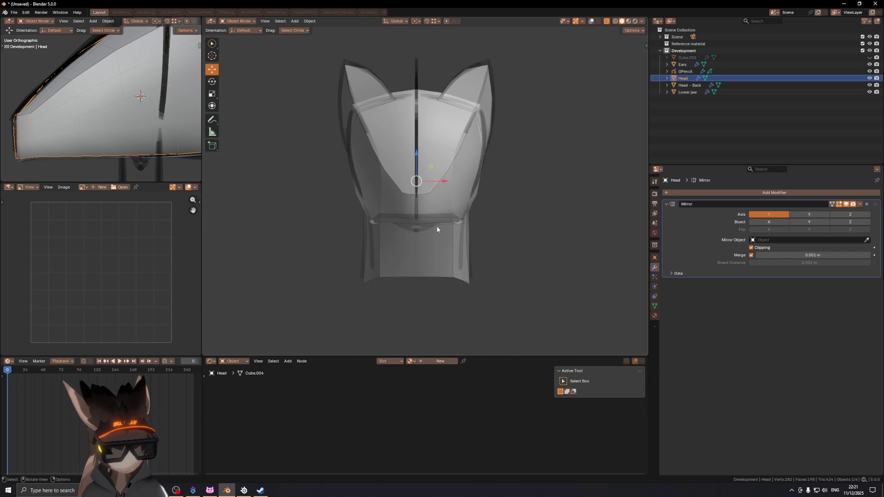
scroll(453, 230, "down", 2, "shift")
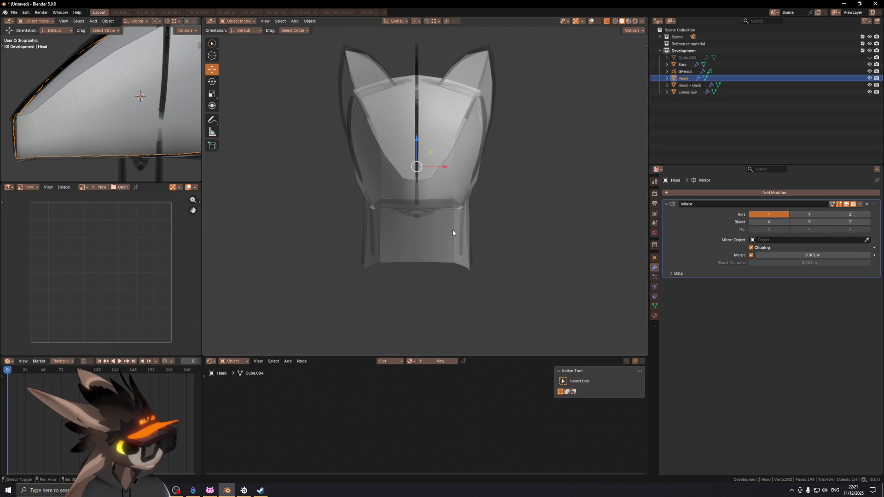
mouse_move(467, 233)
middle_mouse_down()
mouse_move(454, 200)
mouse_move(536, 213)
mouse_move(463, 176)
mouse_move(466, 150)
middle_mouse_up()
mouse_move(421, 187)
middle_mouse_down()
mouse_move(421, 215)
mouse_move(484, 232)
mouse_move(388, 208)
mouse_move(454, 209)
mouse_move(410, 155)
mouse_move(408, 164)
mouse_move(399, 149)
mouse_move(351, 142)
middle_mouse_up()
key("KP_1")
key("KP_3")
key("Tab")
- Extrude the face-opening edge along X, reposition it, and slide a vertical jaw-side edge
key("e")
key("x")
left_click(388, 146)
key("g")
left_click(371, 142)
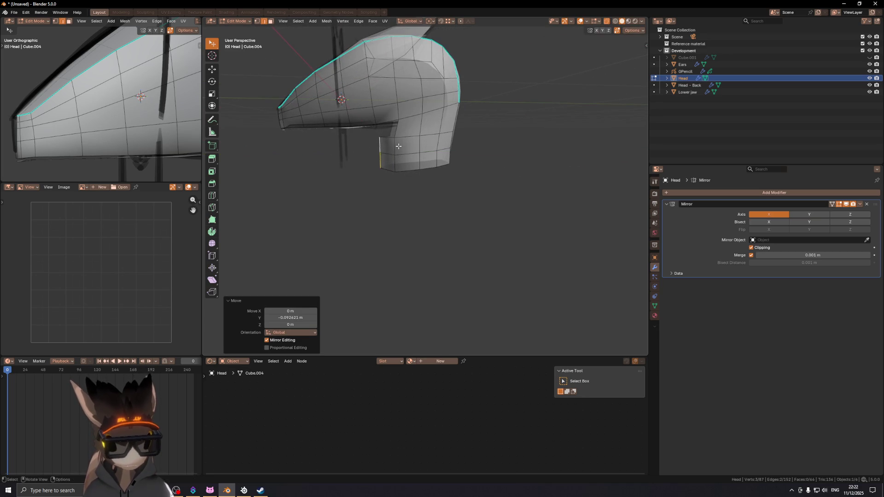
left_click(396, 154)
left_click(401, 161)
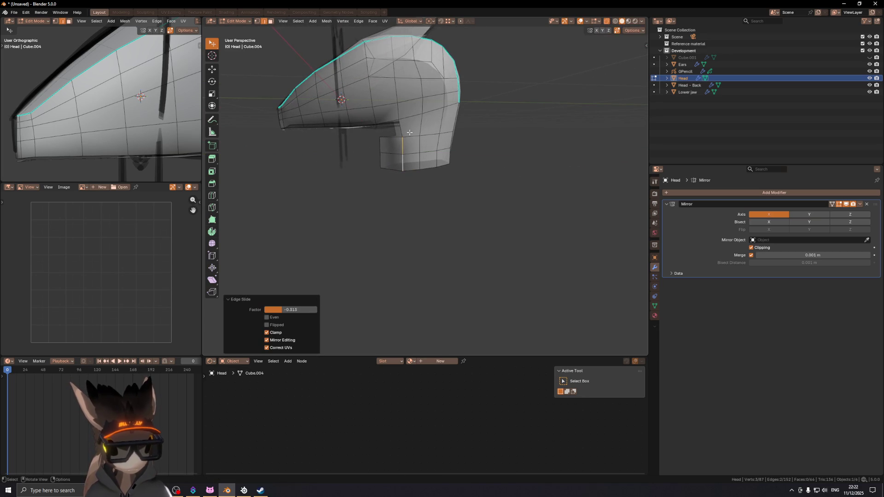
- Slide the vertical side edges of the opening, shifting one along Y
scroll(404, 180, "up", 4)
mouse_move(406, 188)
middle_mouse_down()
mouse_move(491, 167)
mouse_move(474, 175)
mouse_move(481, 218)
mouse_move(438, 217)
mouse_move(460, 201)
mouse_move(413, 196)
mouse_move(454, 187)
mouse_move(473, 203)
mouse_move(379, 233)
mouse_move(292, 221)
mouse_move(437, 194)
mouse_move(458, 234)
middle_mouse_up()
key("g")
key("g")
left_click(471, 175)
left_click(480, 193)
key("g")
key("y")
left_click(479, 217)
left_click(438, 216)
key("g")
key("g")
left_click(430, 200)
- Move a single vertex on the opening and check the shape with overlays hidden
key("1")
left_click(425, 181)
key("g")
left_click(454, 187)
key("shift+alt+z")
key("shift+alt+z")
key("Tab")
key("Tab")
- Move two vertices of the opening edge along X
key("g")
key("x")
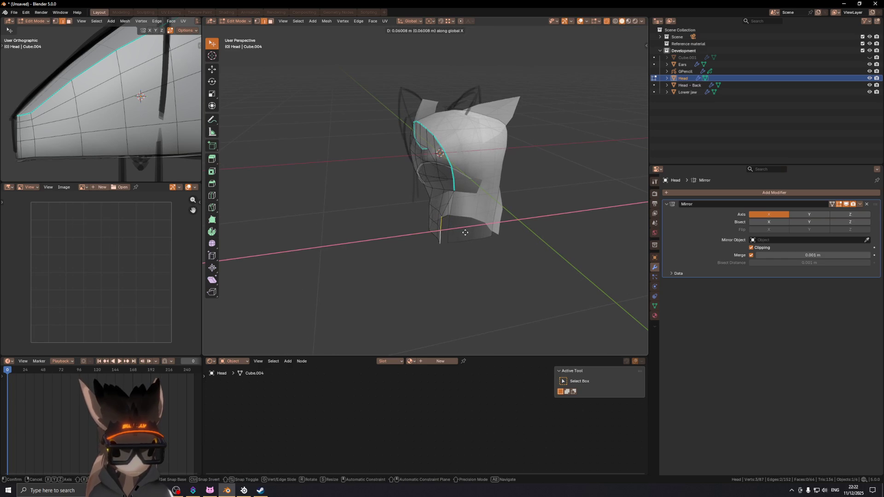
left_click(465, 232)
left_click(454, 190)
middle_click_drag(454, 190, 466, 179)
key("g")
key("x")
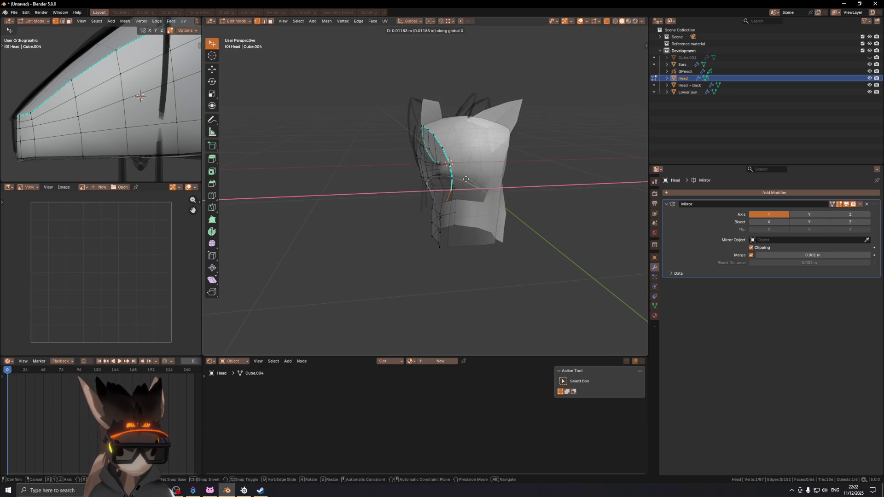
left_click(466, 178)
- Move the next two vertices down the edge along X, about -0.012599 m
left_click(441, 216)
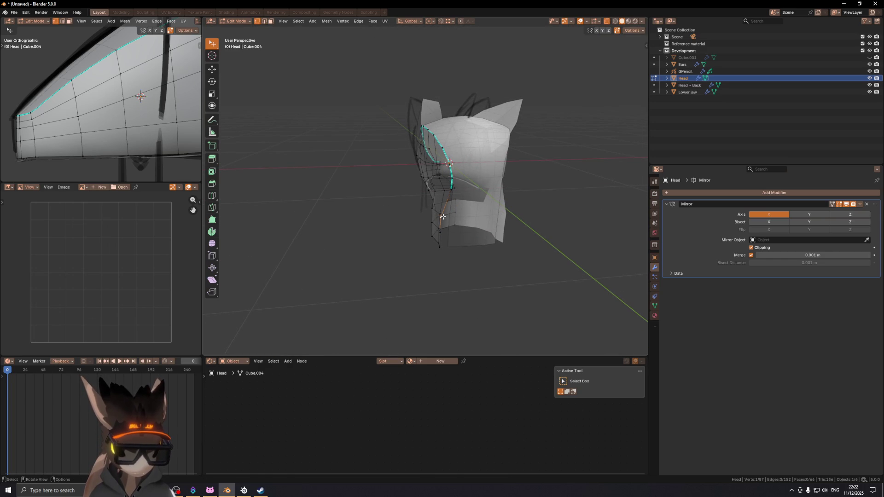
key("g")
key("x")
left_click(447, 216)
left_click(446, 222)
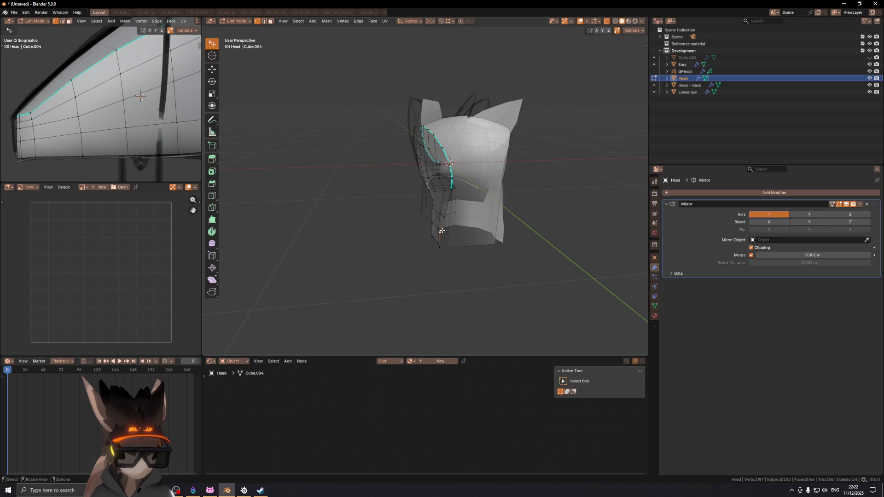
key("g")
key("x")
left_click(444, 230)
- Orbit and toggle overlays to inspect the refined helmet outline from front and side
middle_click_drag(444, 230, 487, 216)
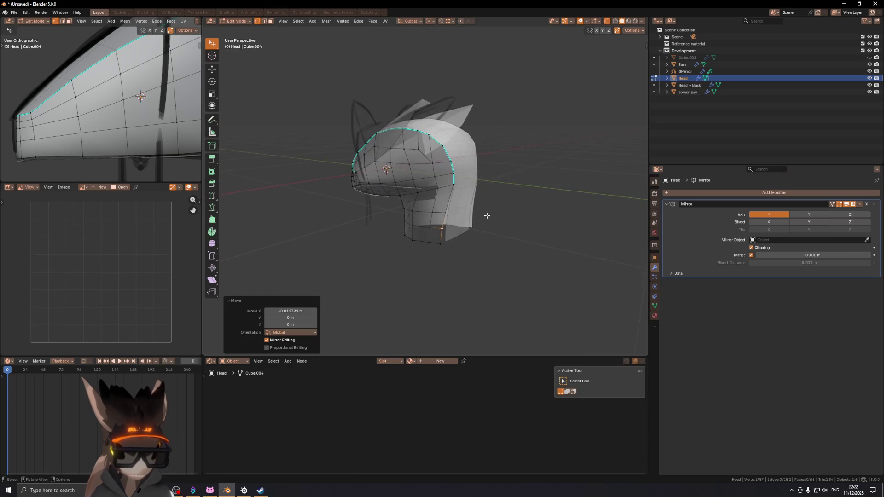
mouse_move(413, 220)
middle_mouse_down()
mouse_move(445, 179)
mouse_move(523, 177)
mouse_move(460, 195)
mouse_move(476, 197)
mouse_move(413, 167)
mouse_move(442, 168)
mouse_move(415, 182)
mouse_move(451, 187)
middle_mouse_up()
key("shift+alt+z")
scroll(460, 195, "up", 3)
key("shift+alt+z")
scroll(426, 224, "up", 3)
mouse_move(426, 224)
middle_mouse_down()
mouse_move(438, 199)
mouse_move(403, 197)
middle_mouse_up()
- Shift a lower side edge along X, then cancel a second move and undo
key("2")
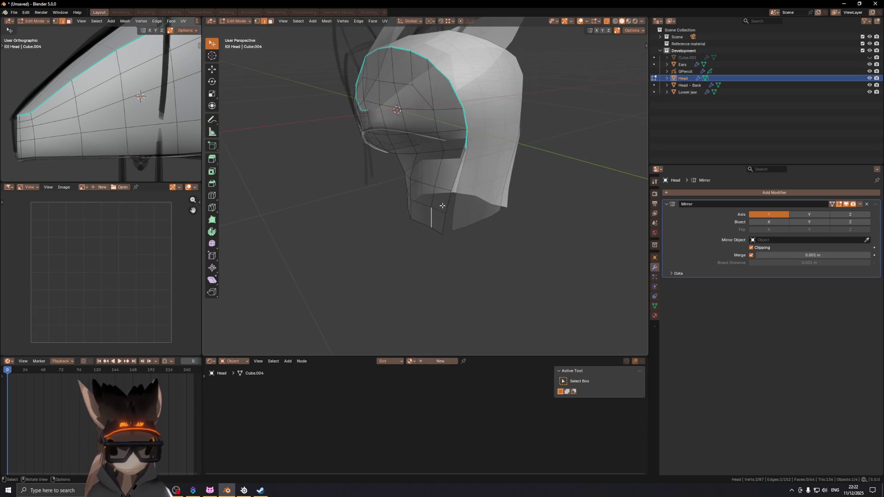
key("g")
key("x")
left_click(420, 195)
key("ctrl+KP_1")
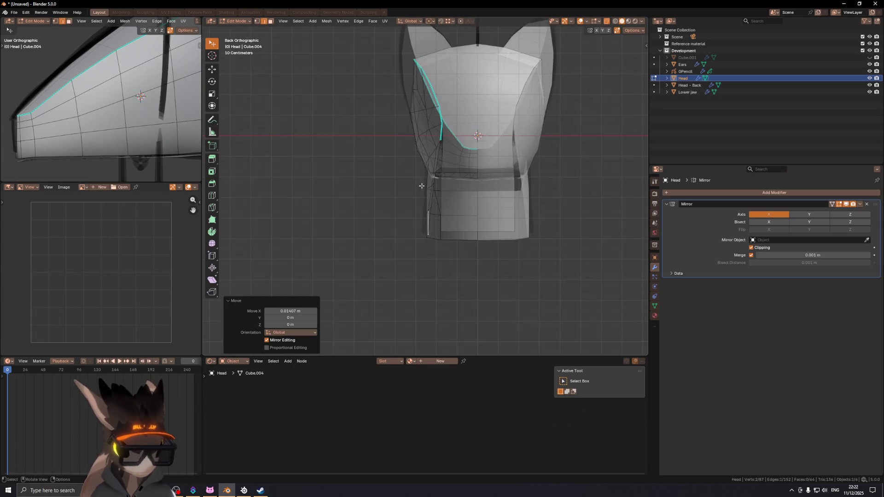
scroll(425, 188, "up", 2)
key("g")
key("x")
key("Escape")
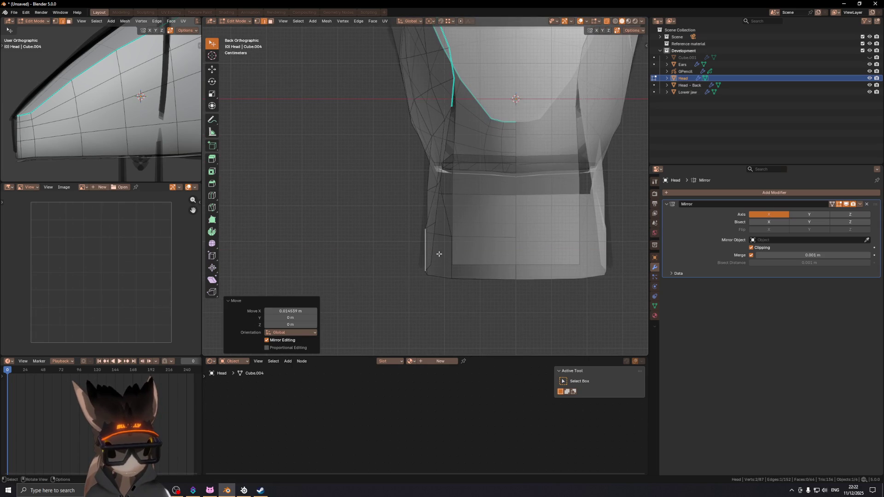
key("ctrl+z")
key("ctrl+z")
- Reposition the jaw-corner vertex: nudge it along X, raise it on Z, shift along X
left_click(425, 229)
key("g")
left_click(429, 230)
middle_click_drag(430, 230, 431, 200)
key("ctrl+KP_1")
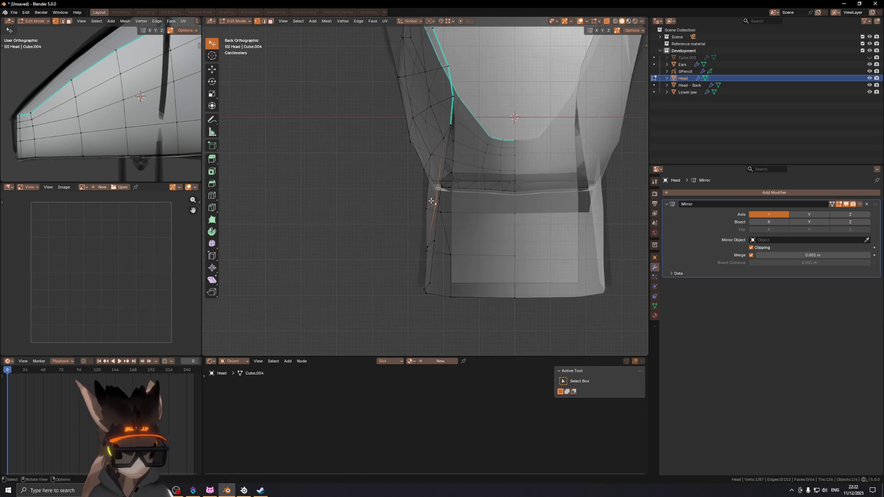
key("g")
left_click(467, 207)
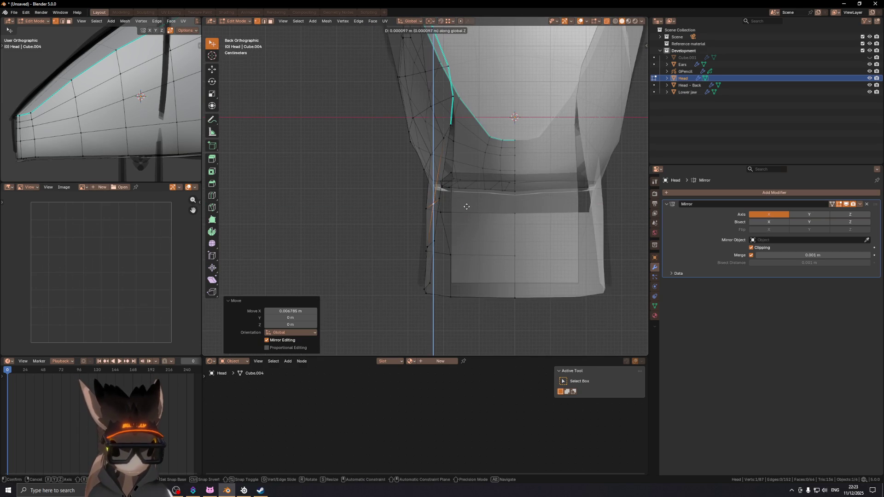
left_click(473, 165)
mouse_move(474, 165)
middle_mouse_down()
mouse_move(557, 211)
mouse_move(370, 224)
mouse_move(445, 155)
mouse_move(462, 126)
mouse_move(442, 142)
mouse_move(453, 154)
mouse_move(409, 148)
mouse_move(414, 154)
mouse_move(421, 132)
mouse_move(493, 164)
mouse_move(529, 152)
mouse_move(442, 166)
mouse_move(461, 156)
mouse_move(501, 164)
middle_mouse_up()
key("g")
key("x")
left_click(459, 137)
scroll(428, 147, "up", 2)
- Try a centred loop cut across the head side, then undo it
key("ctrl+r")
left_click(452, 171)
right_click(452, 171)
key("g")
key("x")
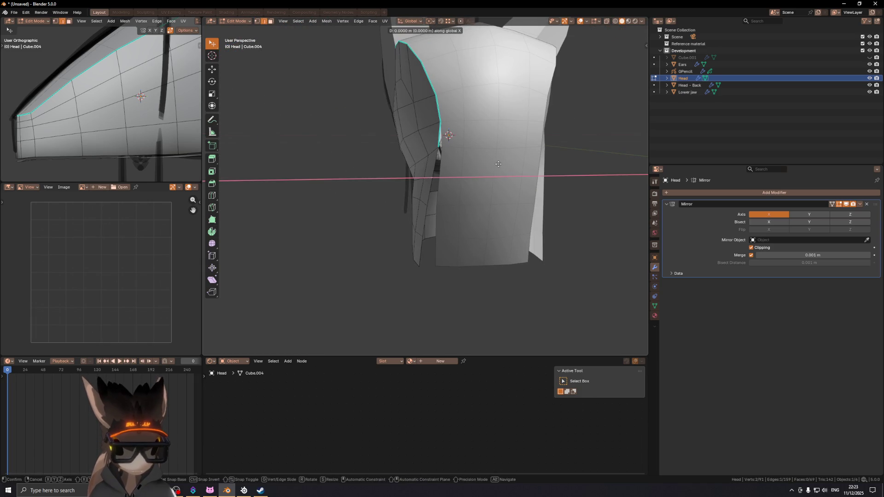
right_click(495, 165)
middle_click_drag(446, 180, 447, 190)
key("ctrl+z")
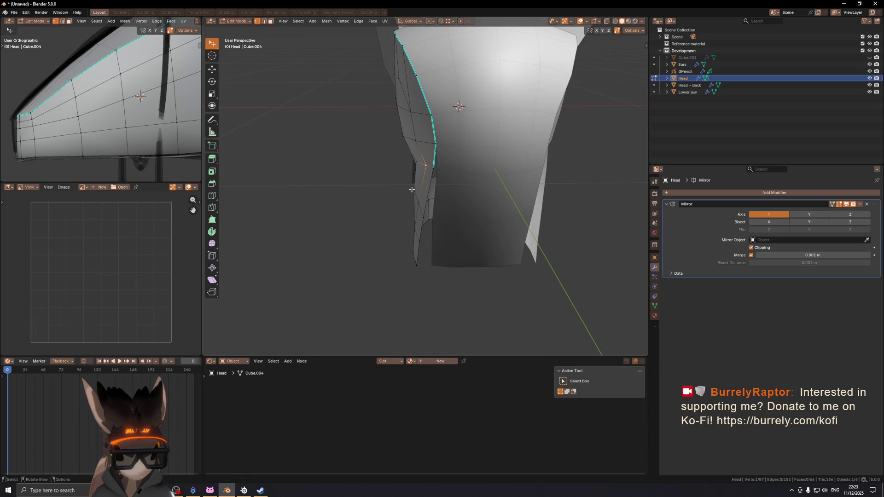
middle_click_drag(401, 185, 453, 174)
scroll(446, 175, "up", 5)
- Move lower-edge vertices beside the jaw gap along X and down, sliding the next along its edge
left_click(417, 180)
left_click(427, 180)
key("g")
key("x")
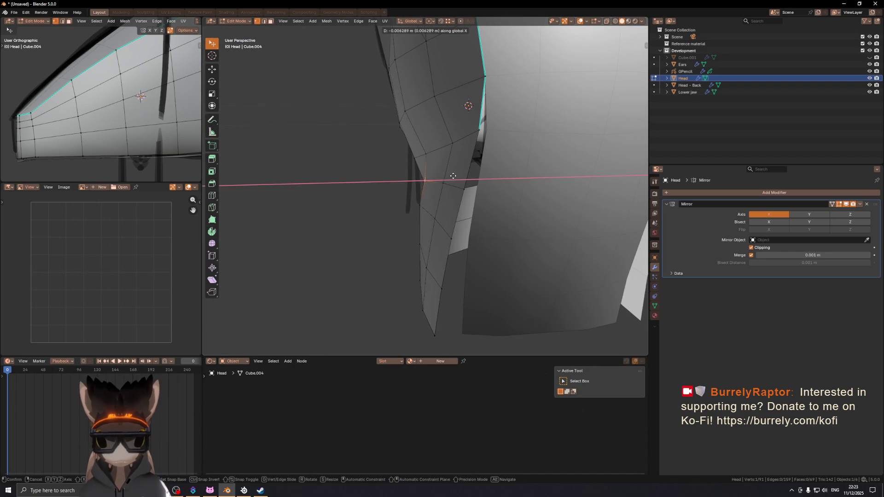
left_click(421, 197)
mouse_move(420, 197)
middle_mouse_down()
mouse_move(462, 203)
mouse_move(451, 194)
middle_mouse_up()
left_click(392, 187)
key("g")
left_click(403, 215)
left_click(389, 230)
key("g")
left_click(390, 237)
- Move a vertex near the jaw corner along X and review the whole head
mouse_move(390, 237)
middle_mouse_down()
mouse_move(402, 188)
mouse_move(418, 178)
mouse_move(410, 191)
mouse_move(423, 211)
mouse_move(477, 199)
middle_mouse_up()
left_click(403, 188)
key("g")
key("x")
left_click(427, 178)
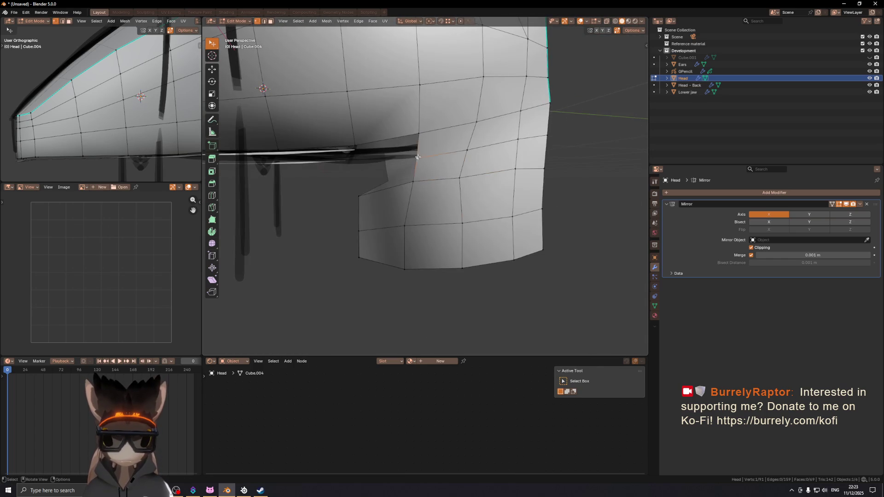
scroll(418, 157, "down", 3)
mouse_move(418, 157)
middle_mouse_down()
mouse_move(438, 191)
mouse_move(476, 191)
mouse_move(464, 200)
mouse_move(455, 193)
mouse_move(471, 187)
mouse_move(477, 201)
middle_mouse_up()
- Return to Object Mode, select the Lower jaw object, and view it from the right
key("Tab")
left_click(463, 199)
key("KP_3")
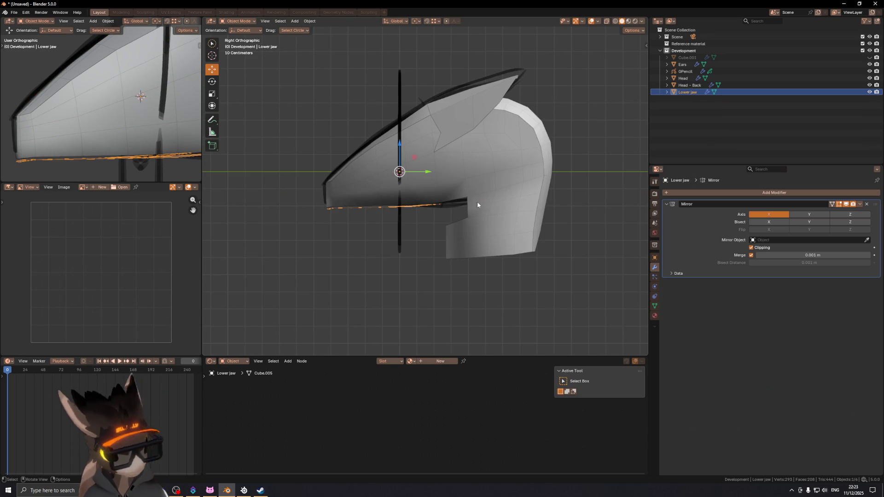
- Edit the Lower jaw and extrude its rim edge down along Z
scroll(477, 200, "up", 5)
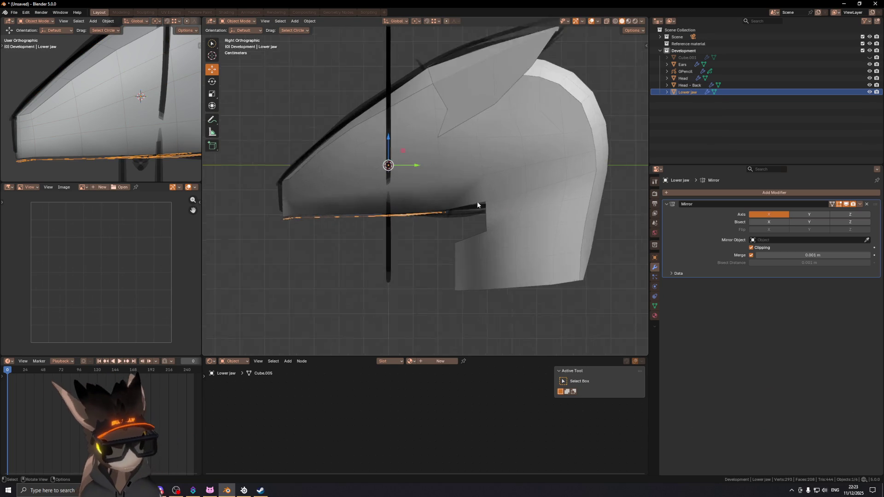
key("Tab")
mouse_move(322, 173)
middle_mouse_down()
mouse_move(371, 196)
mouse_move(356, 210)
middle_mouse_up()
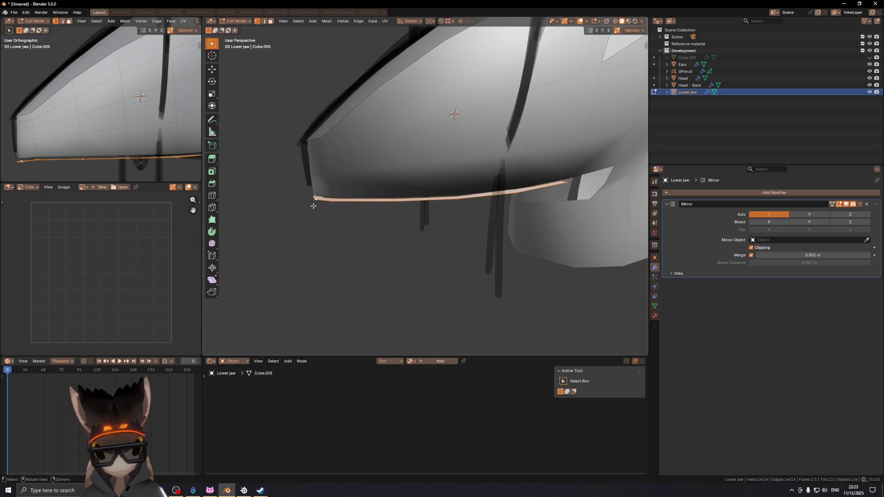
left_click(465, 204, "ctrl")
middle_click_drag(464, 204, 546, 201)
key("e")
key("z")
left_click(527, 210)
- Show face orientation and push the new strip outward along its normals with Alt+S
key("alt+shift+f")
key("l")
key("KP_3")
middle_click_drag(353, 208, 391, 181, "ctrl")
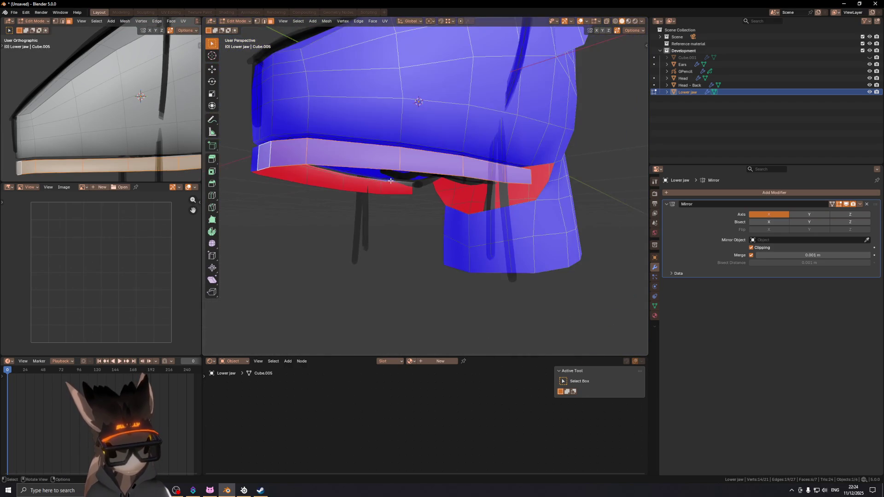
key("alt+a")
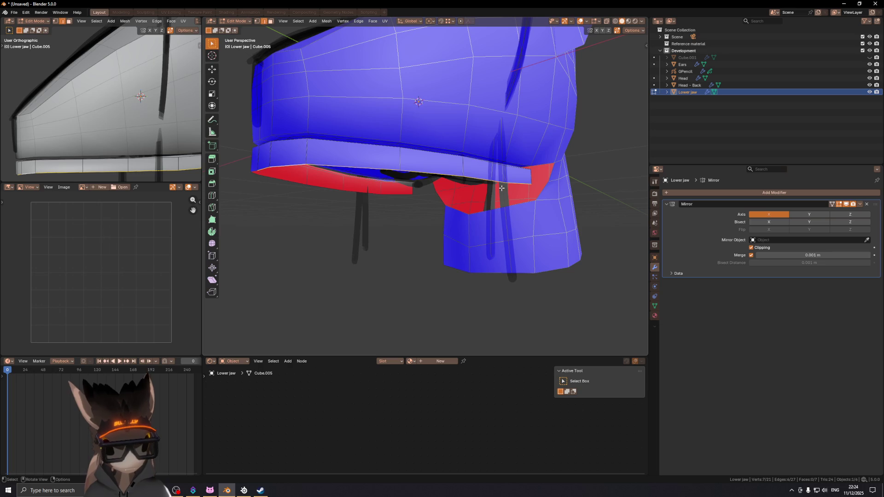
key("alt+s")
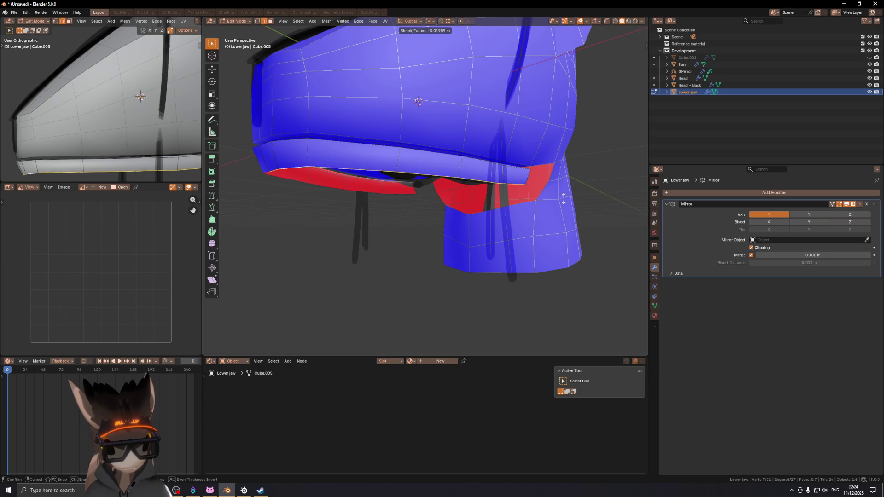
left_click(563, 199)
- Move the jaw strip to sit beneath the head, checking from the front with overlays hidden
key("KP_1")
key("shift+alt+z")
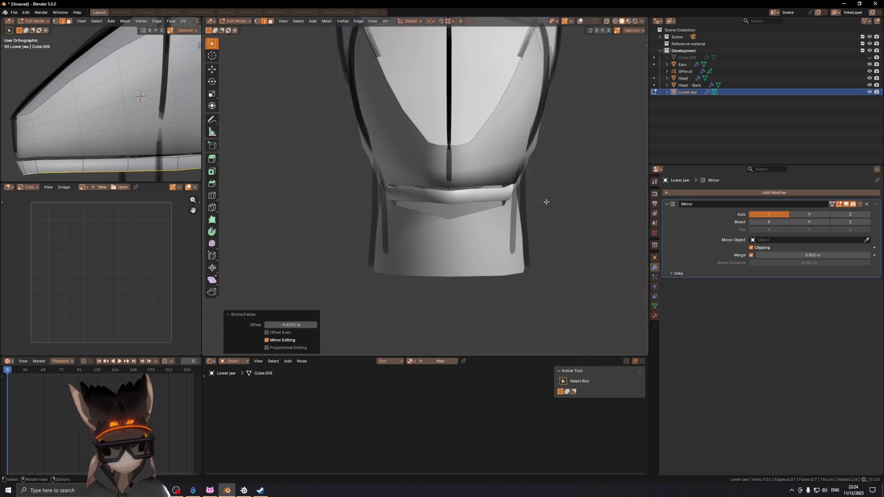
scroll(493, 182, "down", 4)
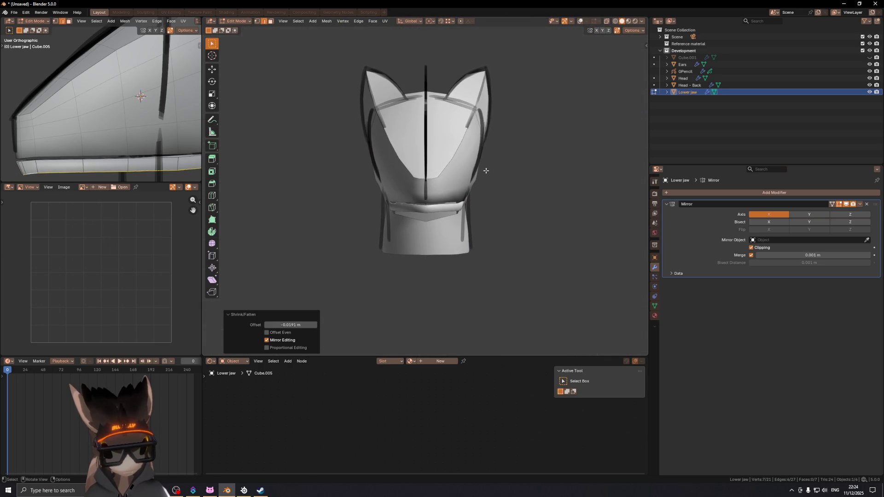
key("g")
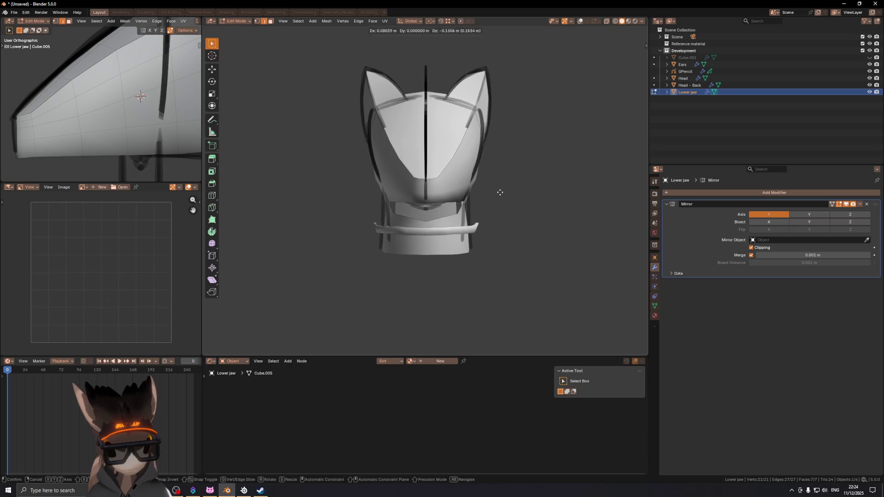
left_click(501, 196)
scroll(490, 193, "up", 4)
key("shift+alt+z")
middle_click_drag(479, 192, 462, 185)
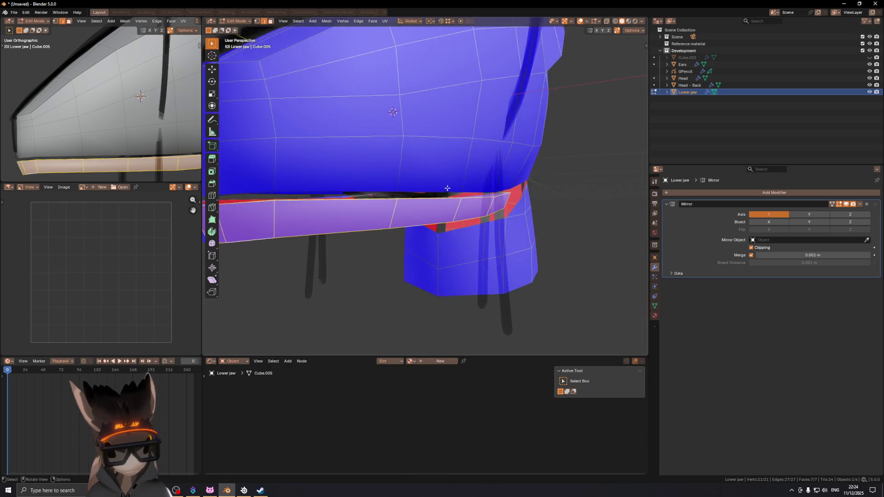
scroll(462, 185, "down", 4)
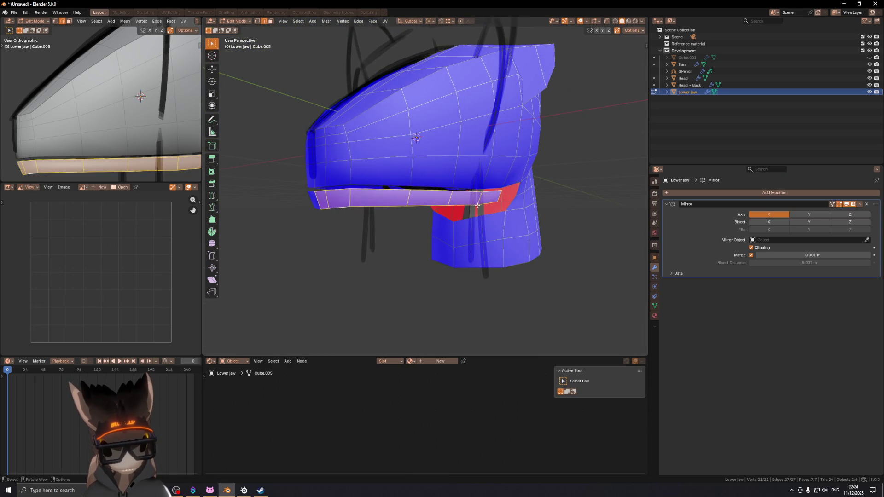
scroll(457, 208, "up", 4)
- Undo the extruded lip and select the edge loop along the jaw's lower rim
left_click(382, 213)
left_click(458, 204, "ctrl")
middle_click_drag(459, 205, 380, 220)
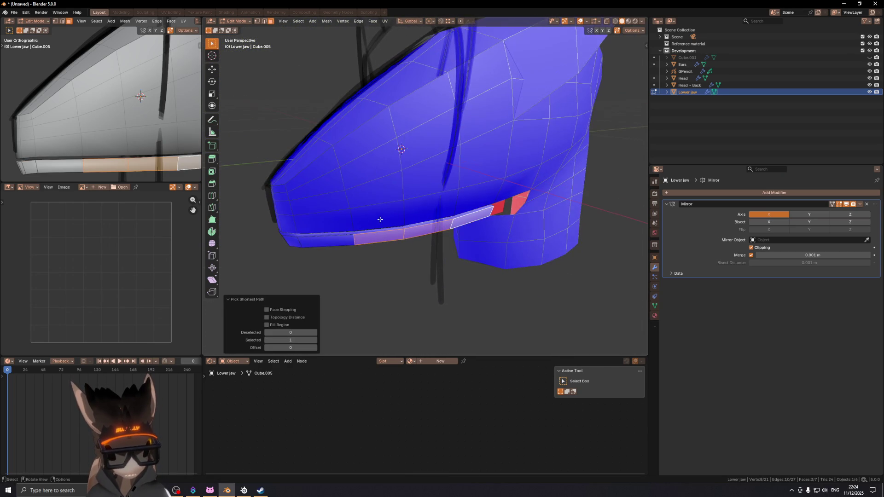
left_click(458, 208)
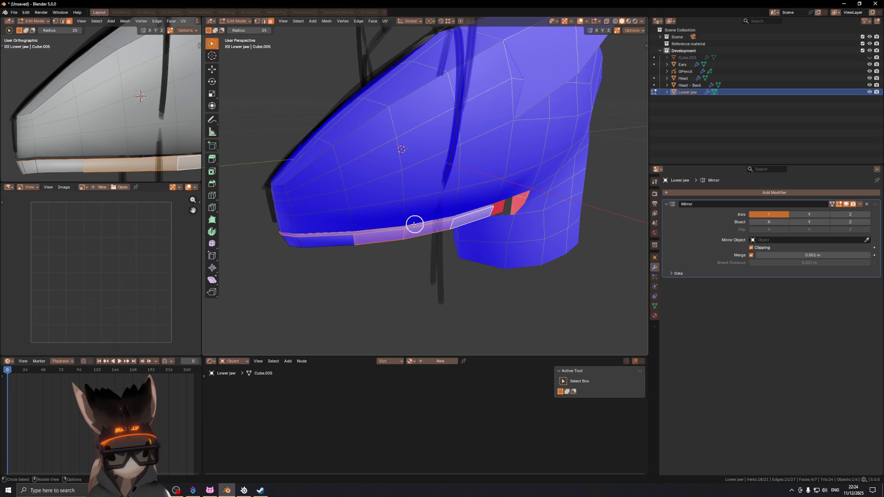
key("Escape")
left_click(367, 230, "alt")
key("ctrl+z")
mouse_move(517, 241)
middle_mouse_down()
mouse_move(430, 229)
mouse_move(490, 209)
middle_mouse_up()
key("2")
left_click(437, 221, "alt")
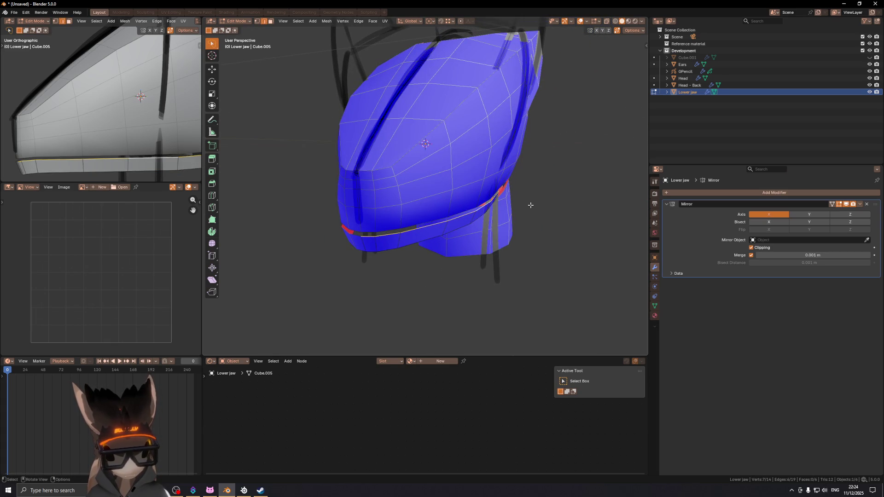
- In front view, select the jaw rim corner faces and shift them along X
key("KP_1")
scroll(529, 203, "up", 4)
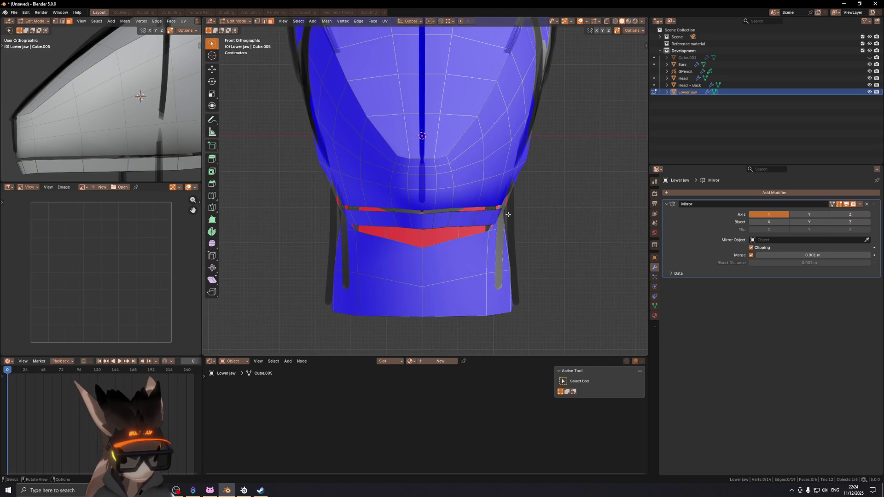
left_click_drag(503, 210, 499, 218)
key("alt+z")
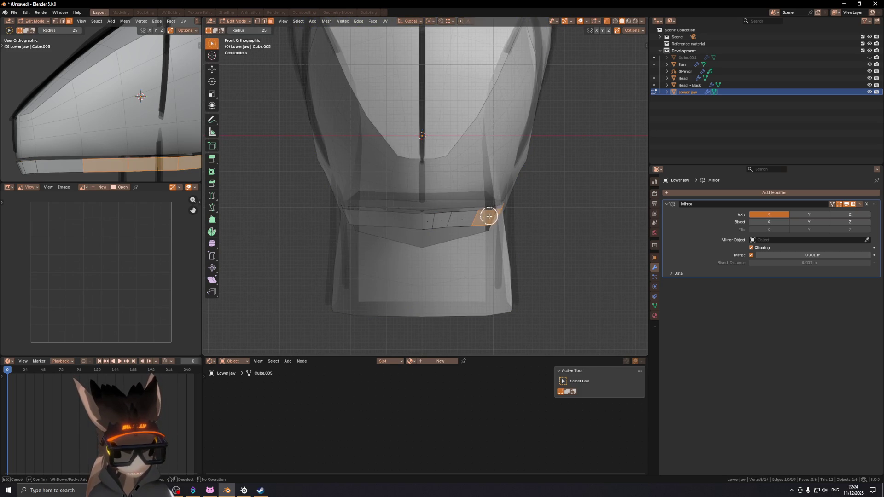
key("alt+z")
key("g")
key("x")
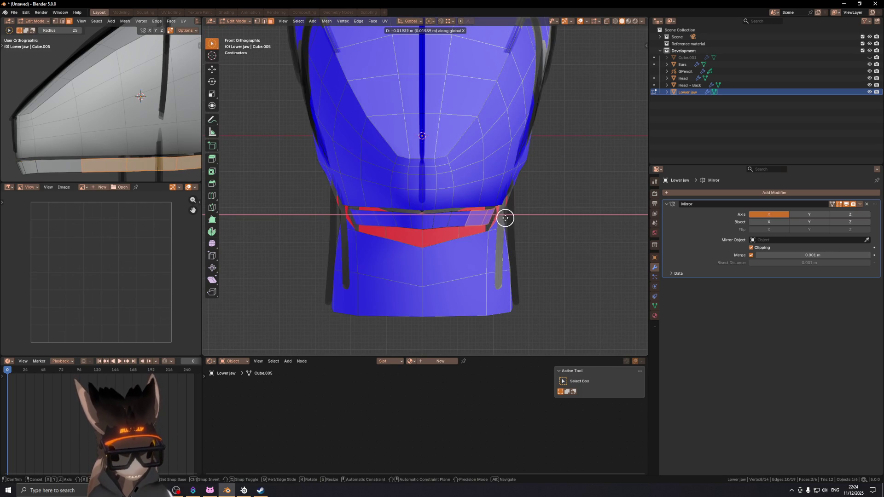
left_click(504, 218)
- Drop one face from the corner selection and move the remaining jaw corner faces along Z
key("g")
key("z")
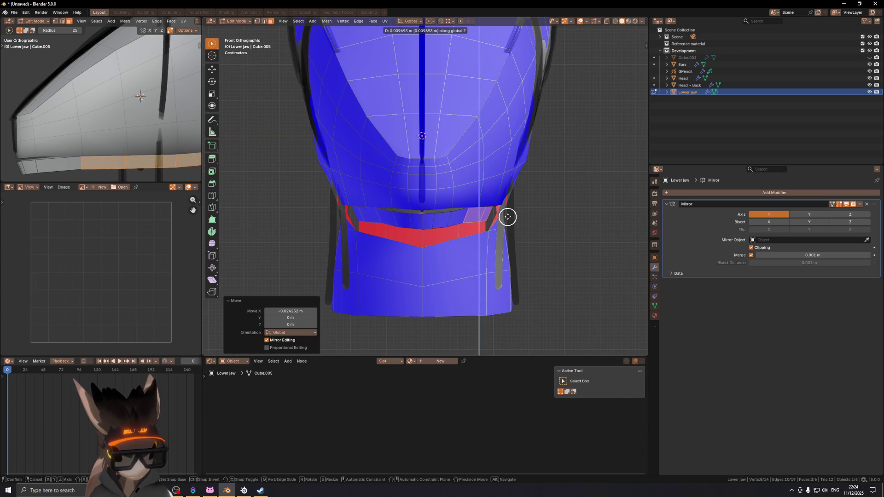
right_click(488, 217)
left_click(469, 217, "shift")
key("g")
key("z")
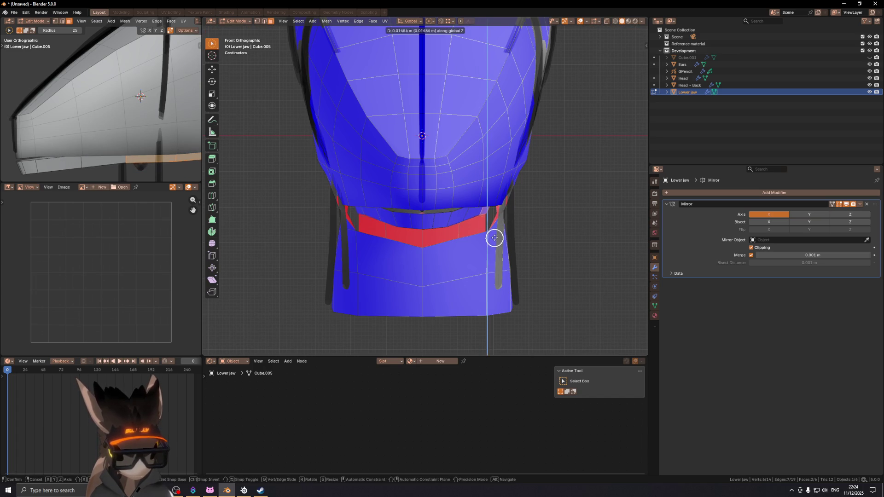
left_click(494, 236)
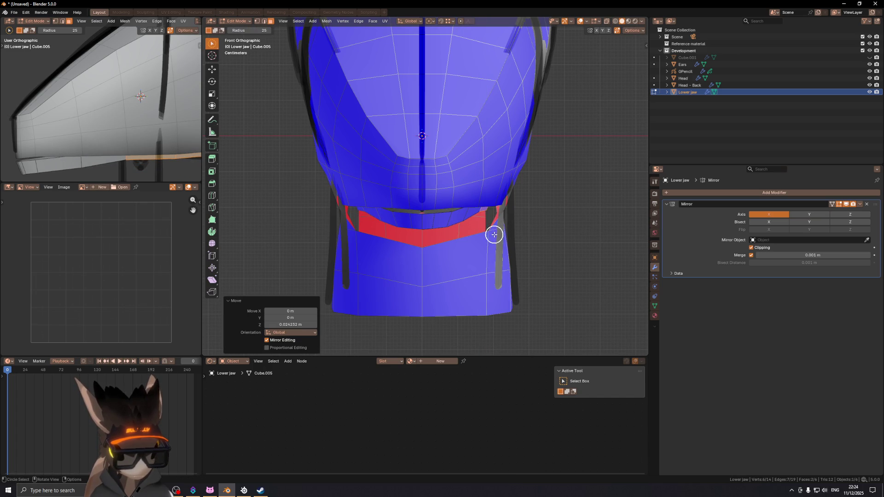
left_click(495, 208, "shift")
- Lower the jaw's top lip edge along Z so it tucks under the head
mouse_move(498, 208)
middle_mouse_down()
mouse_move(523, 191)
mouse_move(507, 189)
mouse_move(510, 199)
mouse_move(461, 197)
middle_mouse_up()
key("g")
key("z")
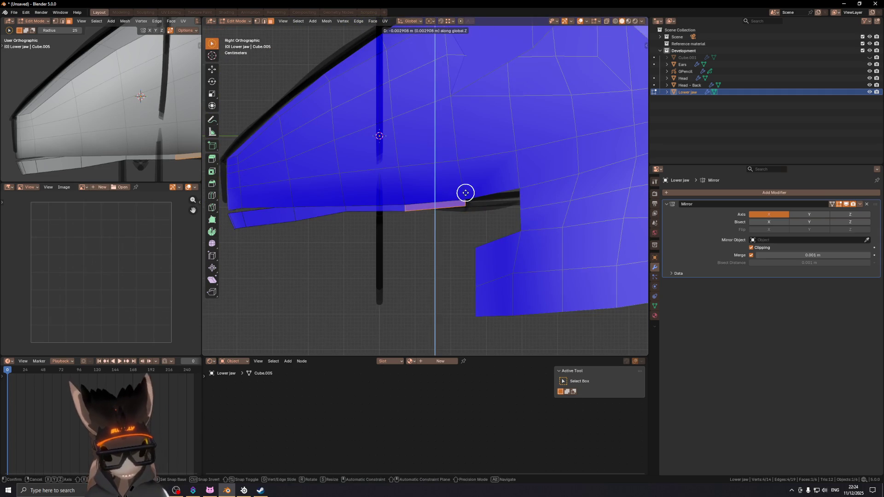
left_click(465, 194)
- Switch to vertex select and nudge the selected jaw vertices along Z
middle_click_drag(358, 161, 375, 162, "shift")
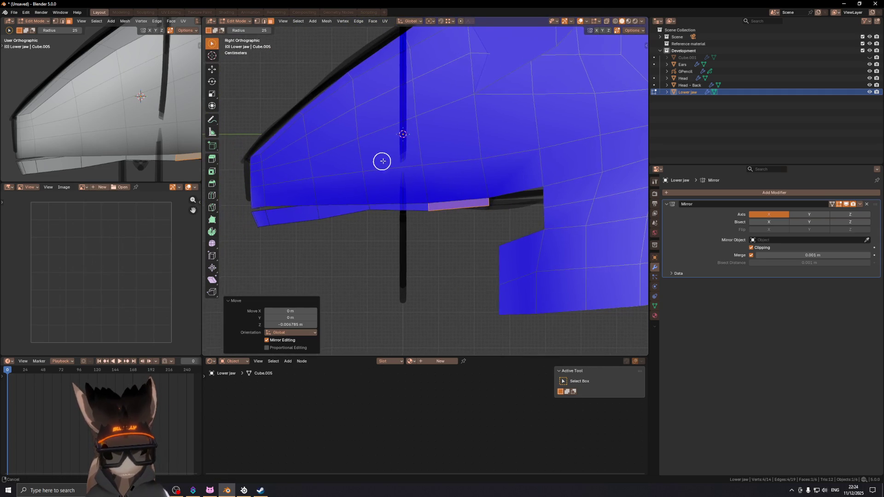
scroll(453, 190, "down", 3)
middle_click_drag(452, 189, 444, 208, "shift")
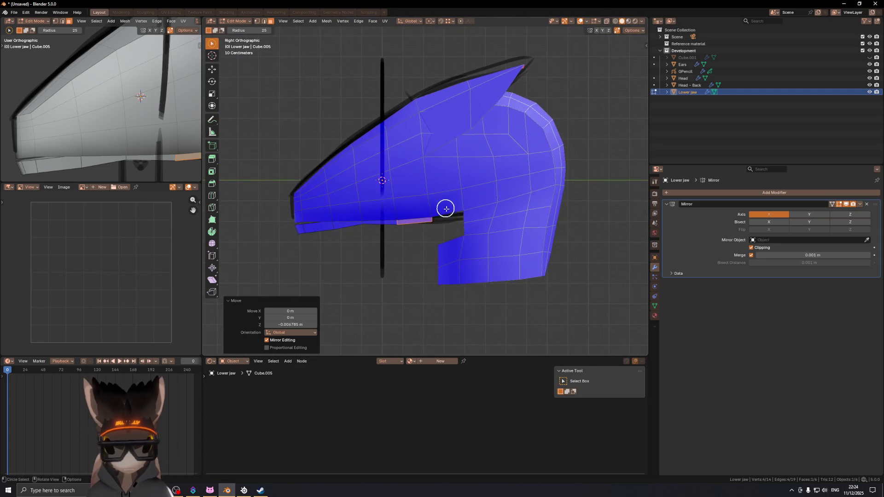
key("1")
key("g")
key("z")
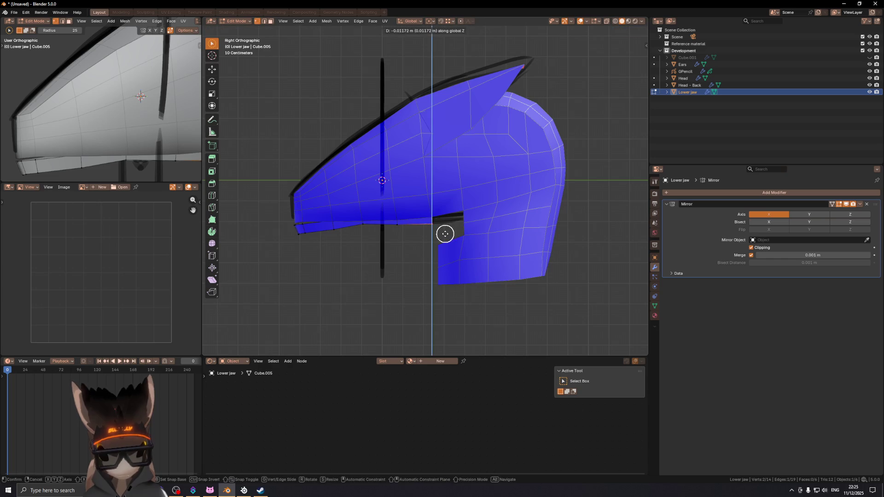
left_click(443, 234)
mouse_move(442, 233)
middle_mouse_down()
mouse_move(474, 214)
mouse_move(510, 215)
mouse_move(501, 188)
mouse_move(428, 192)
mouse_move(416, 205)
middle_mouse_up()
- Widen the jaw by moving the selected vertices 0.025586 m along X
key("g")
key("x")
left_click(516, 216)
scroll(406, 242, "up", 5)
mouse_move(406, 243)
middle_mouse_down()
mouse_move(387, 226)
mouse_move(400, 214)
mouse_move(521, 215)
mouse_move(483, 193)
mouse_move(516, 198)
middle_mouse_up()
scroll(521, 214, "down", 4)
mouse_move(468, 213)
middle_mouse_down()
mouse_move(430, 221)
mouse_move(470, 224)
mouse_move(464, 231)
middle_mouse_up()
- In edge select mode and front view, pick an edge along the jaw line
key("KP_1")
scroll(460, 209, "up", 1)
key("2")
left_click_drag(453, 229, 450, 236)
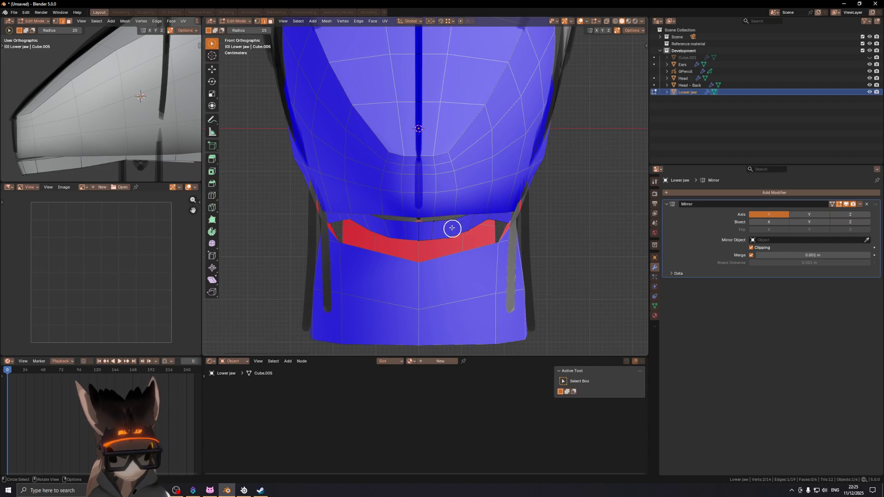
left_click(450, 235)
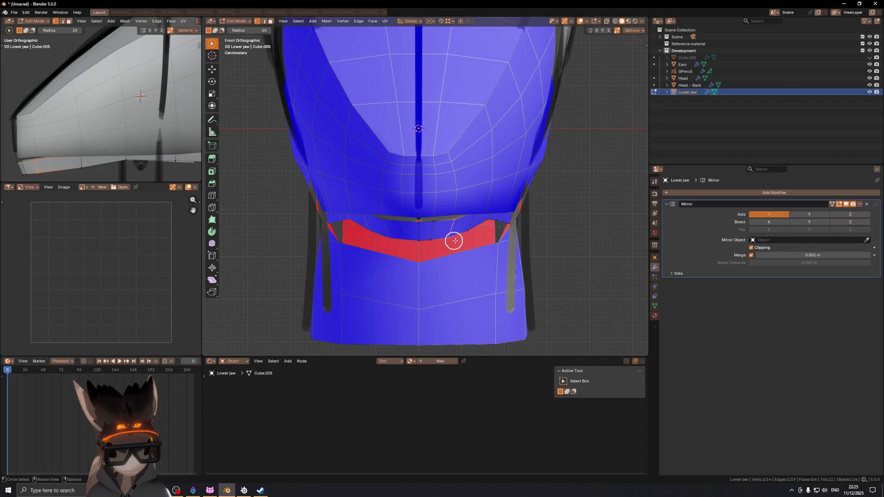
mouse_move(465, 239)
middle_mouse_down()
mouse_move(479, 222)
mouse_move(457, 225)
middle_mouse_up()
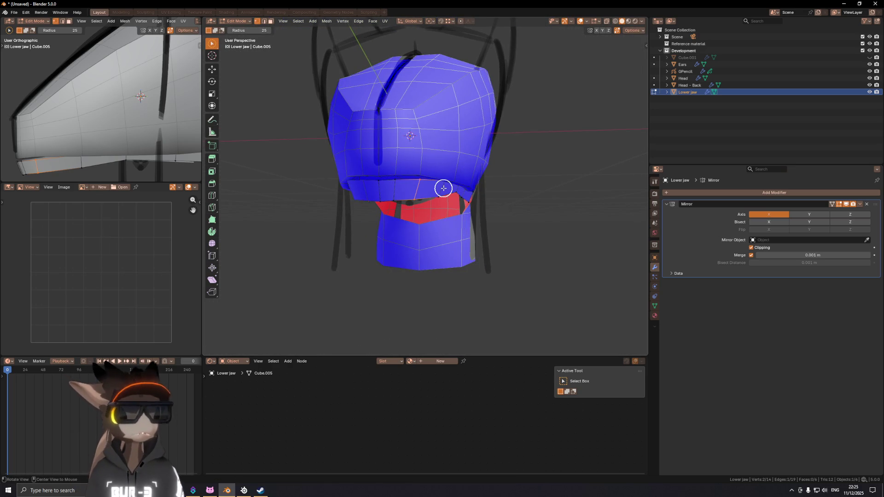
middle_click_drag(443, 188, 444, 188, "alt")
scroll(444, 187, "up", 6)
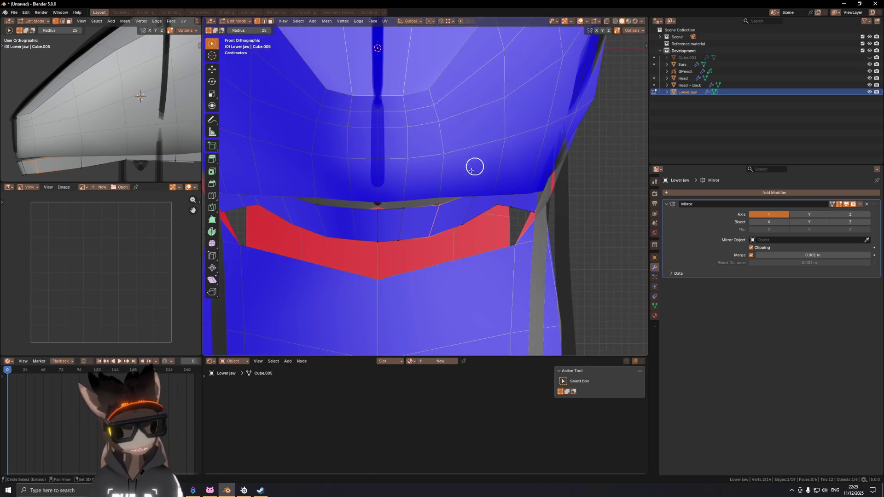
- Select the upper jaw rim edges, pull them up under the head, and return to Object Mode
mouse_move(390, 249)
left_mouse_down()
mouse_move(429, 197)
mouse_move(434, 211)
left_mouse_up()
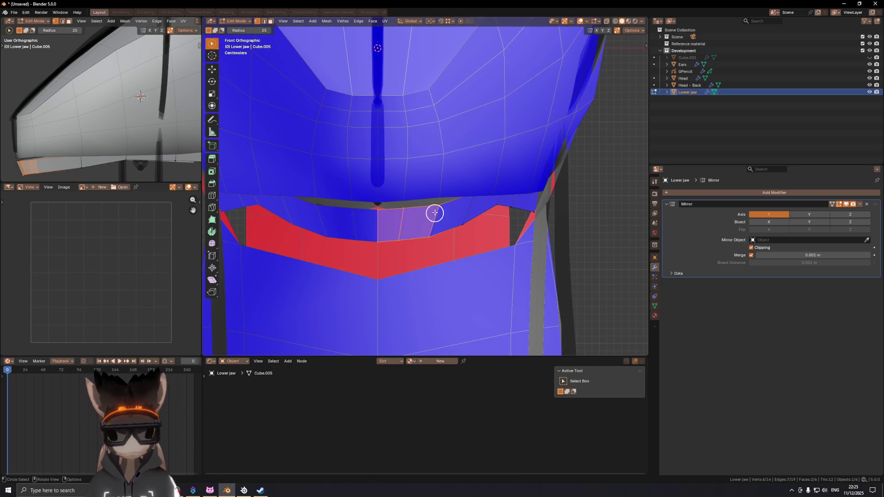
key("g")
left_click(437, 166)
scroll(434, 186, "down", 3)
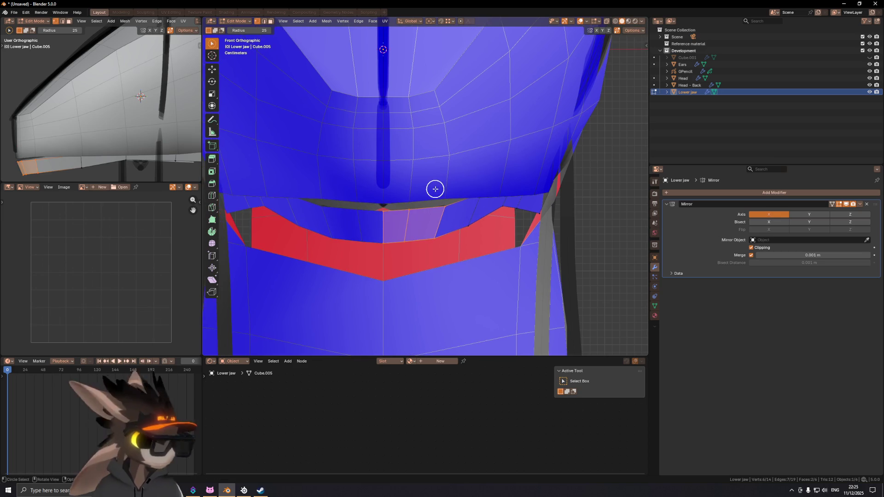
key("g")
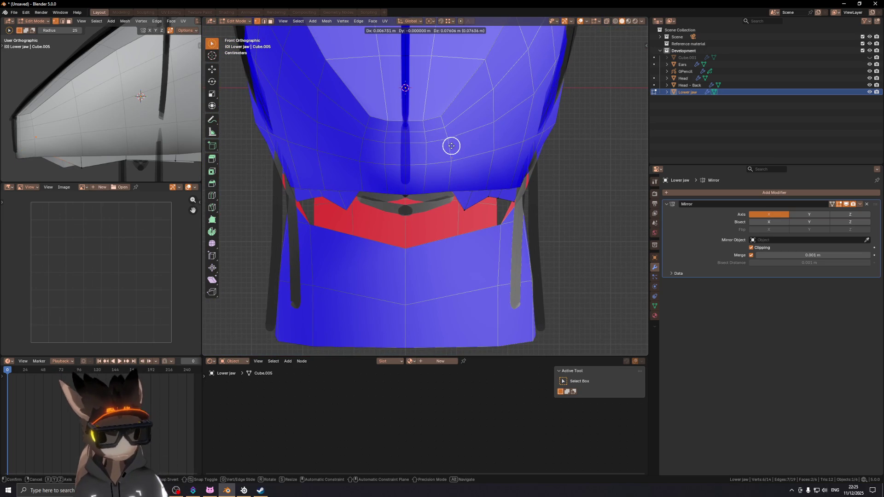
left_click(451, 146)
key("Tab")
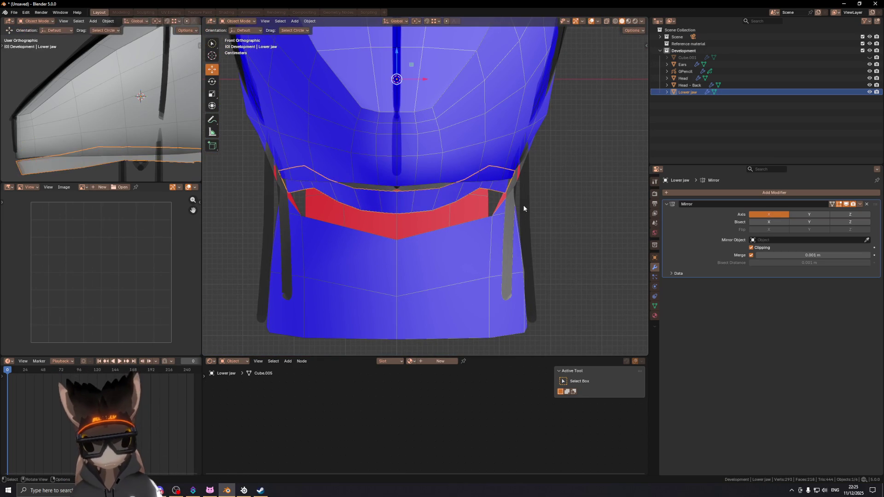
- Raise the whole Lower jaw object slightly along Z, then re-enter Edit Mode
key("g")
key("z")
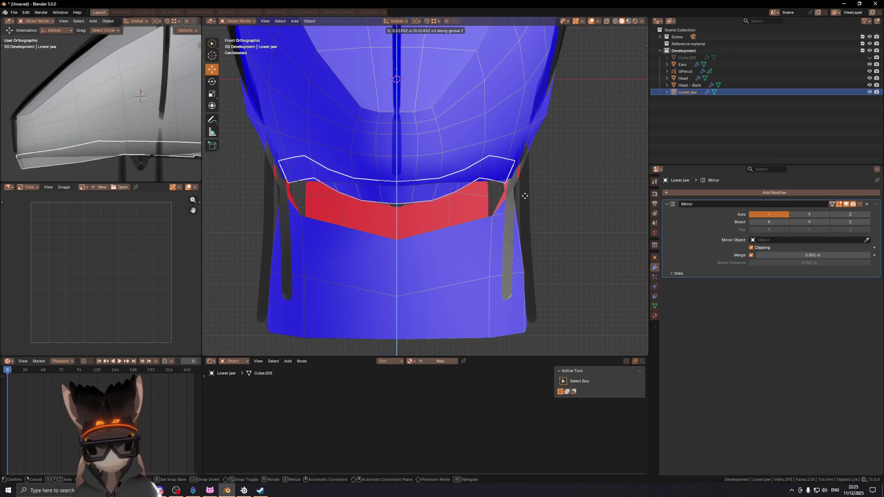
left_click(525, 196)
key("Tab")
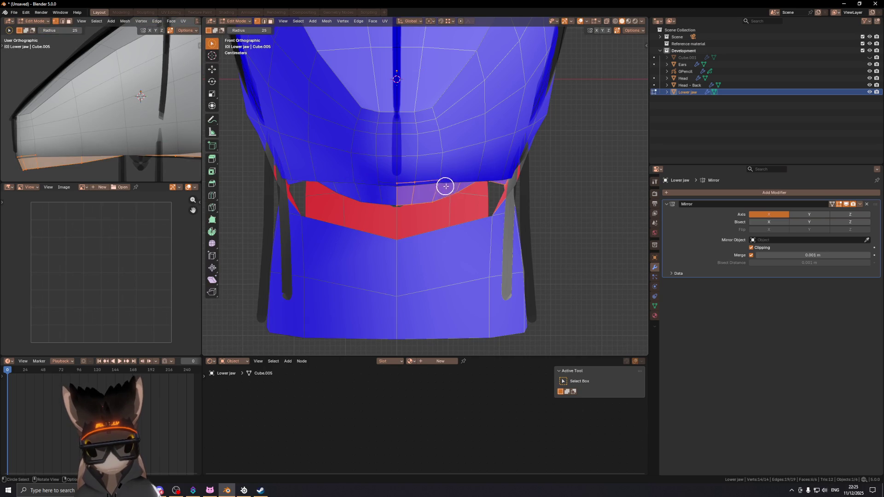
- Shift the two side lip faces inward along X by 0.021539 m
left_click(447, 195)
key("g")
key("x")
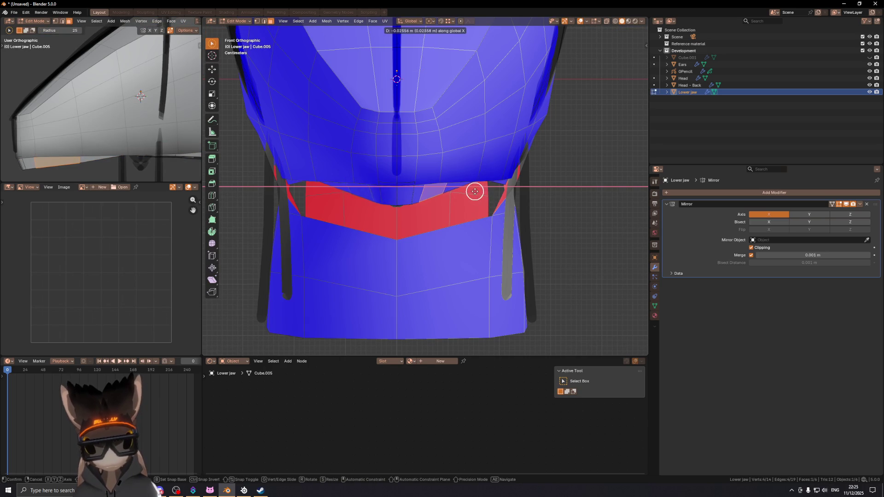
left_click(482, 194)
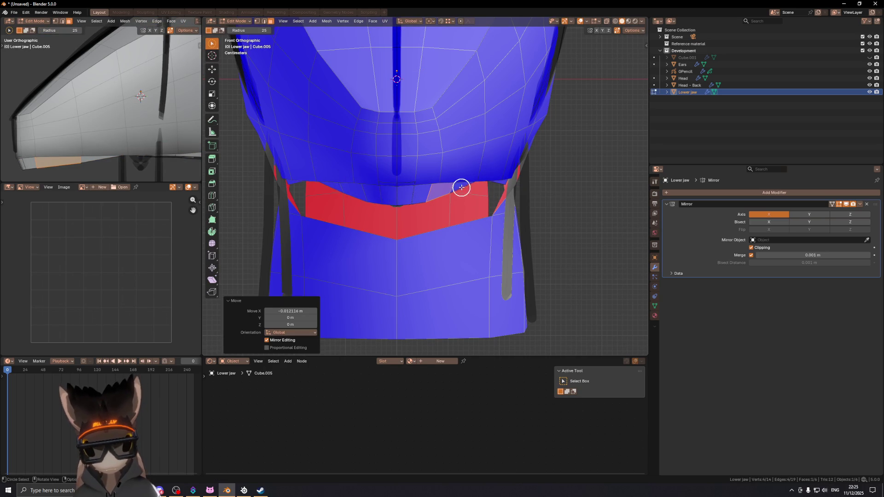
left_click(476, 191, "shift")
mouse_move(500, 183)
middle_mouse_down()
mouse_move(493, 170)
mouse_move(480, 186)
middle_mouse_up()
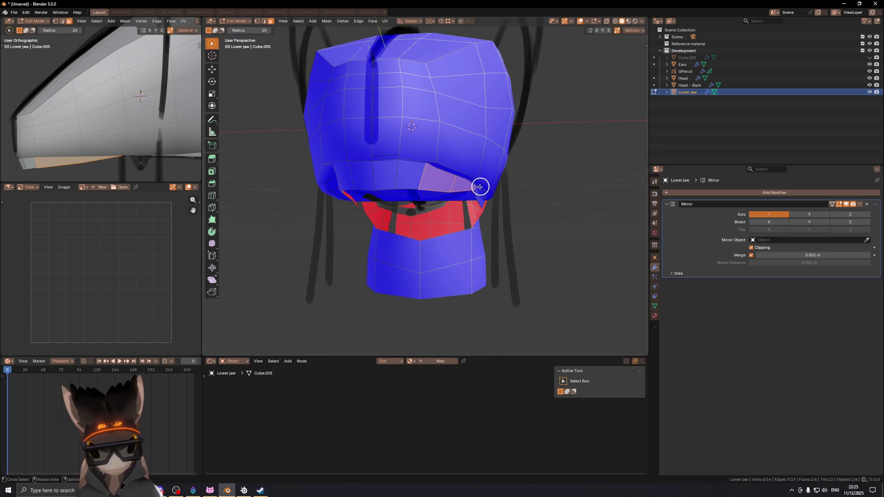
key("KP_1")
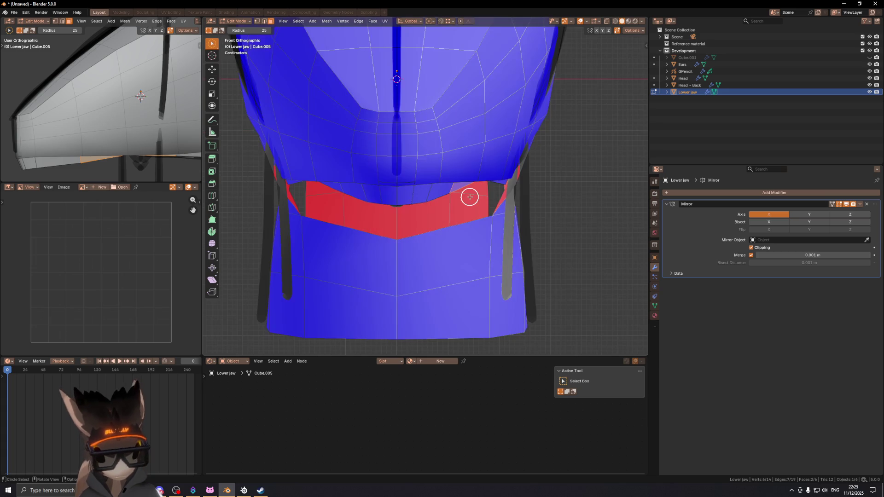
key("g")
key("x")
left_click(482, 198)
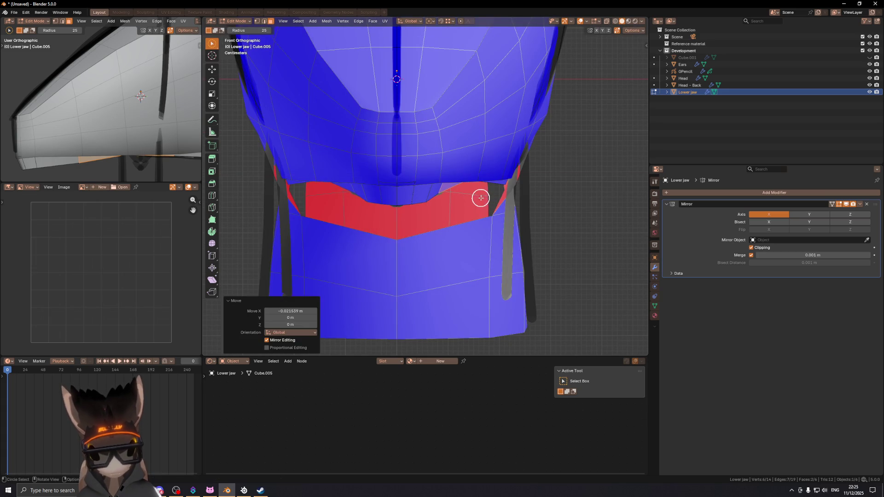
- Check the plain shape with overlays hidden and undo the last sideways move
scroll(448, 140, "down", 3)
key("shift+alt+z")
middle_click_drag(451, 171, 452, 173, "shift")
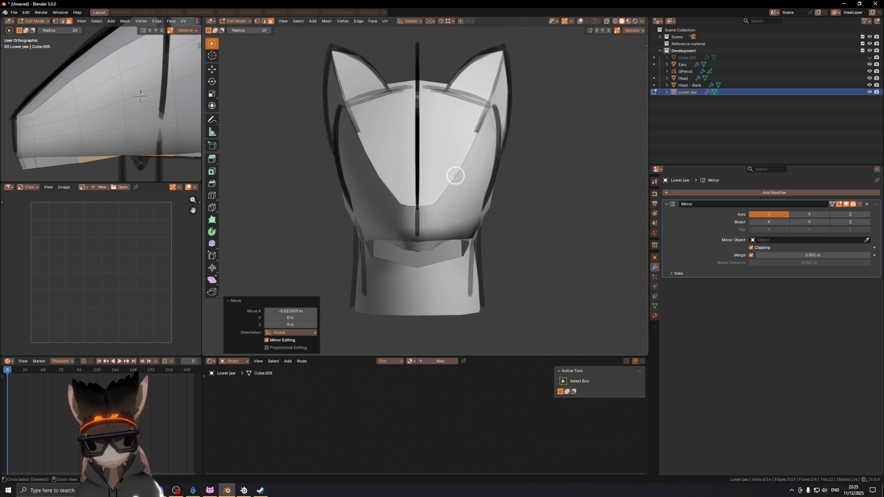
key("ctrl+z")
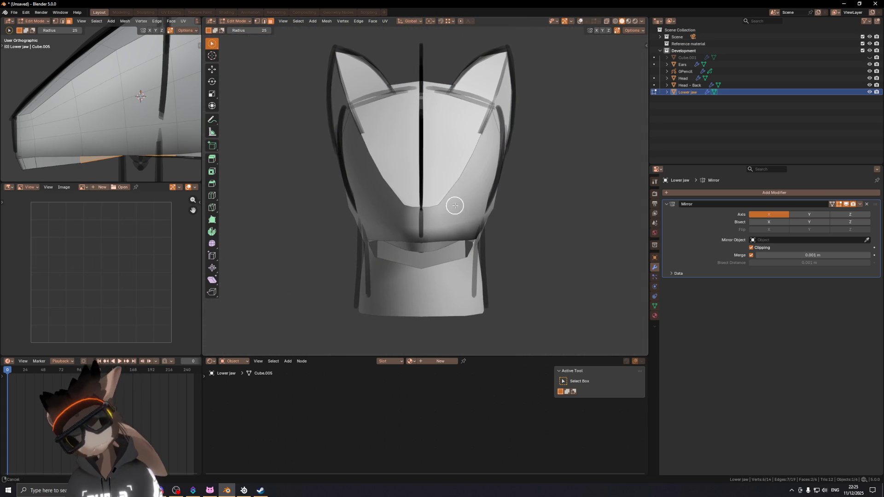
key("shift+alt+z")
key("KP_1")
mouse_move(485, 209)
middle_mouse_down()
mouse_move(426, 207)
mouse_move(547, 186)
mouse_move(493, 175)
mouse_move(470, 138)
mouse_move(417, 152)
mouse_move(410, 178)
mouse_move(472, 222)
middle_mouse_up()
- Move the selected jaw vertices 0.022338 m sideways along X
key("Escape")
key("g")
key("x")
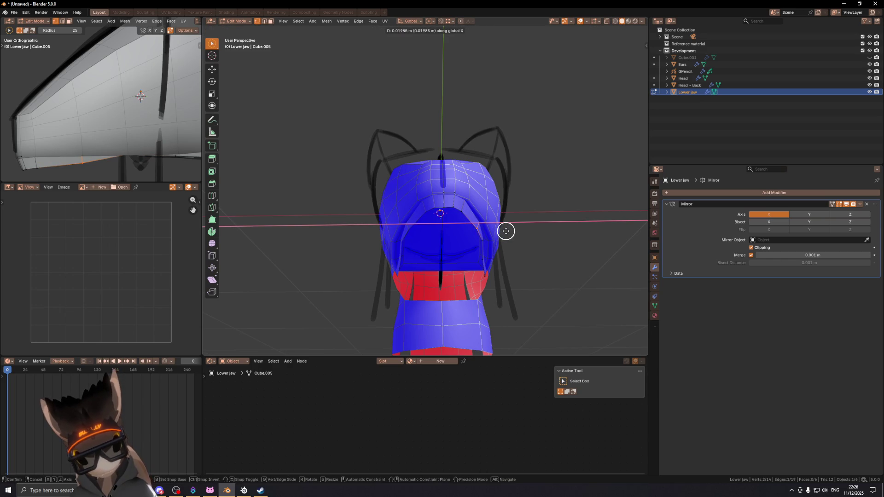
left_click(507, 232)
mouse_move(507, 231)
middle_mouse_down()
mouse_move(452, 200)
mouse_move(388, 203)
mouse_move(366, 220)
mouse_move(440, 198)
mouse_move(546, 217)
mouse_move(581, 207)
mouse_move(459, 223)
middle_mouse_up()
- In X-ray view, select the jaw corner vertices and shift them sideways along X
key("alt+z")
scroll(459, 224, "up", 2)
scroll(456, 225, "down", 1)
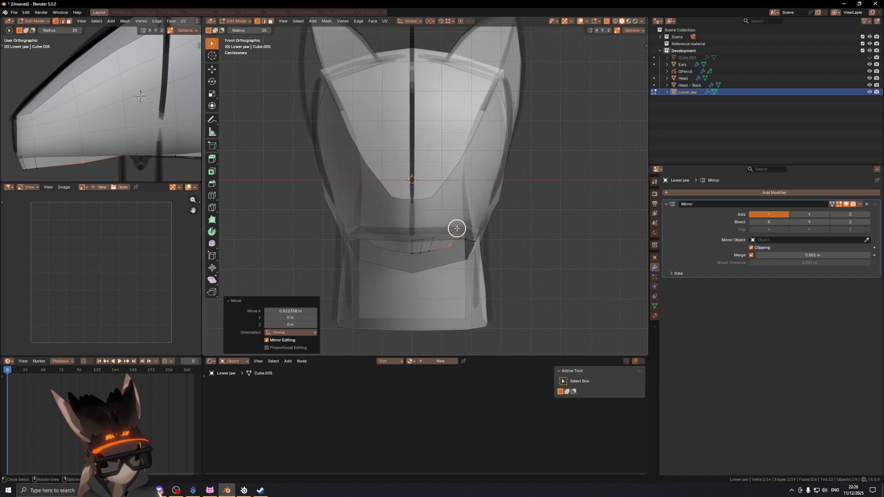
left_click_drag(462, 227, 468, 227)
key("g")
key("x")
left_click(474, 221)
mouse_move(524, 190)
middle_mouse_down()
mouse_move(496, 173)
mouse_move(391, 158)
mouse_move(391, 193)
mouse_move(426, 207)
mouse_move(456, 187)
mouse_move(503, 185)
mouse_move(484, 178)
mouse_move(451, 189)
mouse_move(509, 203)
middle_mouse_up()
- With see-through on, shift the selected jaw vertices further along X
key("alt+z")
key("g")
key("x")
left_click(480, 180)
key("alt+z")
- Lower the jaw lip edge along Z to -0.033495 m beneath the head
key("g")
key("z")
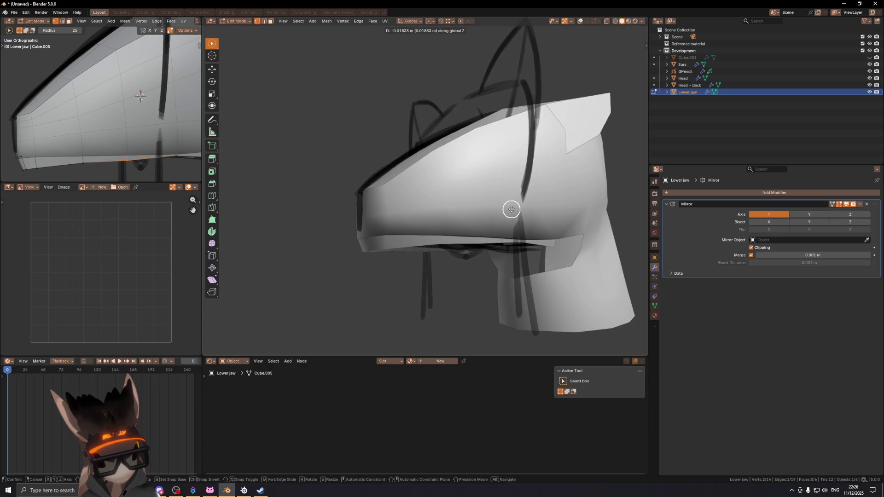
left_click(512, 214)
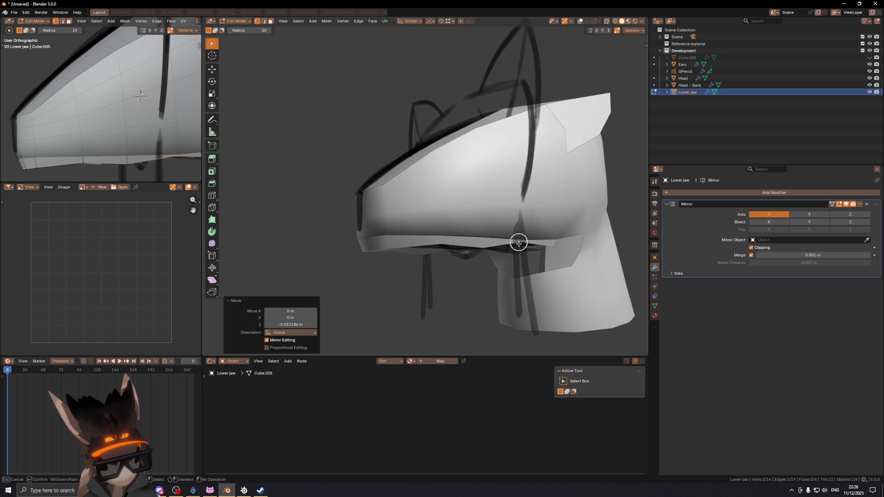
key("g")
key("z")
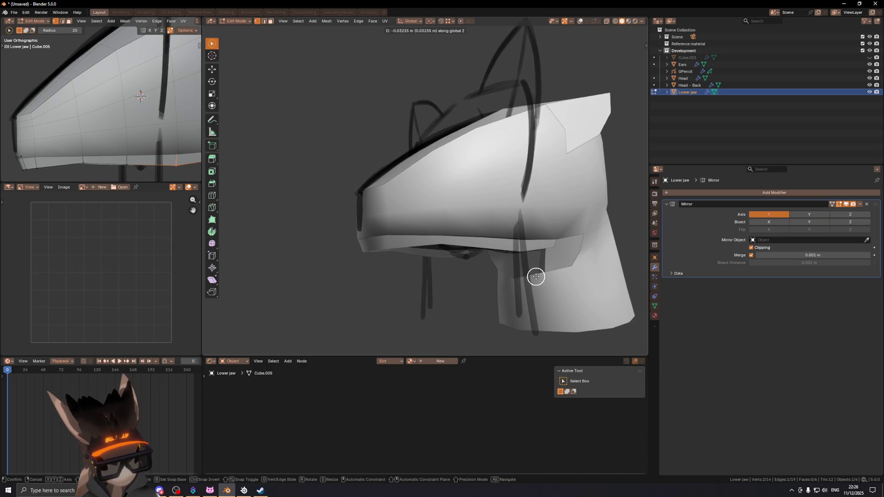
left_click(536, 276)
mouse_move(472, 265)
middle_mouse_down()
mouse_move(505, 259)
mouse_move(520, 269)
middle_mouse_up()
middle_click_drag(453, 184, 454, 193, "shift")
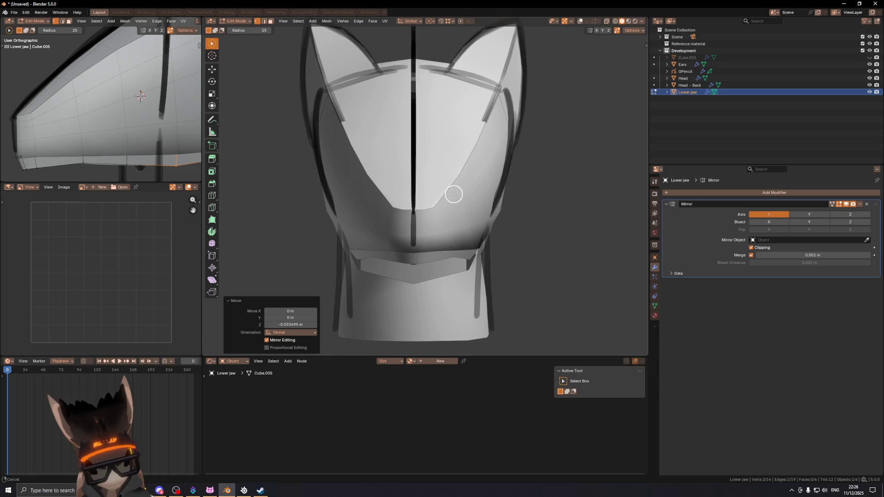
- Raise the selected jaw vertex straight up along Z
middle_click(472, 268)
key("g")
key("z")
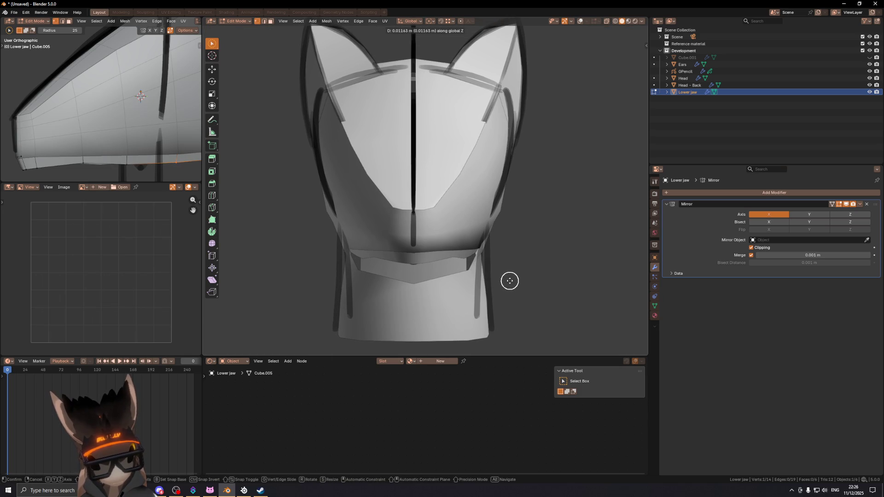
left_click(510, 283)
- Select one jaw face in the red band and raise it along Z
scroll(431, 212, "down", 4)
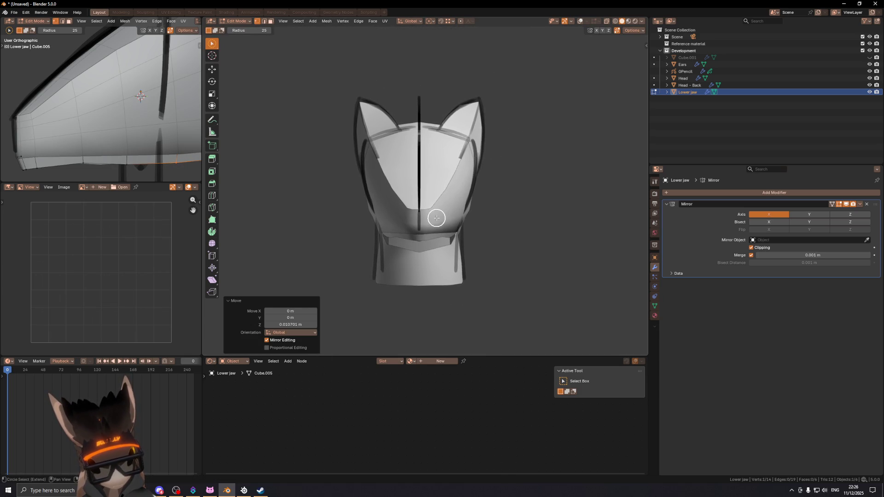
key("shift+alt+z")
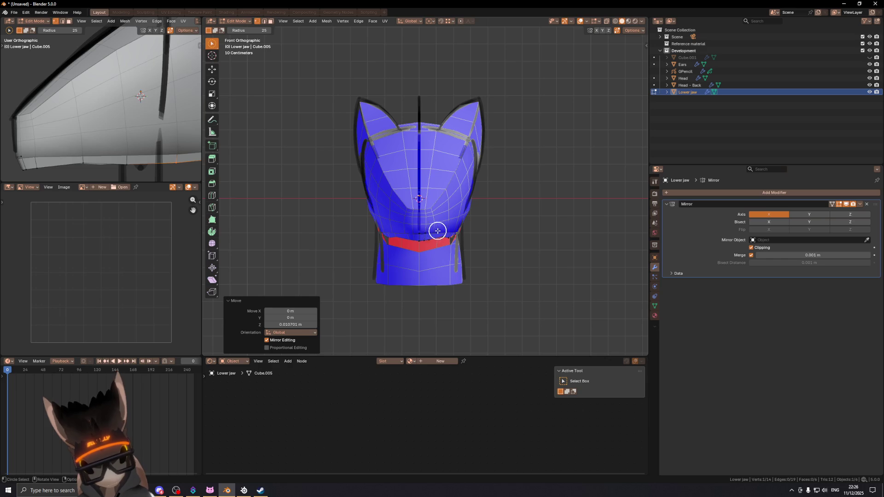
left_click_drag(418, 237, 461, 265)
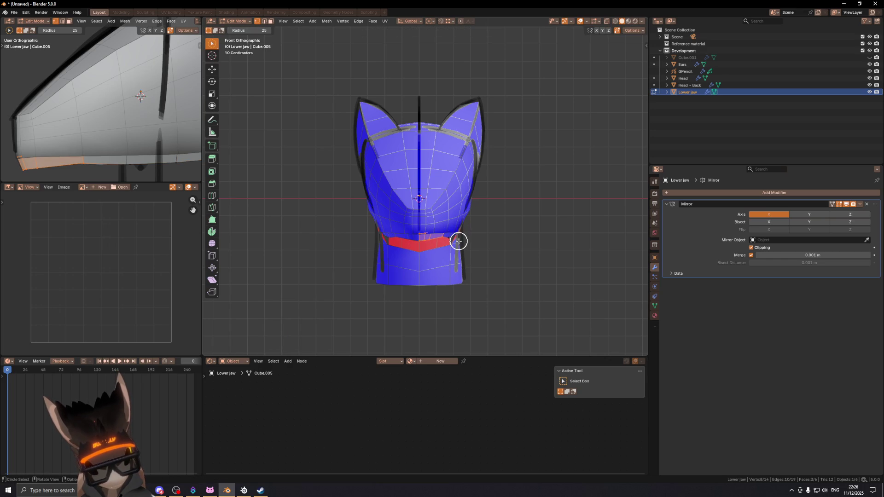
middle_click_drag(459, 231, 455, 235)
key("g")
key("z")
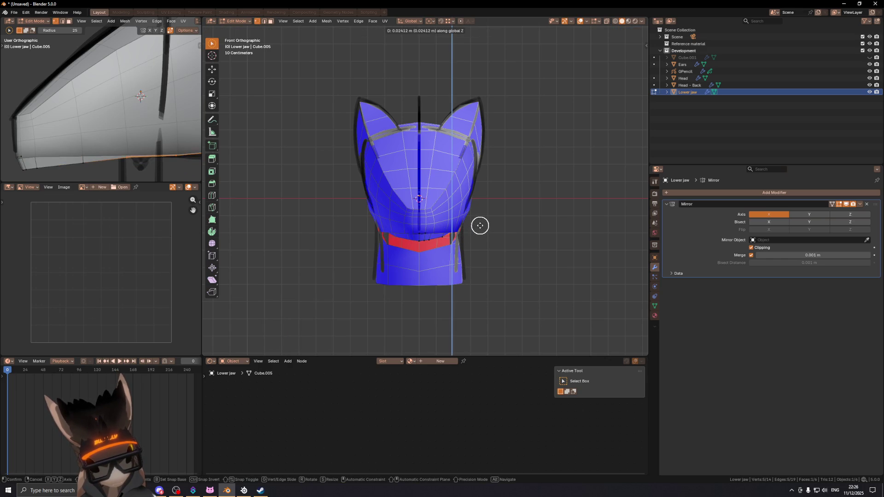
left_click(479, 225)
- Add the jaw edge vertices to the selection in see-through mode and view the jaw from below
key("shift+alt+z")
mouse_move(490, 192)
middle_mouse_down()
mouse_move(594, 189)
mouse_move(612, 174)
mouse_move(455, 199)
mouse_move(506, 233)
mouse_move(483, 241)
middle_mouse_up()
key("shift+alt+z")
key("alt+z")
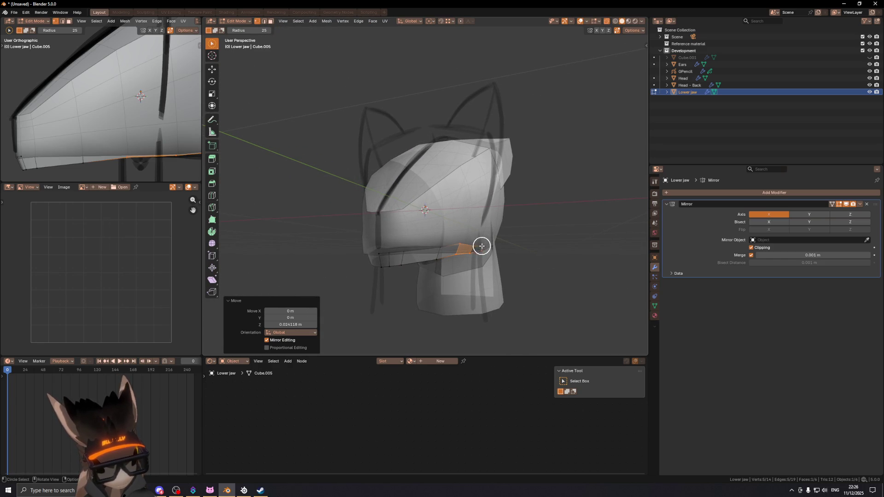
left_click_drag(484, 247, 476, 250)
key("Escape")
middle_click_drag(476, 251, 501, 231)
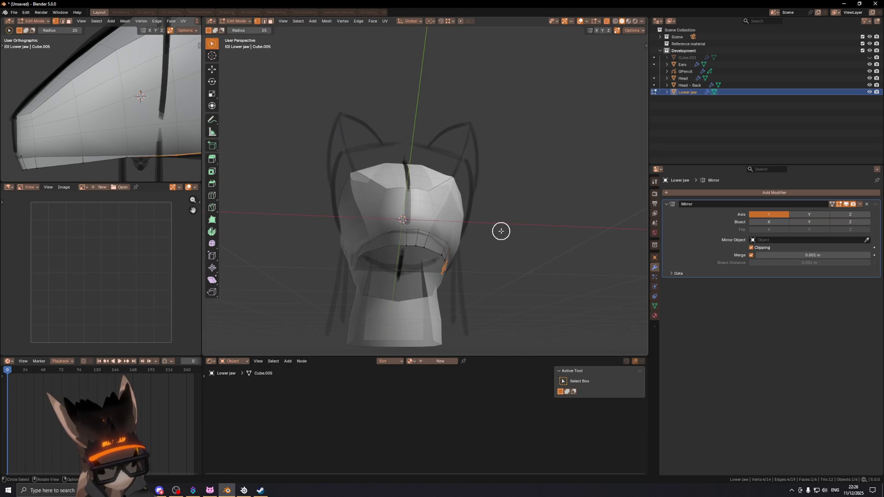
scroll(445, 264, "up", 4)
mouse_move(447, 257)
middle_mouse_down()
mouse_move(415, 128)
mouse_move(462, 140)
middle_mouse_up()
- Shift the selected jaw vertices sideways along X in three small moves to close the gaps
key("Escape")
key("g")
key("x")
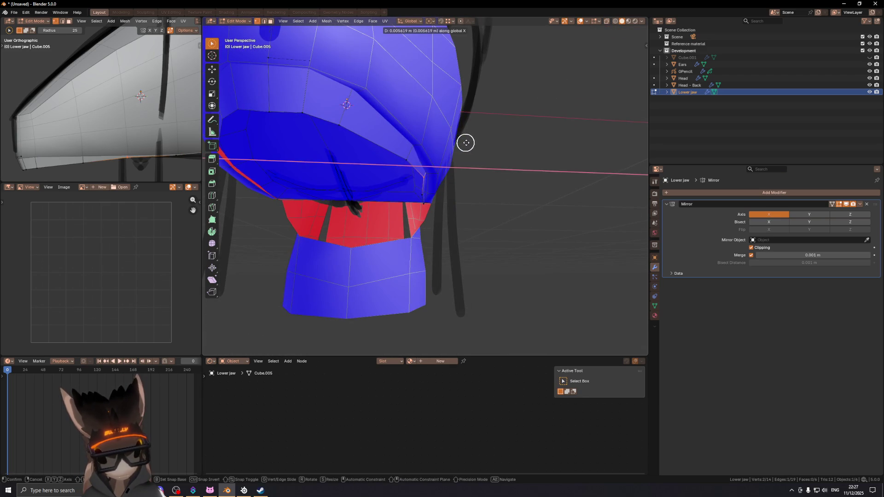
left_click(472, 145)
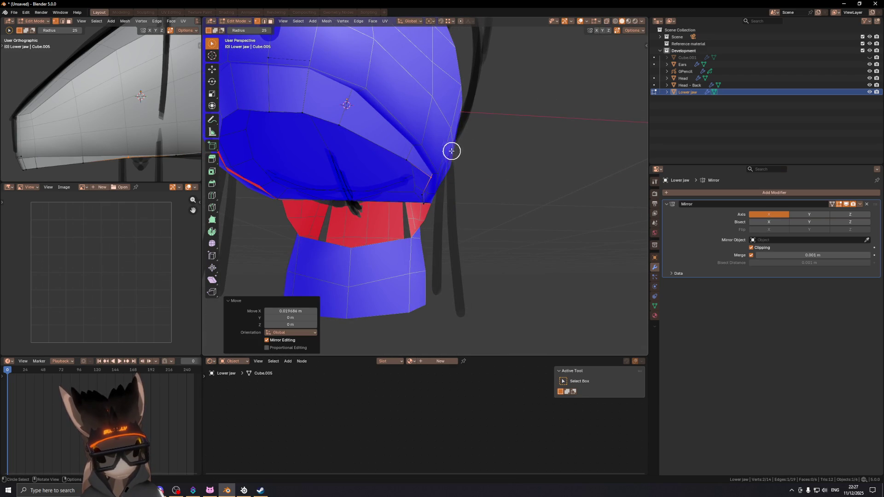
key("alt+z")
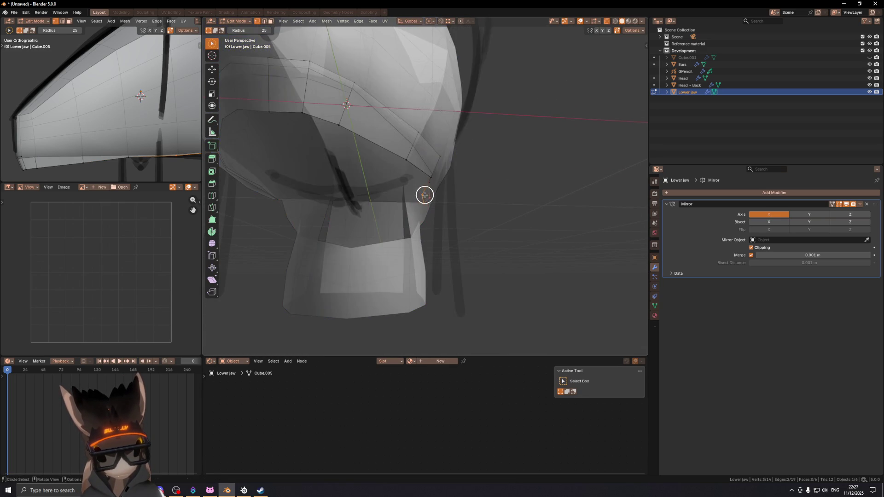
key("alt+z")
key("g")
key("x")
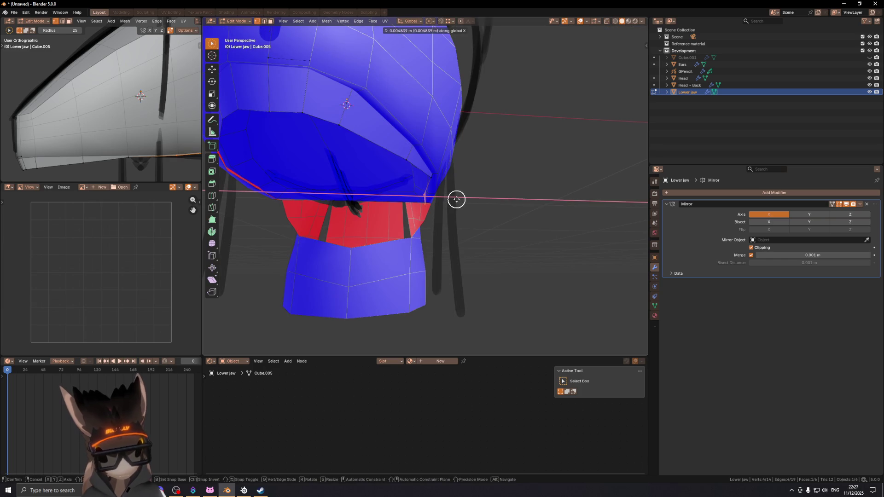
left_click(457, 199)
mouse_move(444, 197)
middle_mouse_down()
mouse_move(420, 192)
mouse_move(464, 186)
middle_mouse_up()
key("g")
key("x")
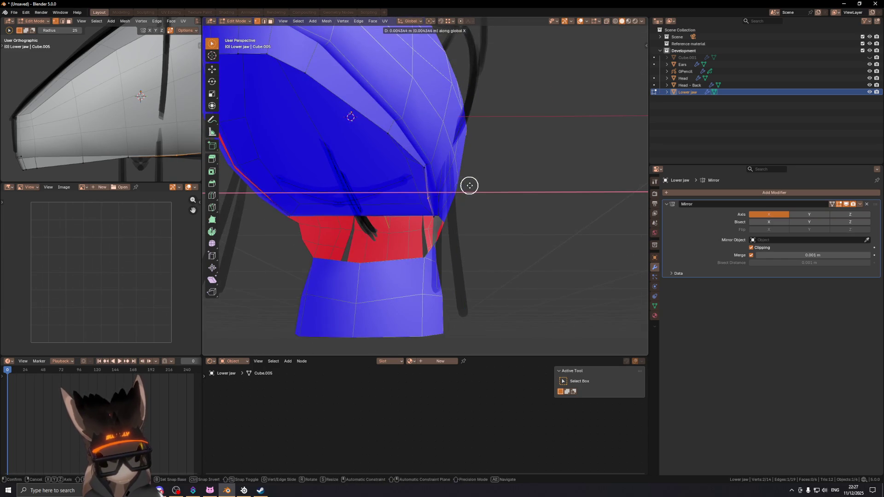
left_click(474, 186)
- Select the lower lip edge loop and extrude it along X toward the centre
key("shift+alt+z")
scroll(461, 184, "down", 5)
middle_click_drag(444, 184, 424, 214)
key("shift+alt+z")
left_click_drag(423, 210, 441, 209)
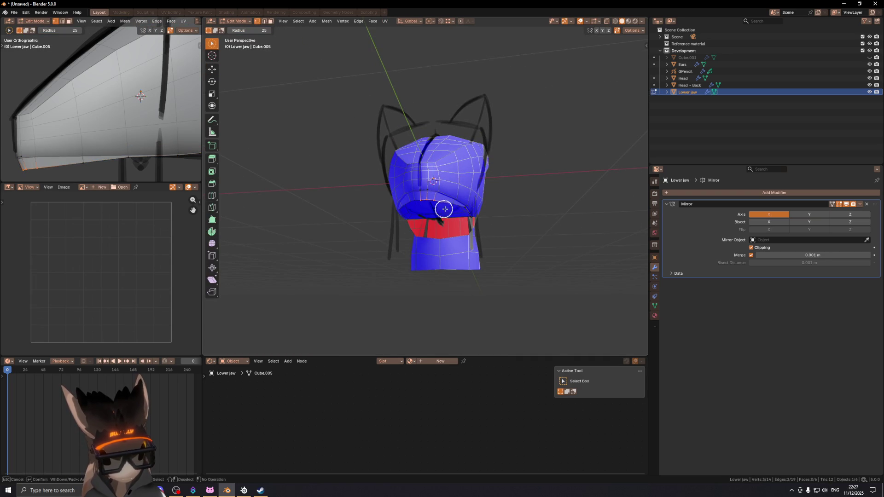
key("shift+alt+z")
mouse_move(493, 201)
middle_mouse_down()
mouse_move(507, 197)
mouse_move(479, 187)
mouse_move(509, 192)
middle_mouse_up()
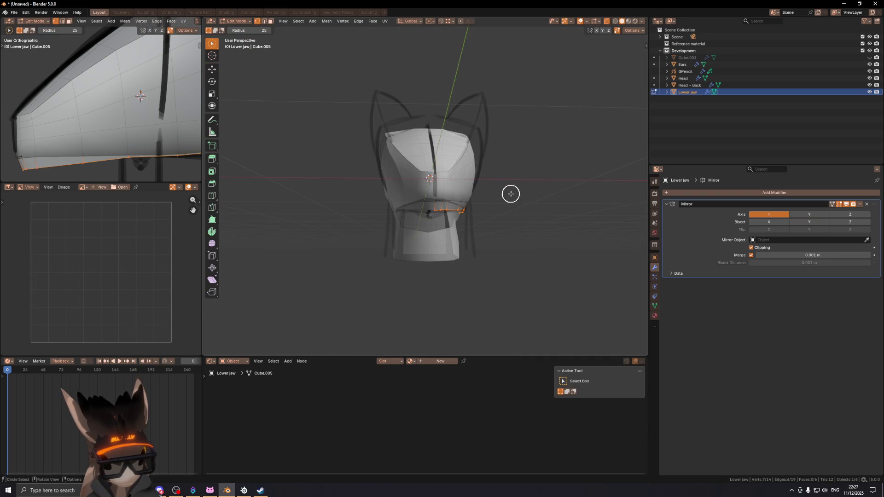
key("e")
key("x")
left_click(406, 193)
mouse_move(421, 162)
middle_mouse_down()
mouse_move(434, 173)
mouse_move(440, 148)
middle_mouse_up()
scroll(434, 173, "up", 3)
- Dissolve the column of faces down the jaw into a single face
key("3")
mouse_move(422, 138)
left_mouse_down()
mouse_move(448, 182)
mouse_move(457, 242)
left_mouse_up()
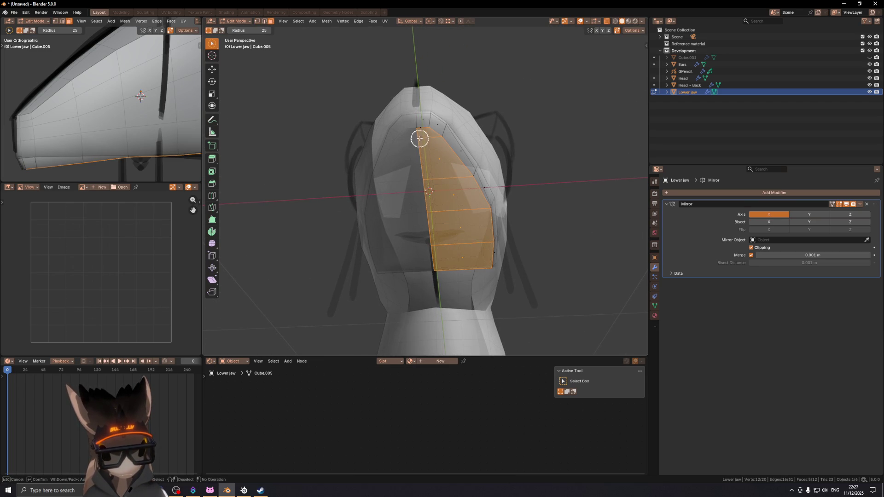
key("ctrl+x")
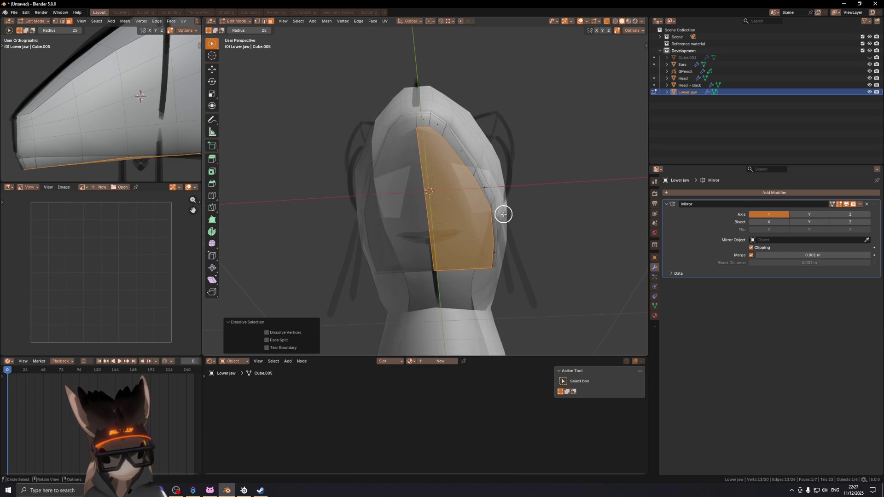
mouse_move(503, 214)
middle_mouse_down()
mouse_move(520, 177)
mouse_move(492, 185)
middle_mouse_up()
mouse_move(439, 180)
middle_mouse_down()
mouse_move(494, 178)
mouse_move(441, 223)
mouse_move(443, 214)
middle_mouse_up()
mouse_move(350, 221)
middle_mouse_down()
mouse_move(383, 233)
mouse_move(444, 188)
mouse_move(531, 186)
middle_mouse_up()
scroll(506, 179, "up", 4)
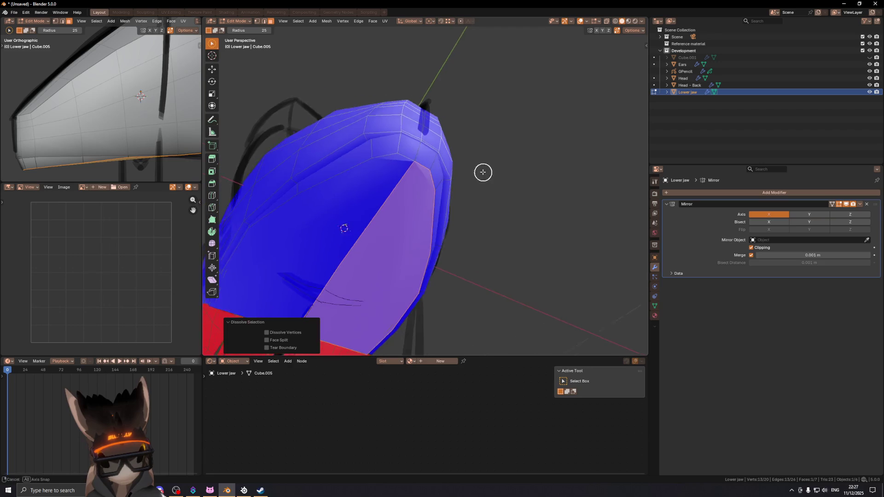
middle_click_drag(428, 177, 429, 156)
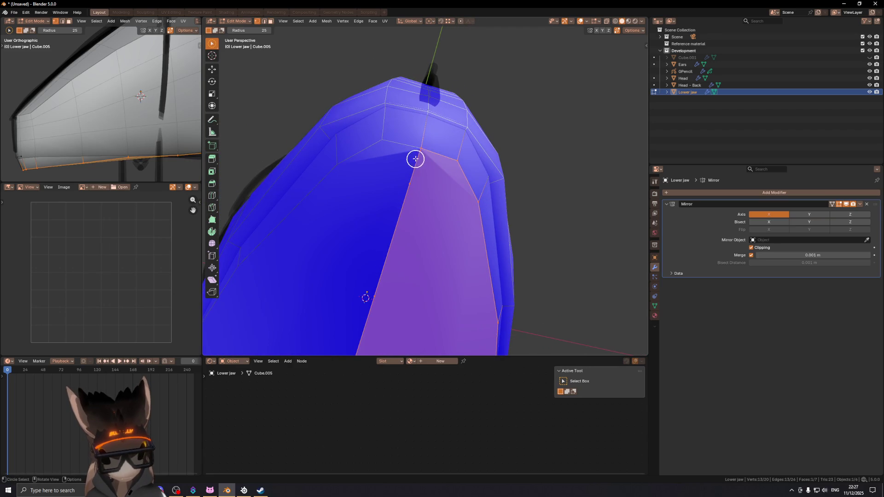
- Dissolve the centre-line vertices down the mesh
key("1")
left_click(415, 171)
mouse_move(397, 163)
left_mouse_down()
mouse_move(405, 186)
mouse_move(365, 328)
left_mouse_up()
key("ctrl+x")
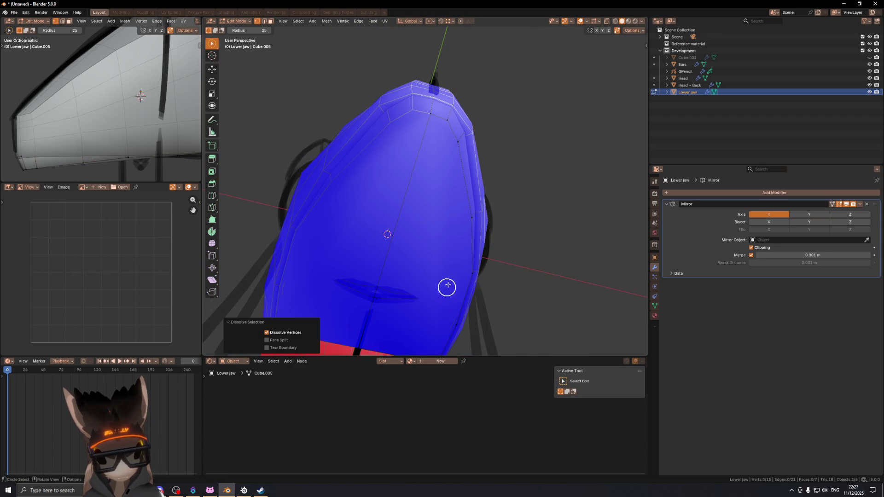
mouse_move(447, 287)
middle_mouse_down()
mouse_move(449, 191)
mouse_move(448, 203)
mouse_move(461, 196)
mouse_move(550, 214)
middle_mouse_up()
- Inset a single jaw face and knife-cut a new edge across it
key("3")
left_click(442, 186)
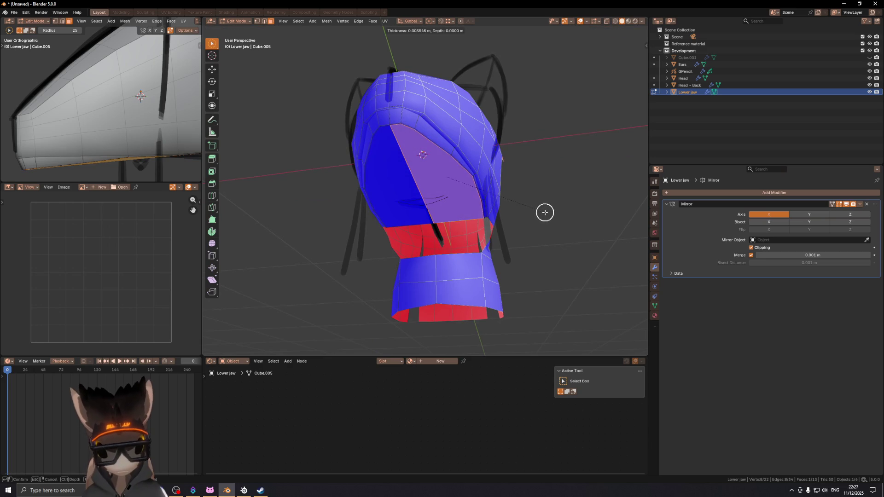
key("i")
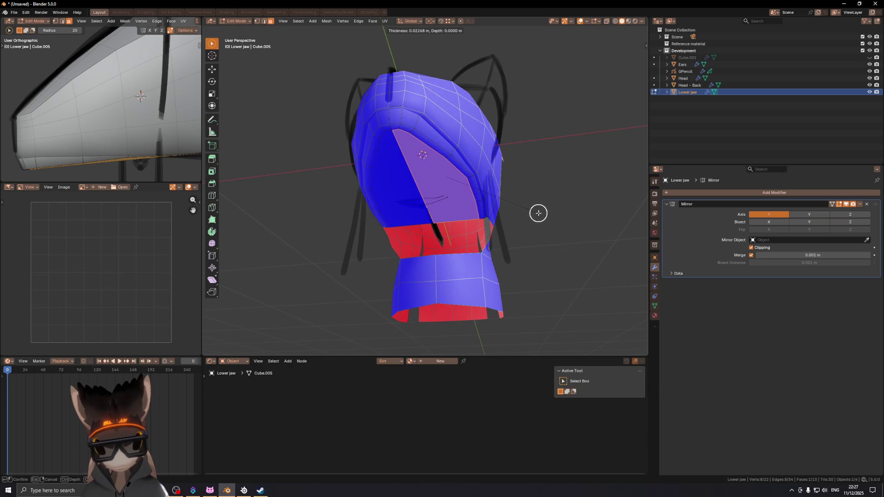
left_click(538, 213)
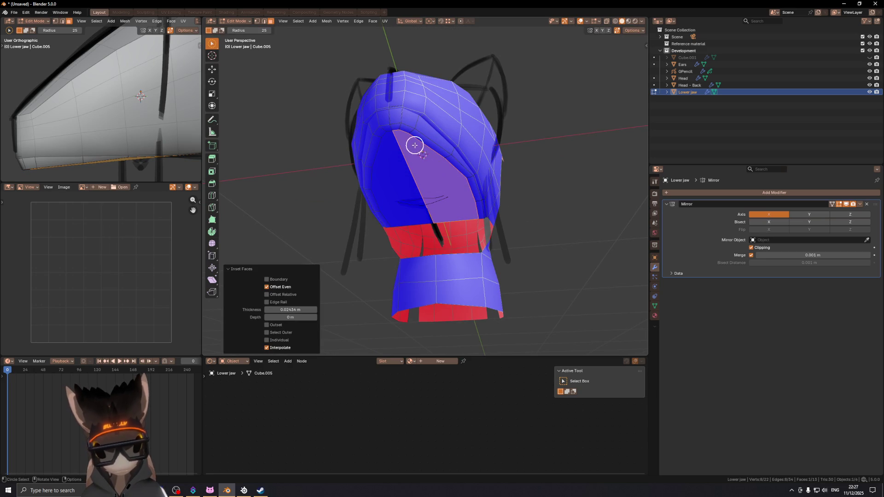
key("k")
left_click(402, 135)
left_click(387, 142)
key("Return")
- Inset the face again by about 0.0316 m and select two vertices on the inset edge
key("i")
left_click(473, 185)
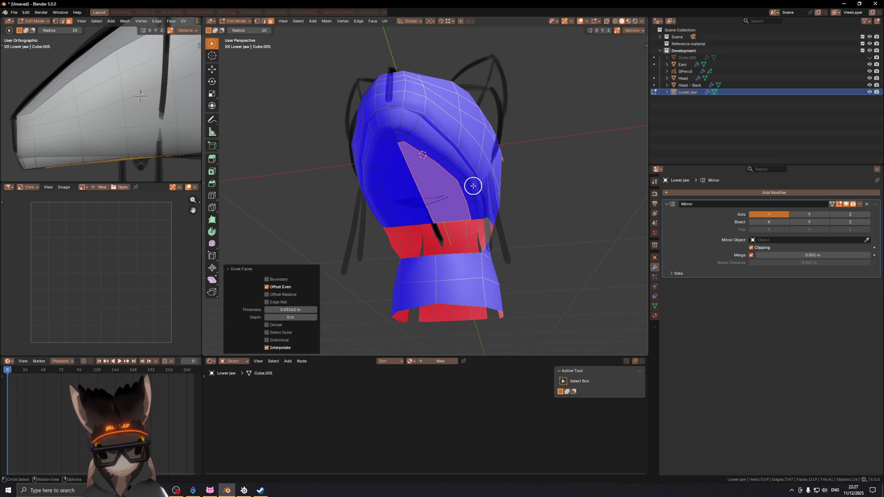
key("1")
left_click(458, 199)
left_click(486, 227, "ctrl")
- Move the selected vertices, then a single vertex, sideways along X
key("g")
key("x")
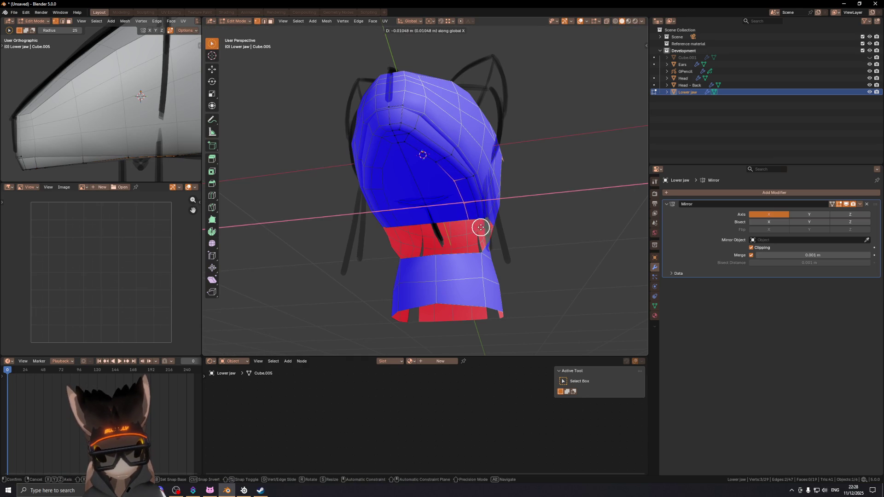
left_click(472, 228)
key("w")
left_click(427, 165)
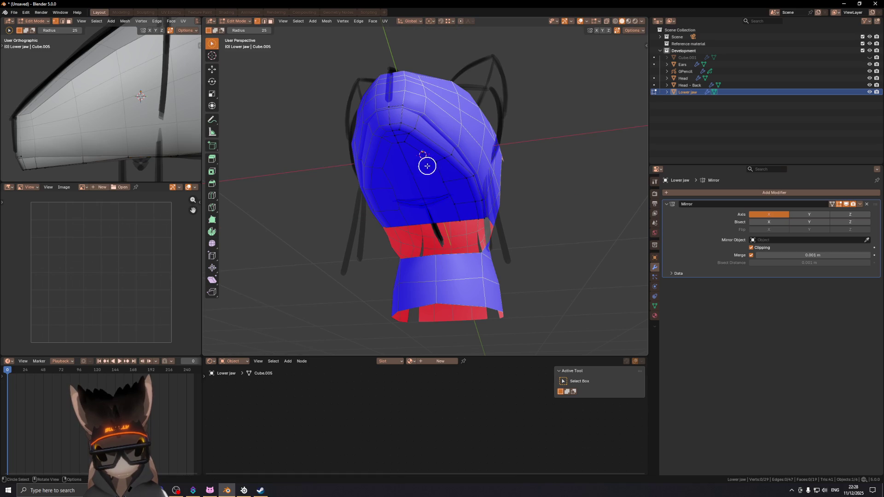
key("g")
key("x")
left_click(456, 175)
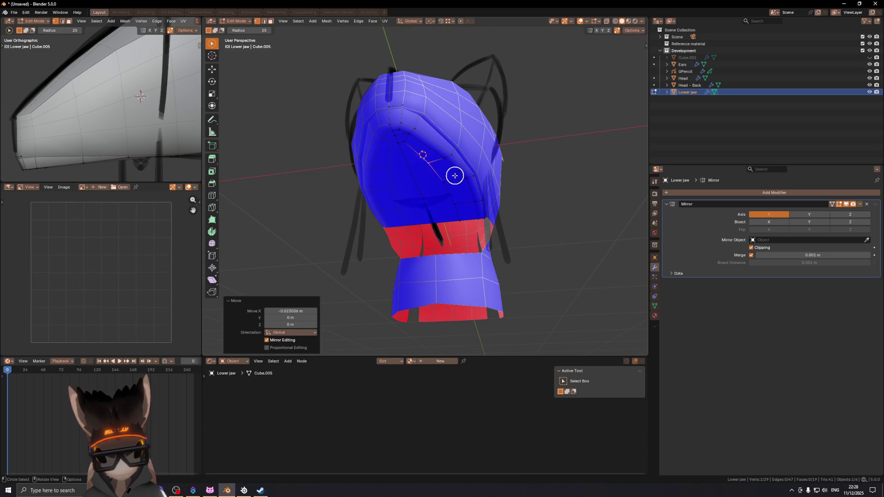
- From the bottom view, knife-cut a new edge across the jaw's underside
key("ctrl+KP_7")
scroll(435, 174, "down", 3)
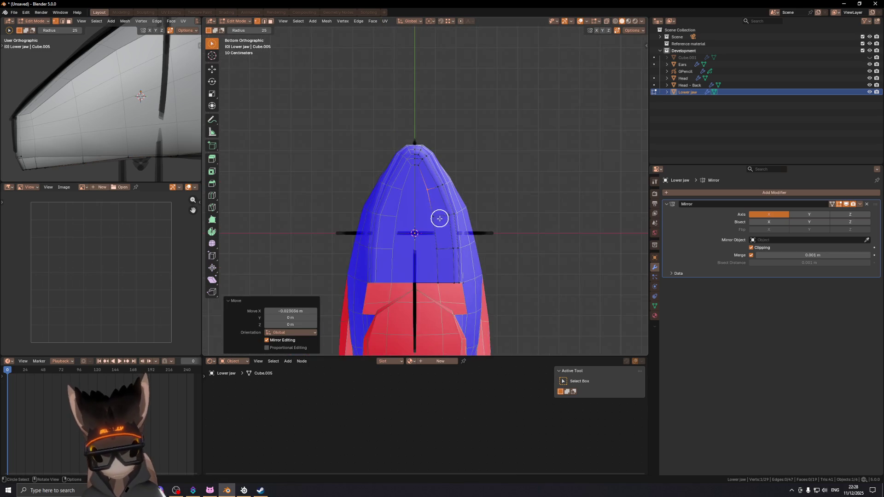
key("k")
left_click(430, 159)
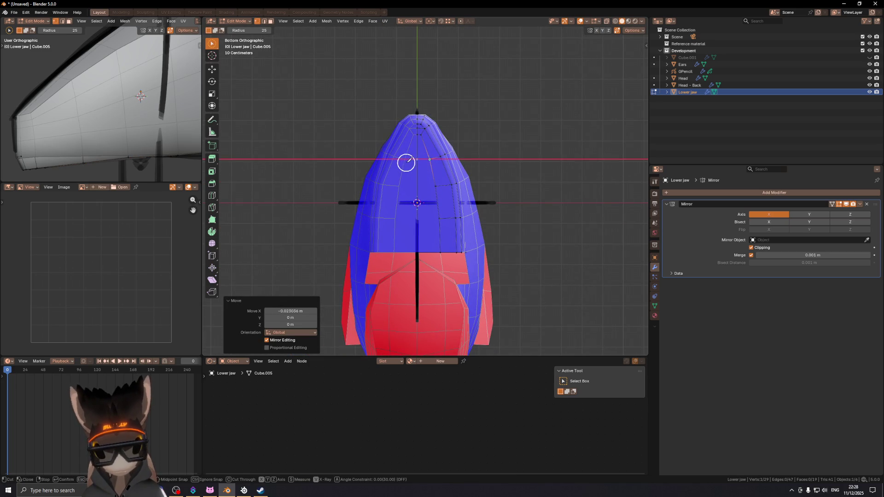
left_click(435, 186)
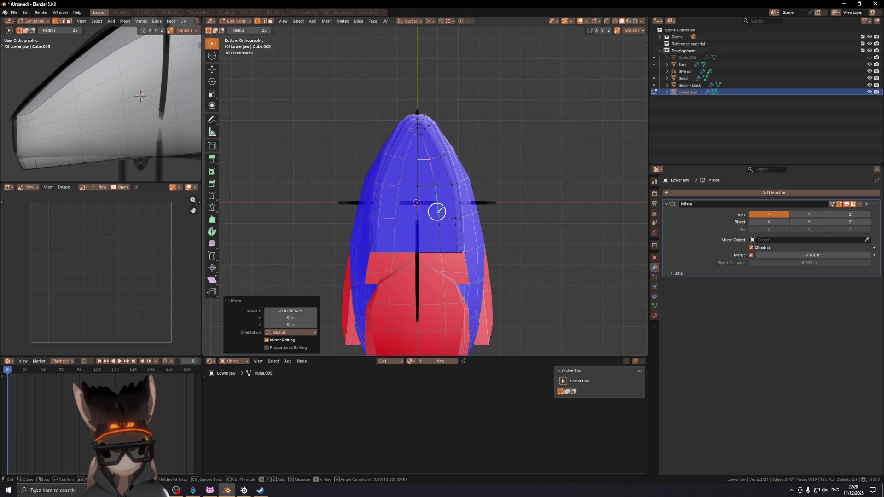
key("Return")
mouse_move(416, 207)
middle_mouse_down()
mouse_move(391, 181)
mouse_move(483, 179)
middle_mouse_up()
- Lower the lip faces along Z
key("g")
key("z")
left_click(480, 184)
key("c")
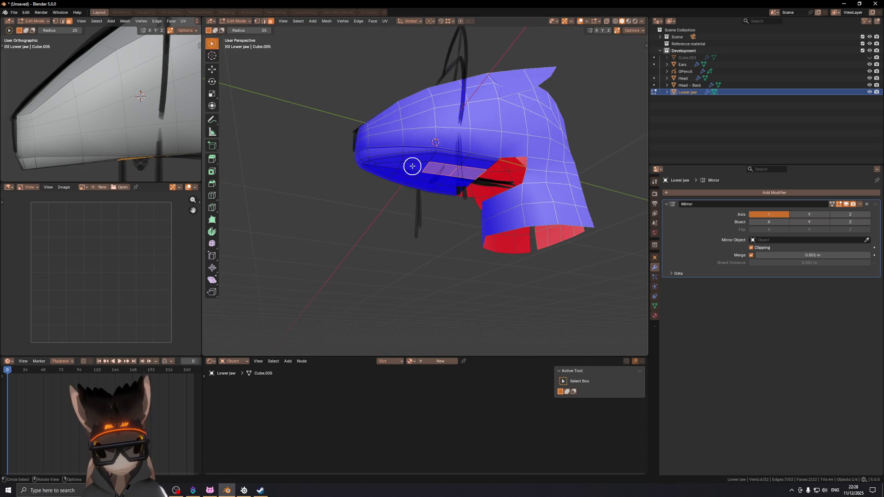
scroll(414, 165, "up", 2)
mouse_move(414, 165)
middle_mouse_down()
mouse_move(464, 199)
mouse_move(463, 187)
mouse_move(472, 193)
mouse_move(458, 166)
mouse_move(494, 224)
mouse_move(461, 222)
mouse_move(454, 213)
mouse_move(510, 212)
middle_mouse_up()
scroll(479, 200, "up", 3)
- Extrude a single jaw vertex downward and return to Object Mode
left_click(447, 206)
key("e")
left_click(439, 245)
key("Tab")
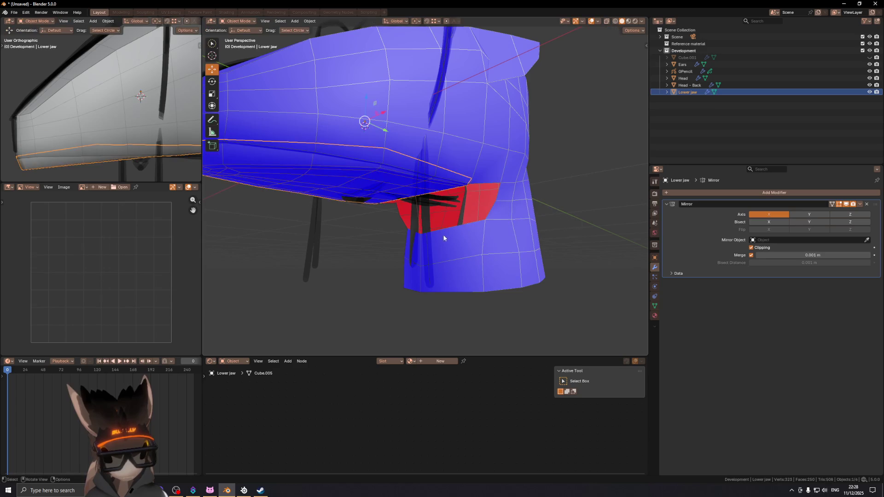
- Select the Head, try an extrusion in Edit Mode, and go back to Object Mode
left_click(460, 263)
key("ctrl+Tab")
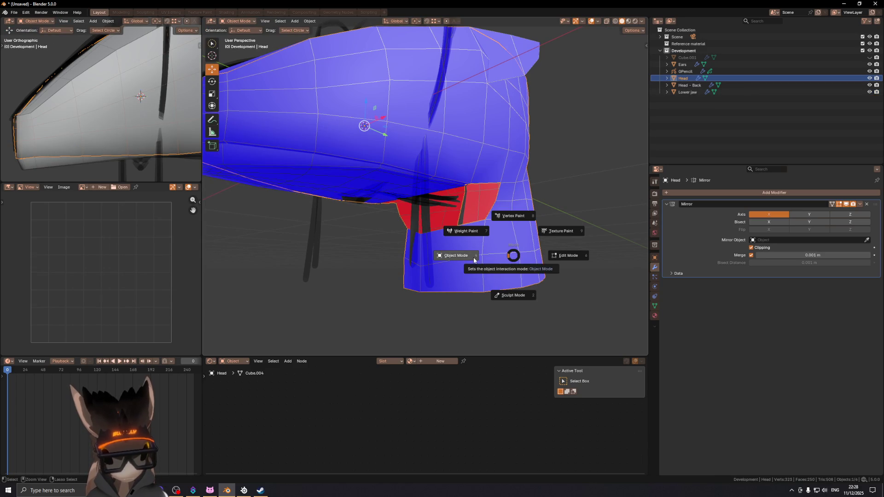
key("Tab")
key("e")
left_click(454, 233)
key("Tab")
mouse_move(454, 233)
middle_mouse_down()
mouse_move(457, 216)
mouse_move(438, 205)
middle_mouse_up()
- In the Lower jaw mesh, undo an unwanted new face and reposition the mouth-corner edge
left_click(440, 206)
key("Tab")
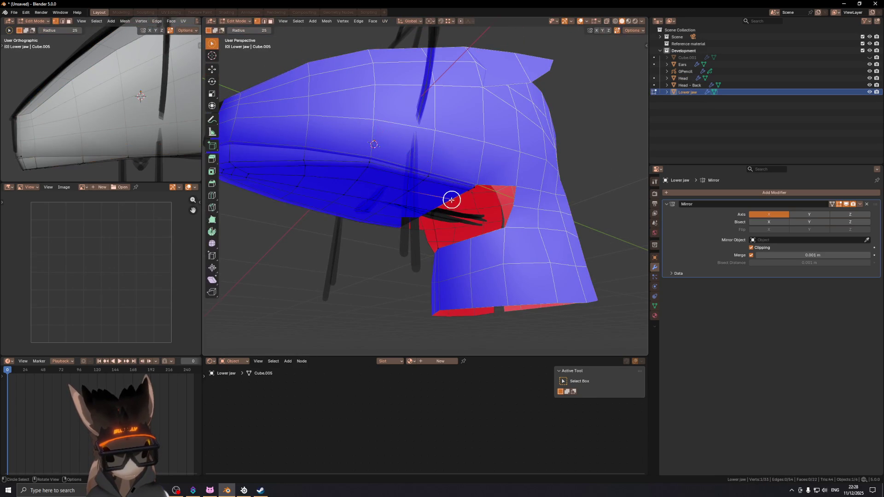
right_click(435, 207, "ctrl")
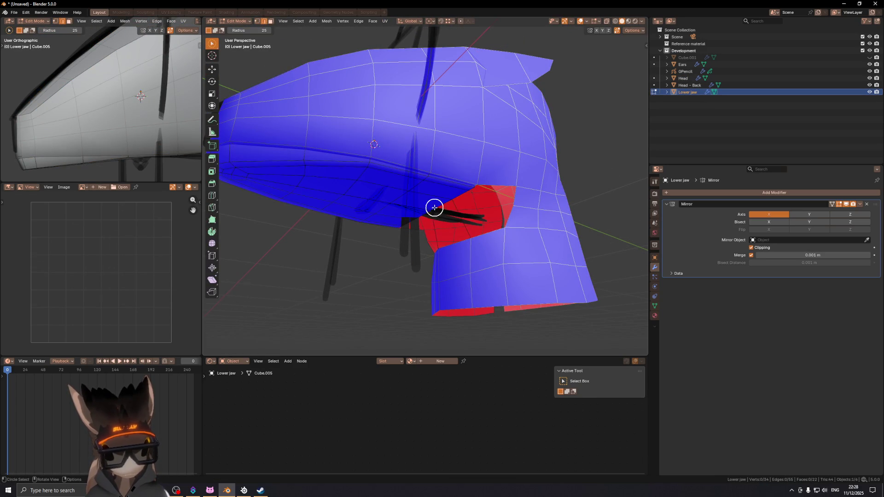
key("f")
key("ctrl+z")
key("Escape")
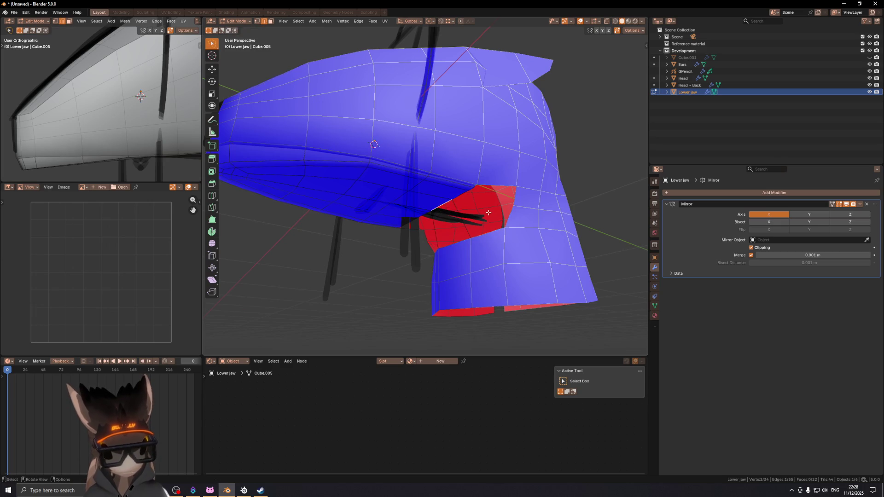
key("g")
left_click(483, 219)
mouse_move(481, 216)
middle_mouse_down()
mouse_move(396, 229)
mouse_move(401, 187)
mouse_move(431, 179)
mouse_move(432, 195)
mouse_move(469, 178)
mouse_move(398, 174)
mouse_move(410, 154)
mouse_move(458, 139)
mouse_move(400, 124)
mouse_move(417, 135)
mouse_move(503, 137)
middle_mouse_up()
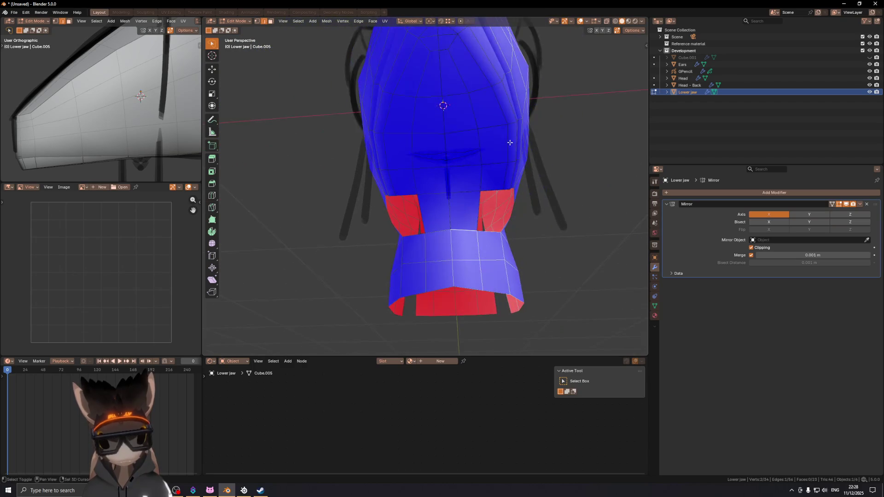
- Add the edge below and slide both edges along the jaw
left_click(508, 171, "shift")
key("g")
key("g")
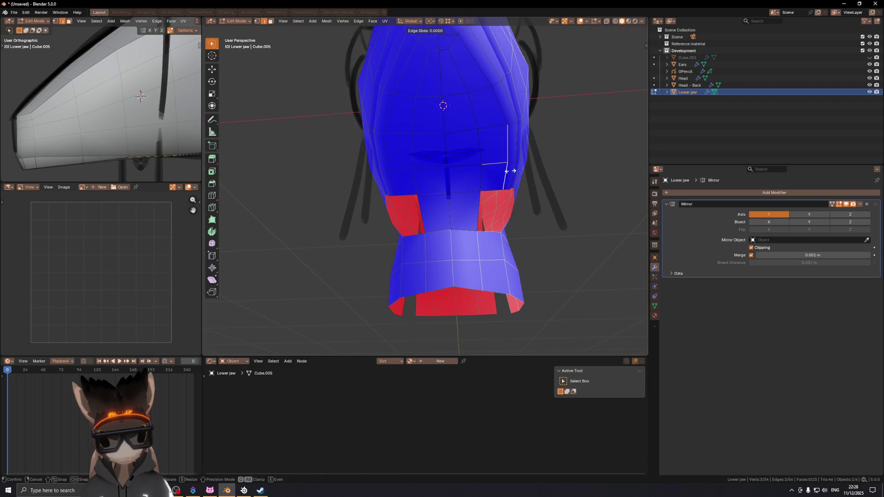
left_click(509, 171)
mouse_move(509, 171)
middle_mouse_down()
mouse_move(436, 164)
mouse_move(450, 176)
middle_mouse_up()
- In the right side view, move the mouth-corner vertex down into place
key("1")
left_click(449, 174)
key("KP_3")
key("g")
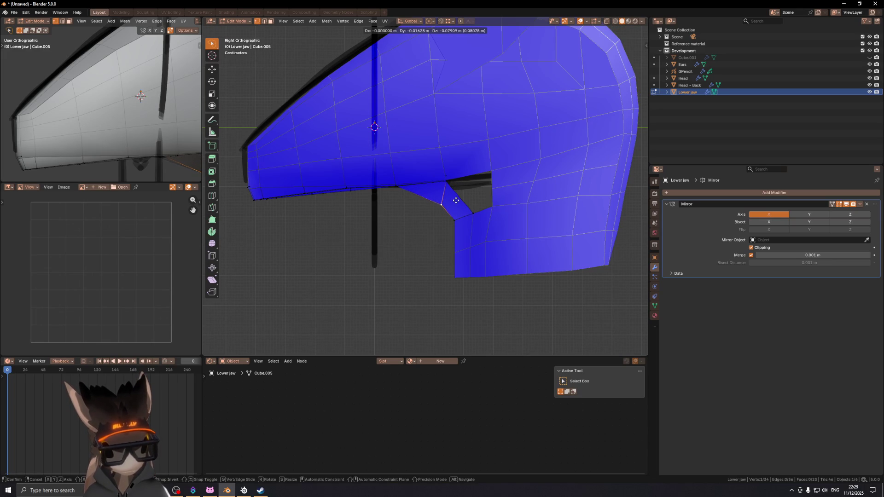
left_click(452, 200)
scroll(529, 207, "down", 4)
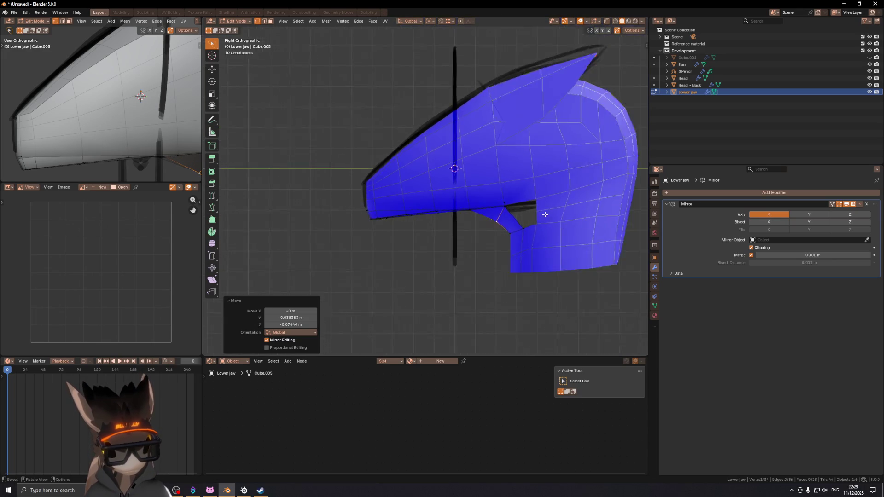
middle_click_drag(468, 172, 467, 180, "shift")
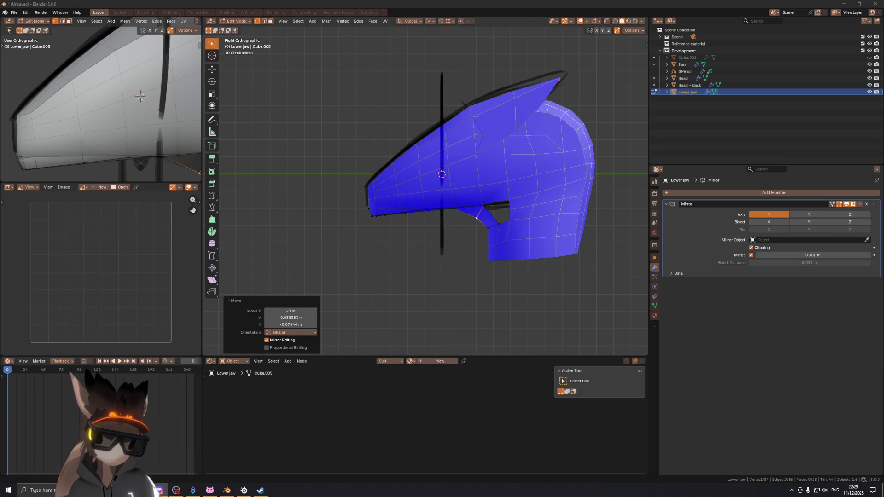
- Adjust the vertex again in perspective and check the shading with overlays hidden
scroll(504, 183, "up", 2)
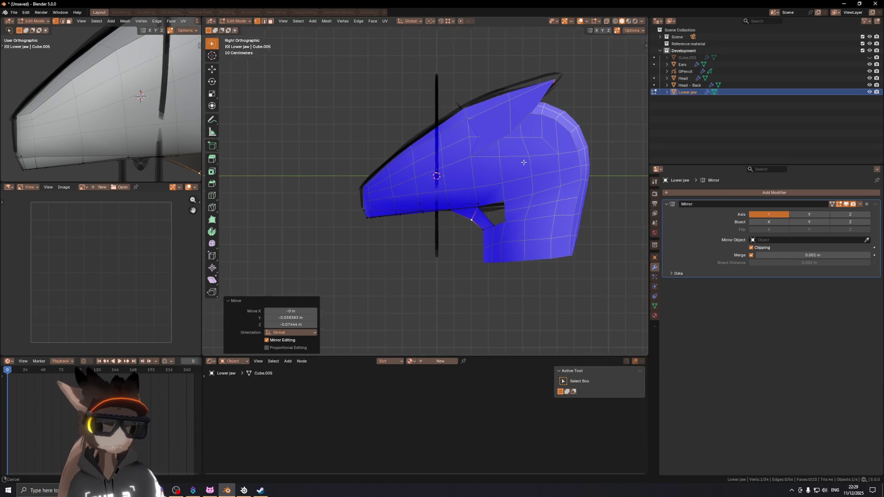
mouse_move(503, 183)
middle_mouse_down()
mouse_move(461, 194)
mouse_move(442, 184)
mouse_move(449, 169)
mouse_move(418, 168)
mouse_move(433, 184)
middle_mouse_up()
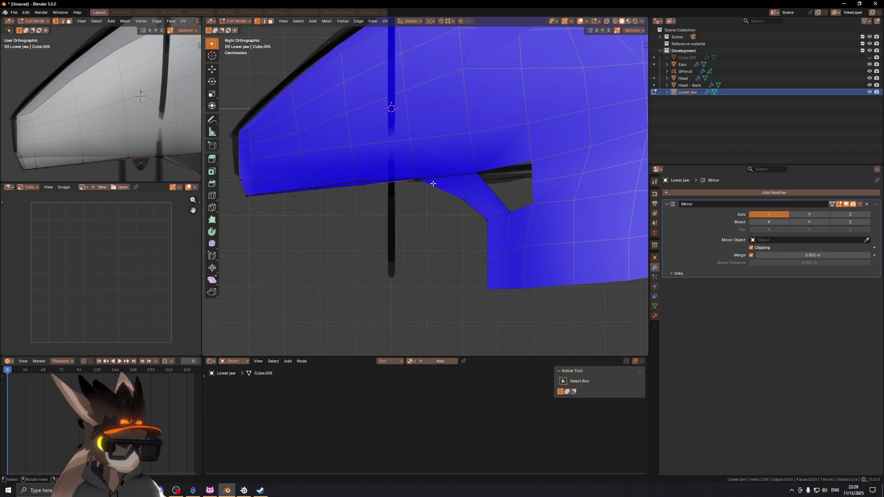
key("g")
left_click(452, 194)
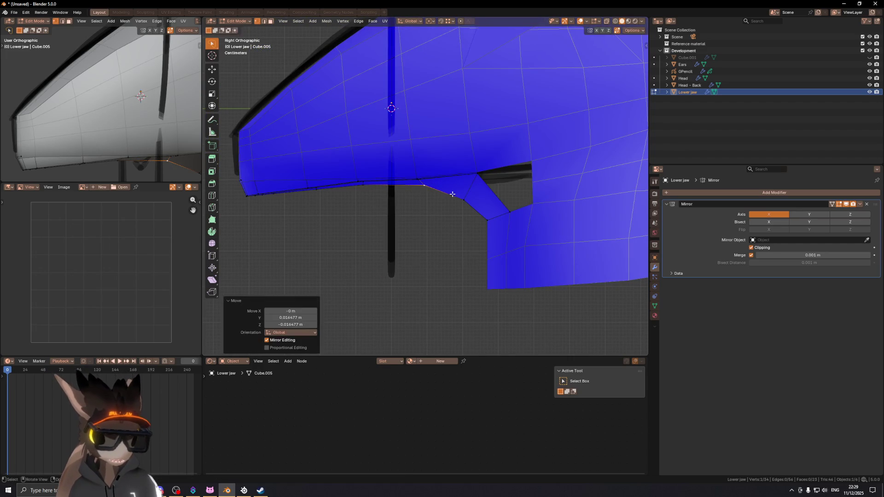
key("shift+alt+z")
mouse_move(462, 188)
middle_mouse_down()
mouse_move(495, 203)
mouse_move(572, 192)
mouse_move(501, 186)
mouse_move(435, 164)
mouse_move(455, 157)
middle_mouse_up()
scroll(442, 161, "up", 2)
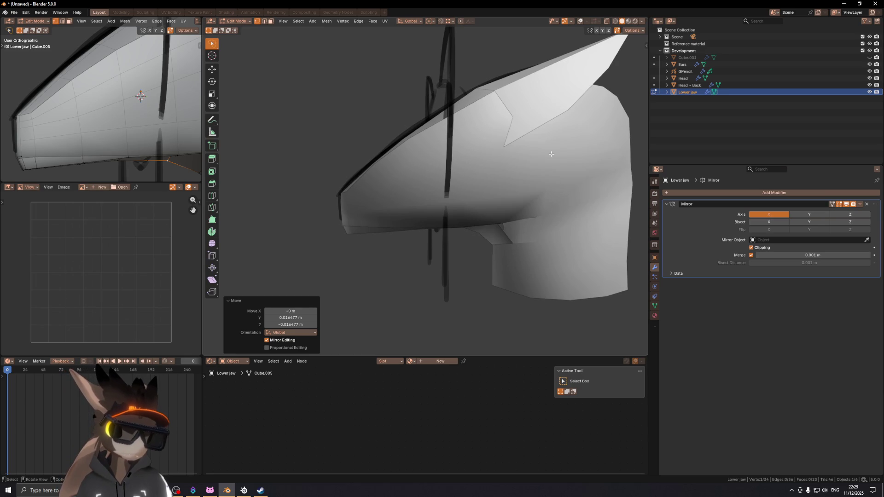
scroll(573, 147, "down", 4)
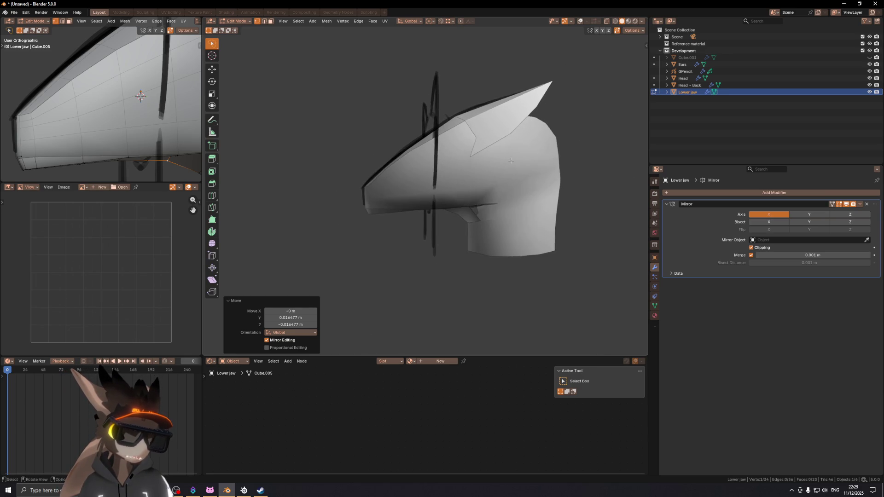
- Switch back to Object Mode through the Ctrl+Tab pie menu
key("ctrl+Tab")
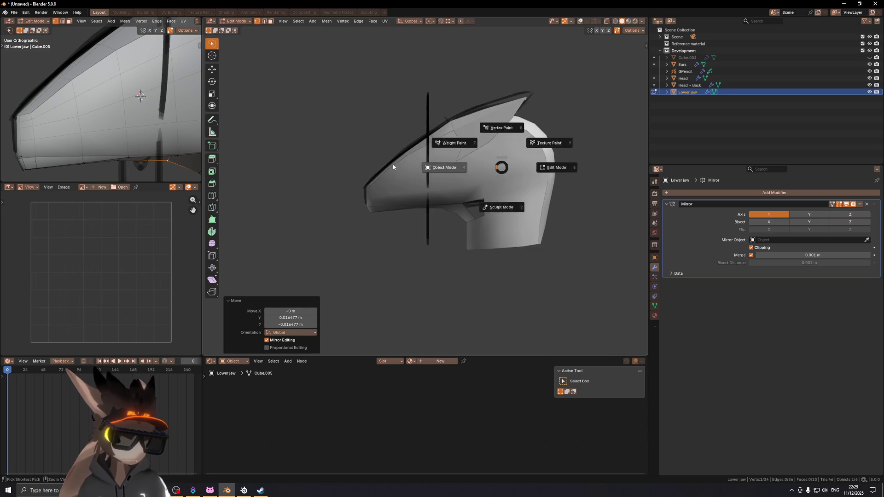
left_click(394, 164)
mouse_move(394, 163)
middle_mouse_down()
mouse_move(422, 187)
mouse_move(506, 153)
mouse_move(473, 138)
middle_mouse_up()
middle_click_drag(541, 212, 510, 164)
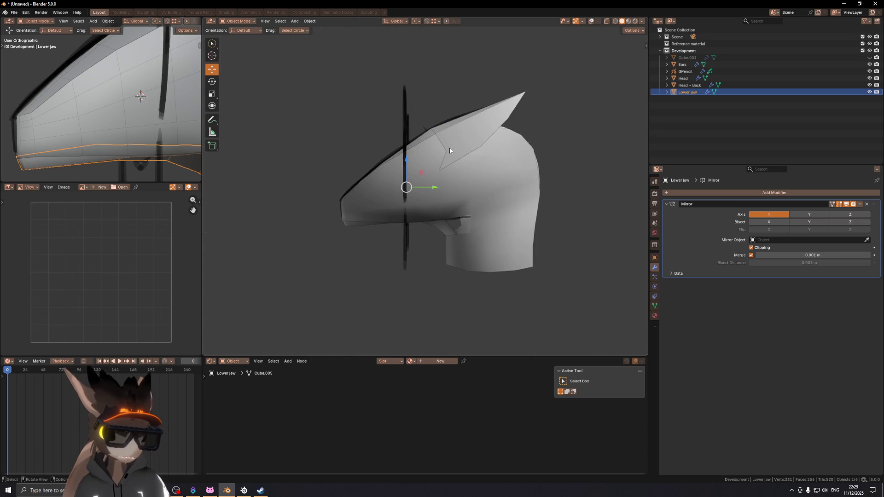
- Snap to Right view and click through the GPencil and Ears objects while toggling overlays
key("KP_3")
left_click(453, 131)
key("shift+alt+z")
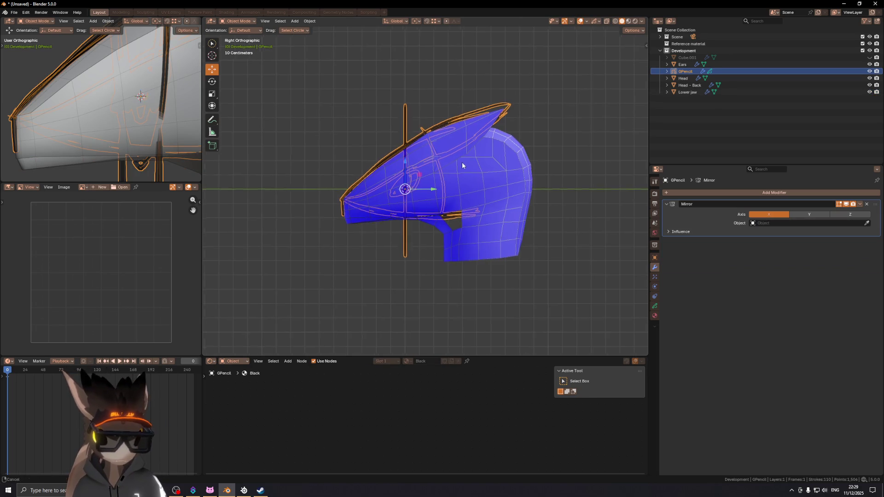
left_click(458, 154)
key("shift+alt+z")
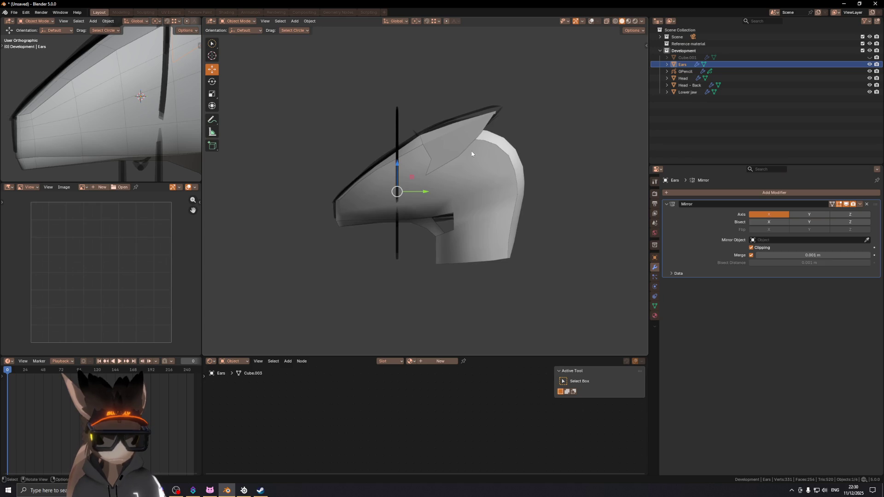
mouse_move(416, 161)
middle_mouse_down("shift")
mouse_move(527, 171)
mouse_move(591, 210)
mouse_move(534, 189)
mouse_move(489, 200)
middle_mouse_up("shift")
- Select the Head object and switch it into Sculpt Mode
key("shift+alt+z")
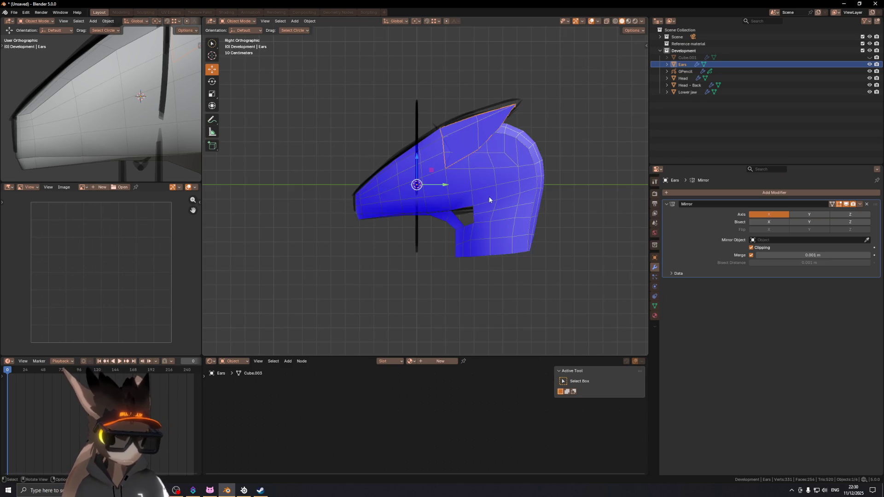
left_click(510, 191)
key("ctrl+Tab")
left_click(531, 220)
scroll(533, 245, "down", 5)
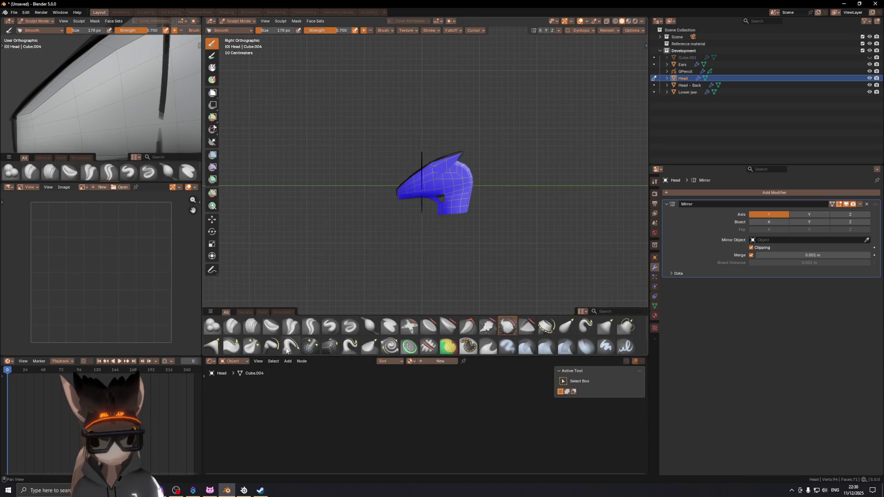
- With the Grab brush, pull the head's back down and reshape the jaw and neck front
left_click(626, 326)
scroll(464, 173, "down", 2)
mouse_move(446, 175)
left_mouse_down()
mouse_move(452, 203)
mouse_move(454, 187)
left_mouse_up()
scroll(438, 185, "up", 5)
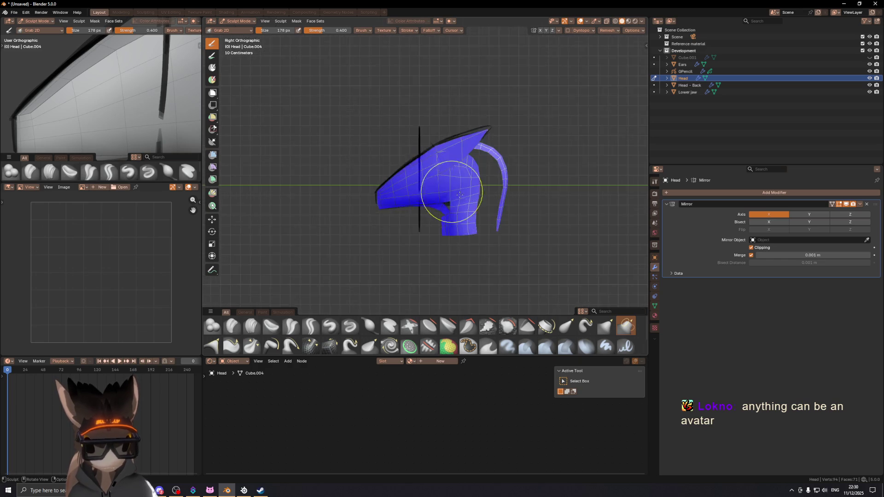
scroll(437, 185, "up", 2)
left_click_drag(450, 233, 441, 233)
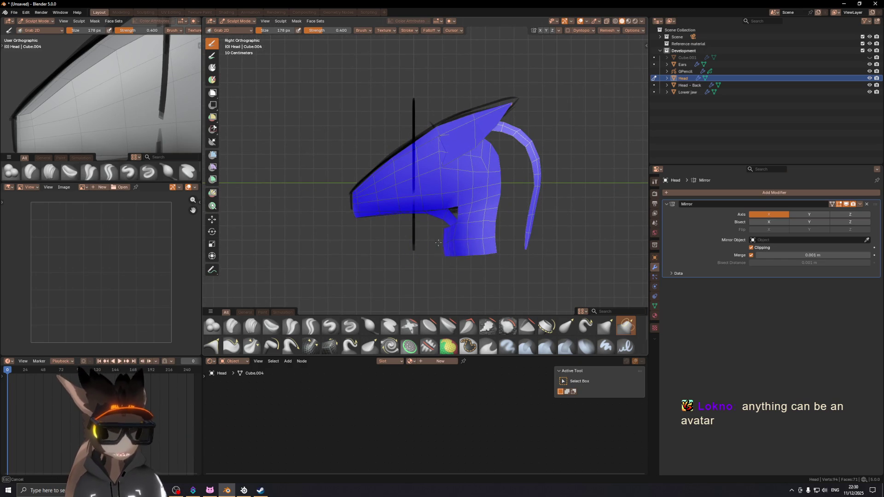
scroll(417, 225, "down", 4)
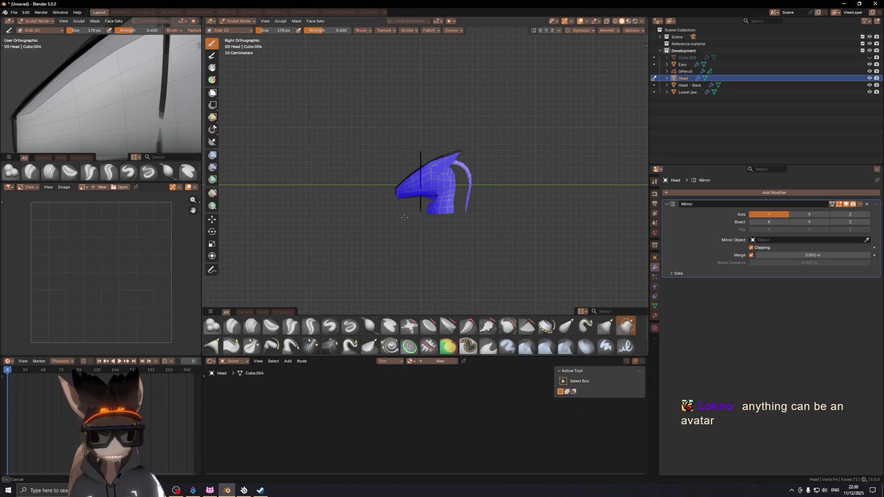
scroll(436, 213, "up", 5)
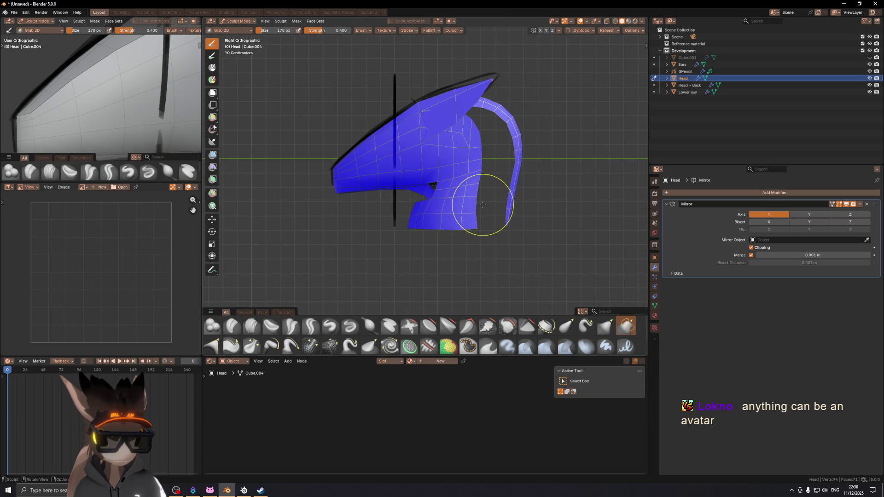
left_click_drag(426, 219, 408, 211)
mouse_move(498, 158)
middle_mouse_down()
mouse_move(510, 142)
mouse_move(479, 152)
mouse_move(444, 185)
mouse_move(401, 167)
mouse_move(393, 173)
mouse_move(464, 144)
mouse_move(438, 143)
middle_mouse_up()
- Select Head - Back in Object Mode, snap to Right view, and enter Sculpt Mode
key("ctrl+Tab")
left_click(392, 172)
key("KP_3")
key("ctrl+Tab")
key("s")
left_click_drag(422, 162, 431, 205)
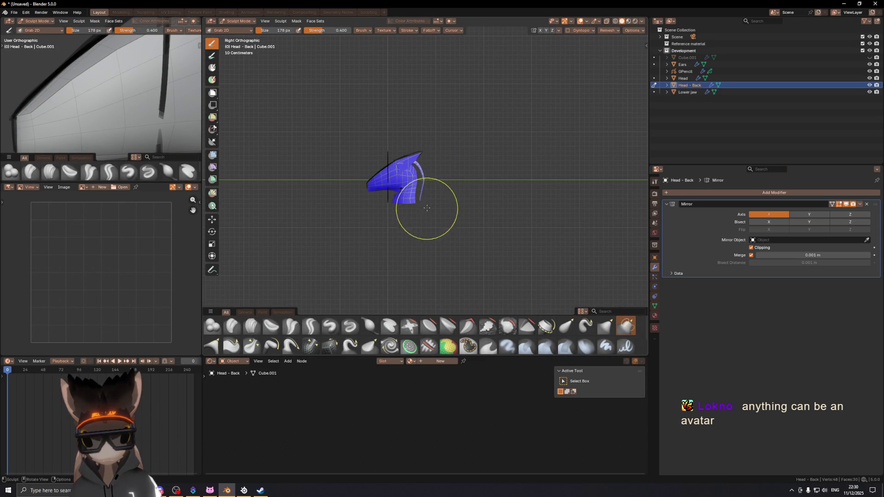
left_click_drag(424, 161, 420, 144)
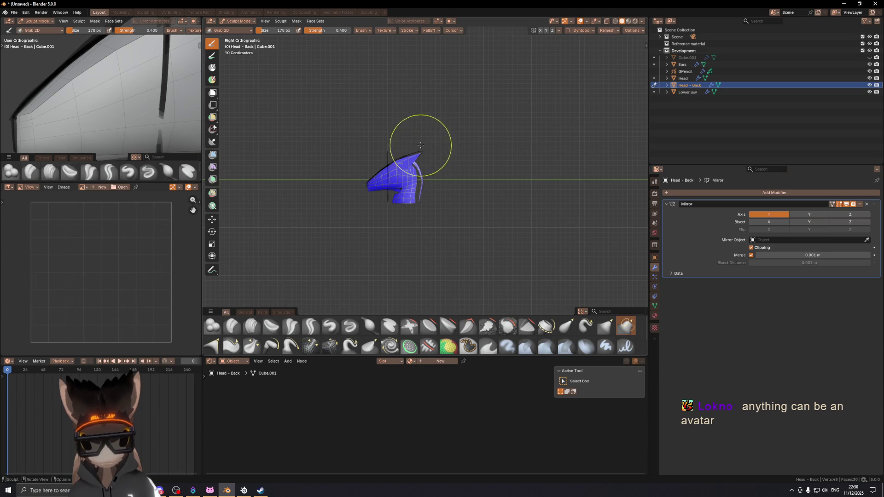
scroll(419, 153, "up", 3)
scroll(422, 155, "up", 2)
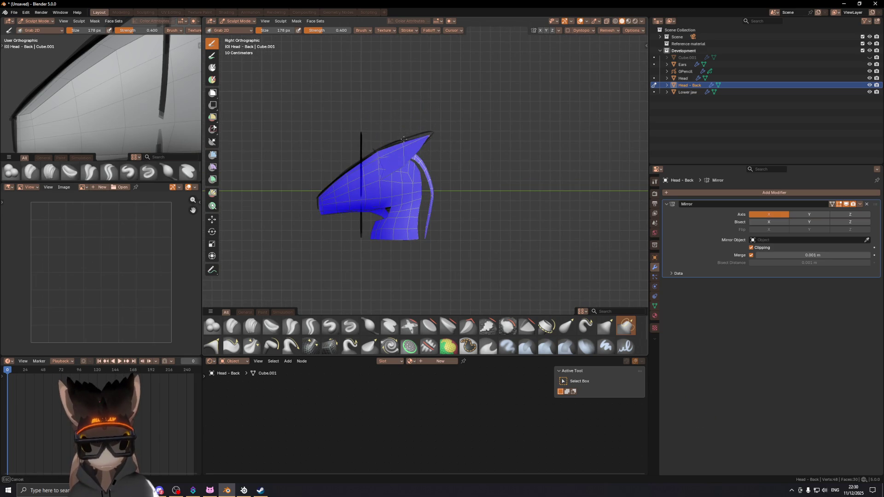
scroll(421, 158, "down", 2)
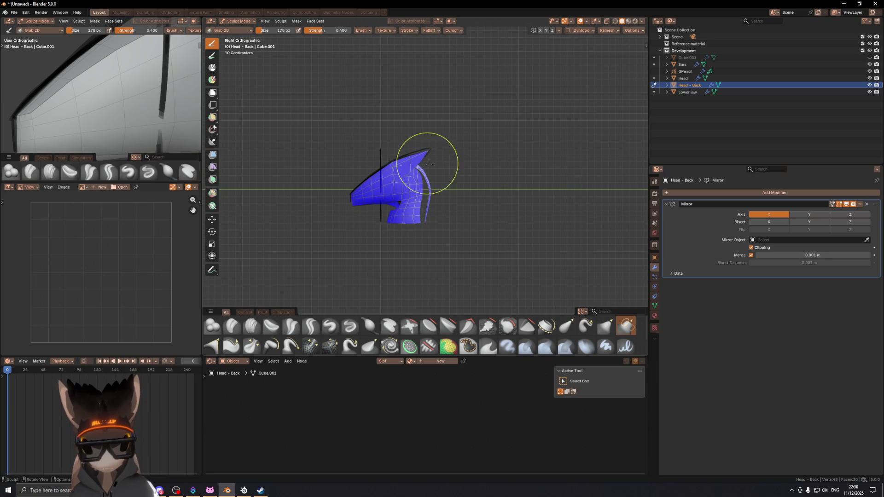
left_click_drag(436, 186, 433, 205)
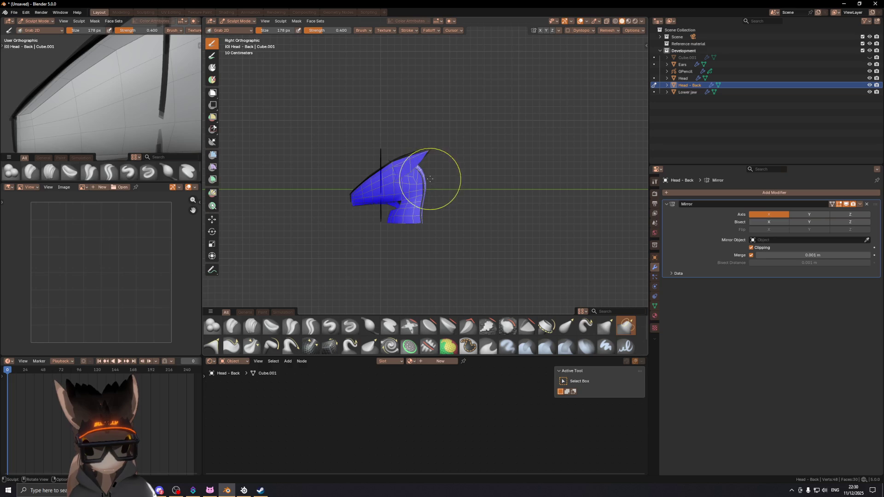
scroll(435, 184, "up", 2)
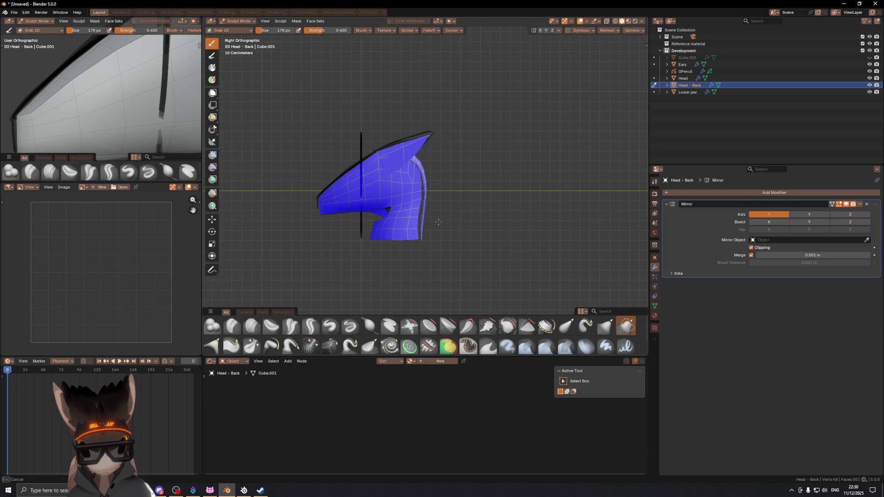
scroll(429, 237, "down", 3)
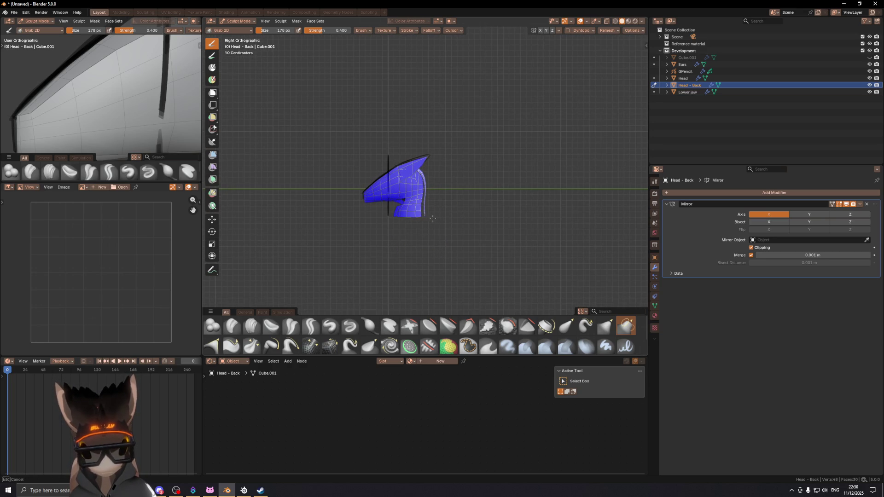
scroll(436, 183, "up", 3)
scroll(435, 184, "down", 2)
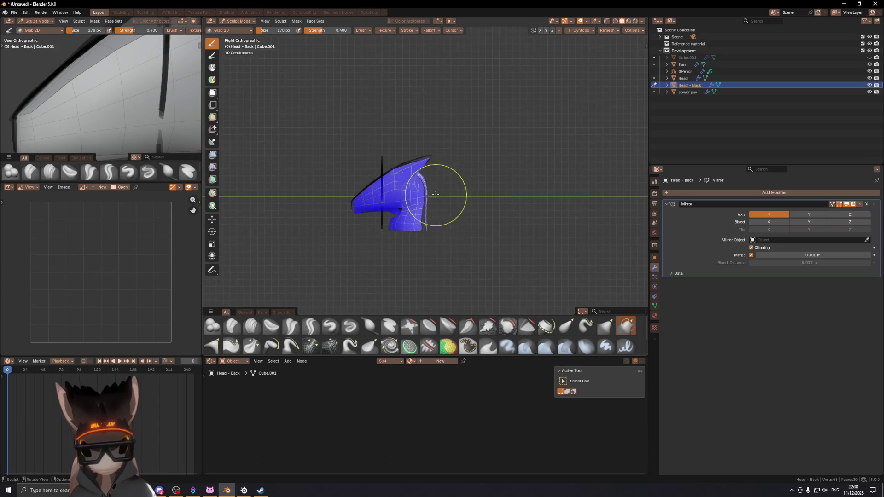
middle_click_drag(428, 187, 344, 203)
mouse_move(304, 232)
middle_mouse_down()
mouse_move(432, 198)
mouse_move(303, 328)
middle_mouse_up()
scroll(435, 193, "up", 5)
scroll(431, 177, "down", 4)
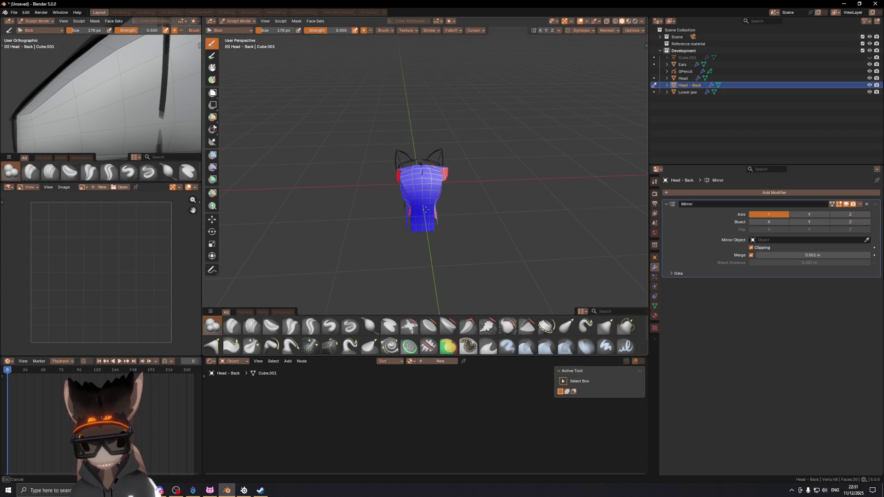
middle_click_drag(421, 225, 516, 177)
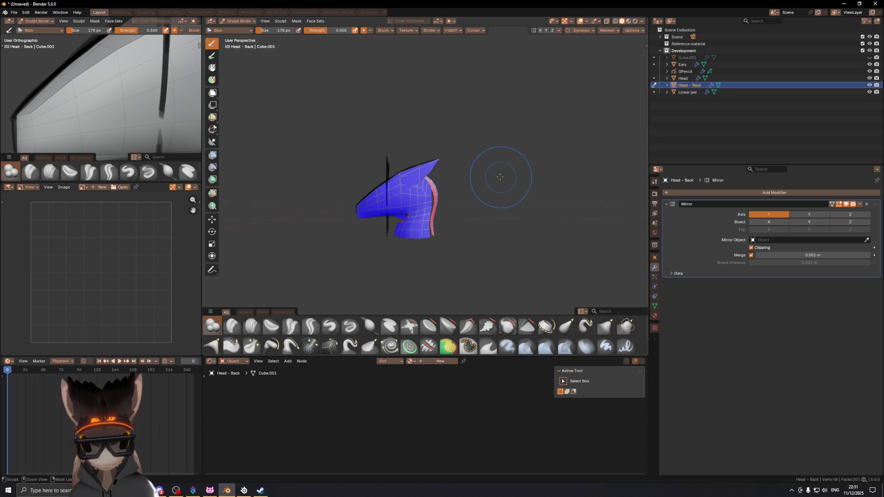
middle_click_drag(497, 170, 433, 189)
- Return to Object Mode, select the Head, and enter its Edit Mode
key("ctrl+Tab")
left_click(377, 189)
scroll(447, 209, "up", 5)
left_click(448, 209)
key("ctrl+Tab")
left_click(533, 198)
mouse_move(465, 171)
middle_mouse_down()
mouse_move(446, 155)
mouse_move(403, 152)
mouse_move(435, 140)
middle_mouse_up()
- Move a head vertex, checking hidden edges with X-ray see-through display
key("g")
left_click(426, 140)
key("alt+z")
scroll(447, 161, "up", 5)
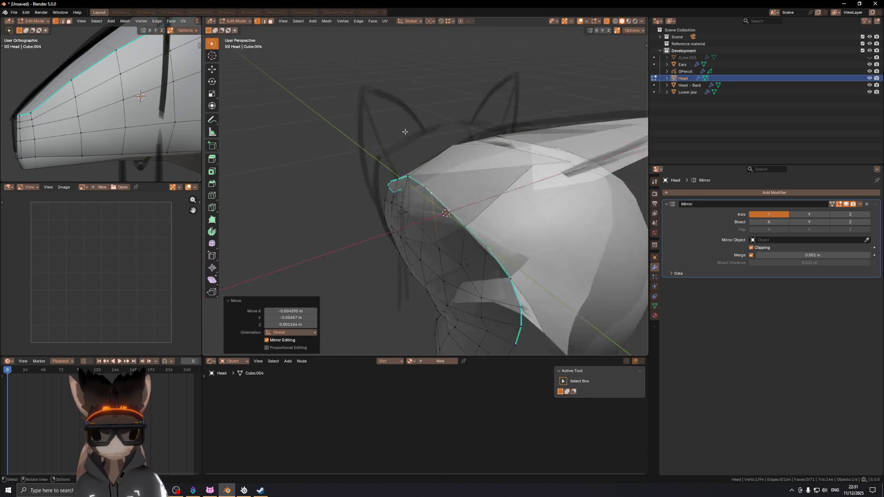
key("alt+z")
middle_click_drag(458, 181, 440, 162)
mouse_move(431, 195)
middle_mouse_down()
mouse_move(472, 212)
mouse_move(470, 253)
mouse_move(466, 176)
mouse_move(484, 168)
mouse_move(481, 203)
mouse_move(528, 163)
mouse_move(466, 143)
middle_mouse_up()
left_click(441, 199)
left_click(429, 190)
- Move the rear boundary loop outward and snap side vertices onto the back-of-head strip
key("g")
left_click(468, 249)
key("g")
left_click(482, 184)
key("g")
left_click(493, 189)
key("g")
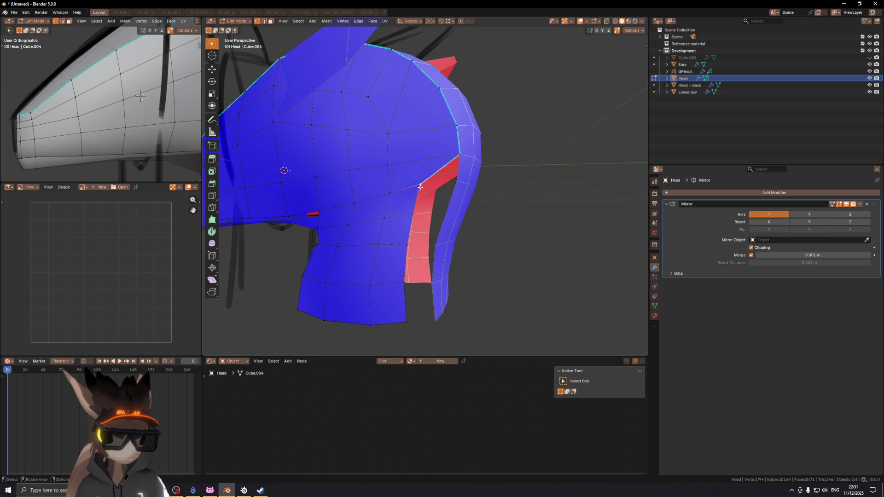
left_click(435, 203)
mouse_move(413, 215)
middle_mouse_down()
mouse_move(442, 175)
mouse_move(462, 114)
mouse_move(416, 160)
mouse_move(474, 143)
mouse_move(433, 168)
mouse_move(440, 175)
mouse_move(439, 140)
mouse_move(453, 150)
mouse_move(473, 136)
mouse_move(468, 125)
mouse_move(465, 162)
middle_mouse_up()
key("g")
left_click(427, 215)
- Edge-slide two vertical side edges of the head into place
left_click(425, 163)
left_click(429, 166, "shift")
left_click(477, 148)
left_click(466, 121)
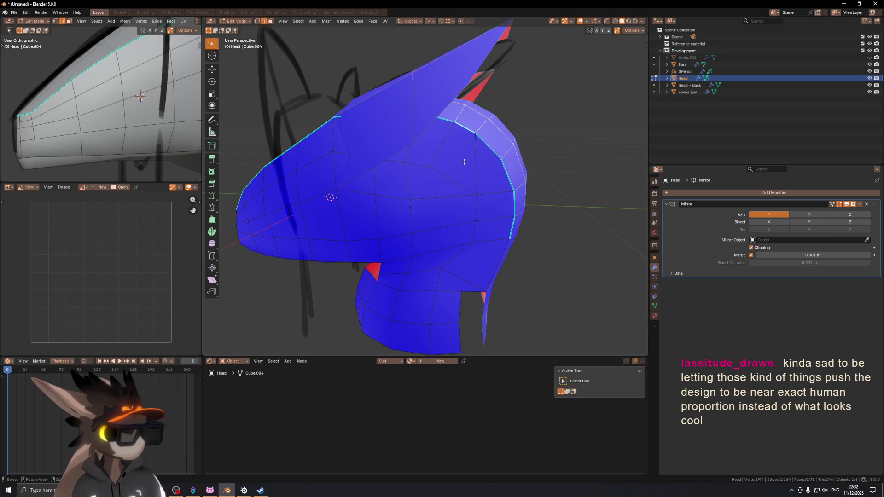
- Check the head's silhouette with overlays hidden, then return to Object Mode
key("shift+alt+z")
scroll(453, 83, "down", 5)
mouse_move(454, 83)
middle_mouse_down()
mouse_move(452, 229)
mouse_move(544, 217)
mouse_move(373, 205)
middle_mouse_up()
key("Tab")
key("shift+alt+z")
mouse_move(420, 225)
middle_mouse_down()
mouse_move(482, 242)
mouse_move(434, 190)
middle_mouse_up()
- Select Head - Back, switch to back view, and enter Edit Mode at the neck base
left_click(438, 192)
key("ctrl+KP_1")
key("Tab")
scroll(428, 204, "up", 2)
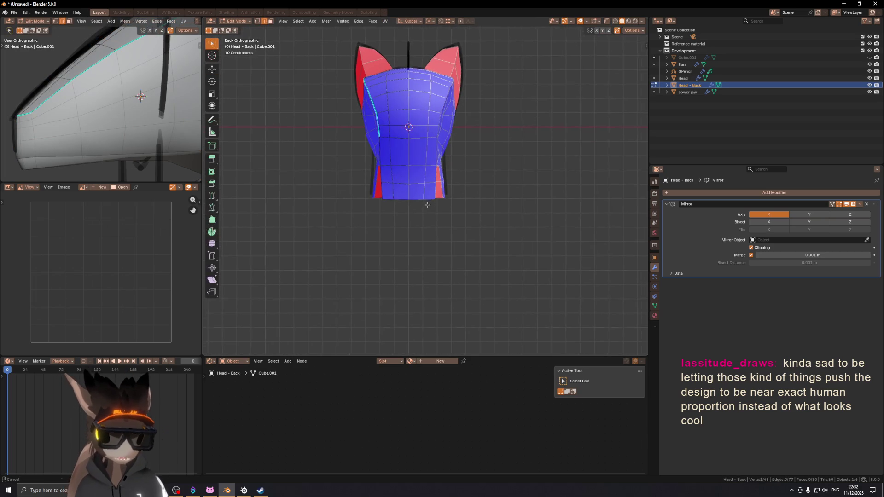
scroll(428, 204, "up", 1)
middle_click_drag(391, 198, 480, 183, "shift")
- Flare the neck base by proportionally moving the bottom vertex −0.1542 m along X
key("g")
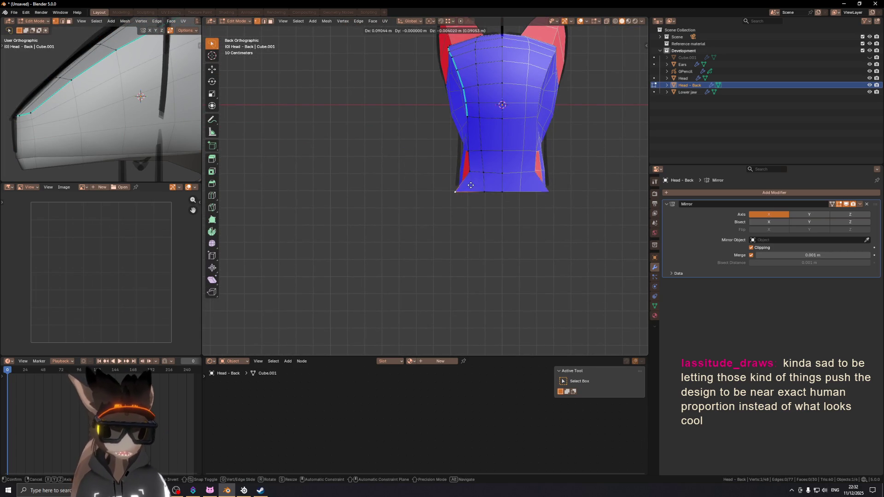
key("o")
key("x")
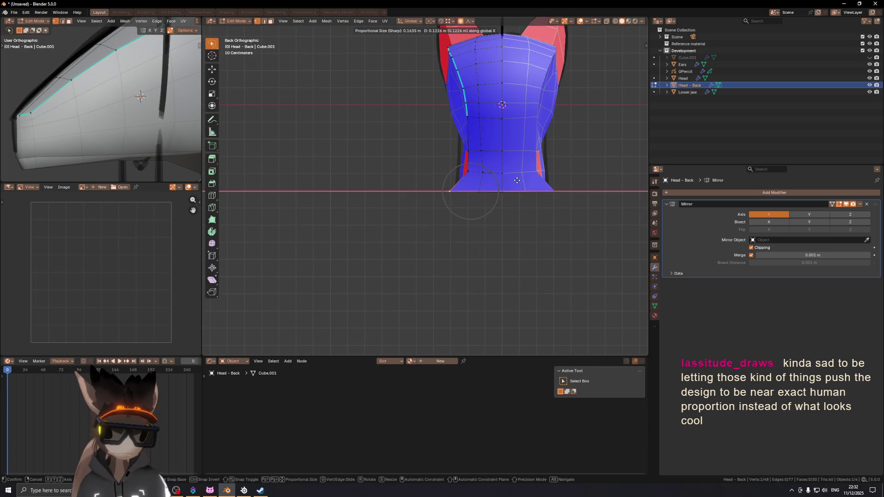
scroll(506, 191, "down", 4)
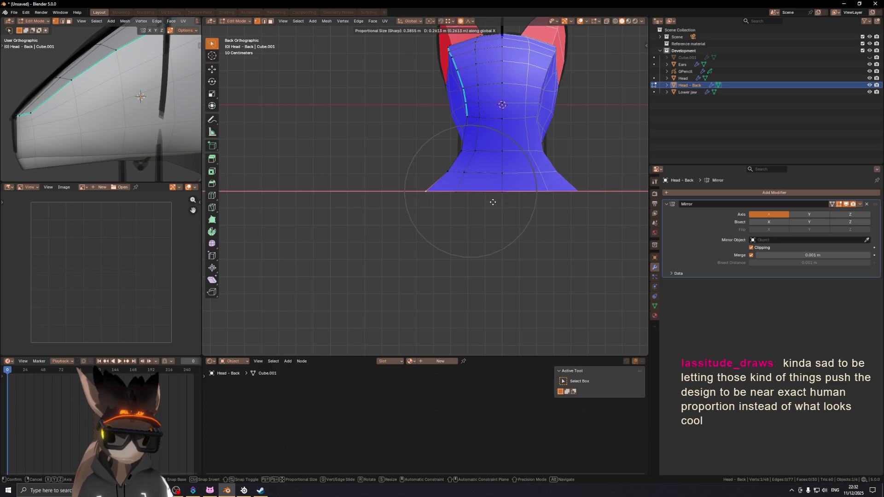
left_click(476, 209)
scroll(445, 182, "down", 4)
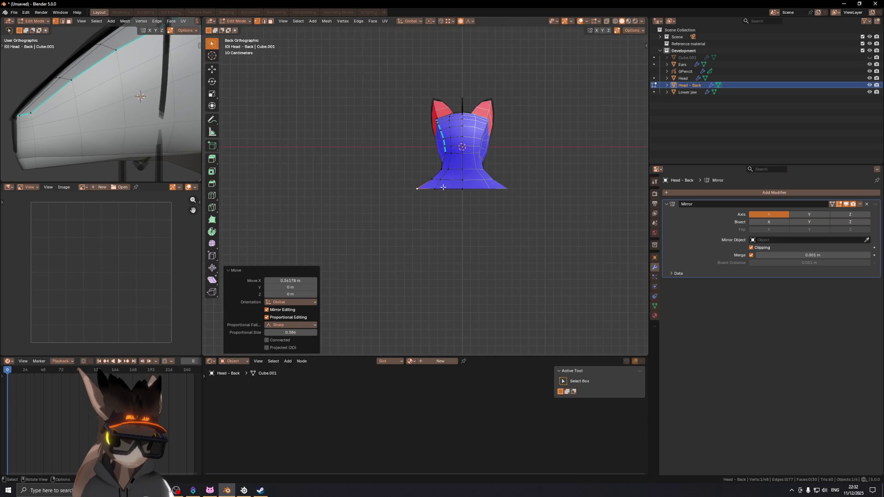
- Extrude the neck's bottom edges down along Z, then narrow and shift them
key("2")
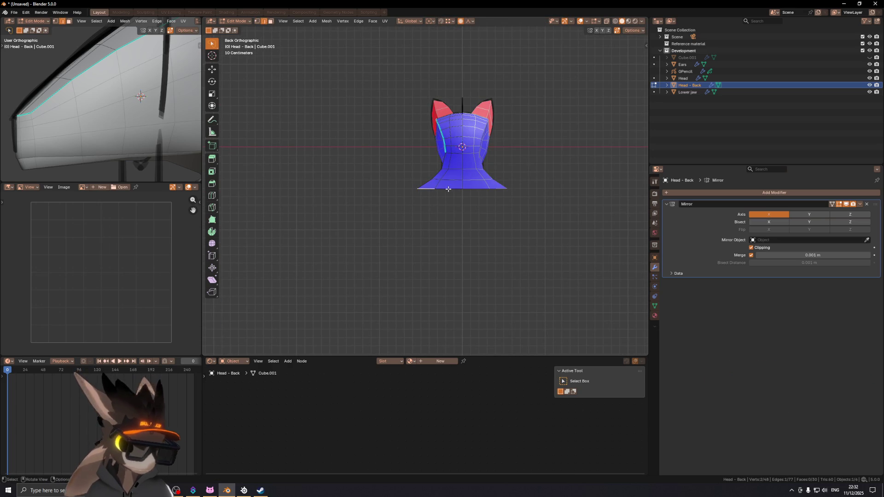
key("e")
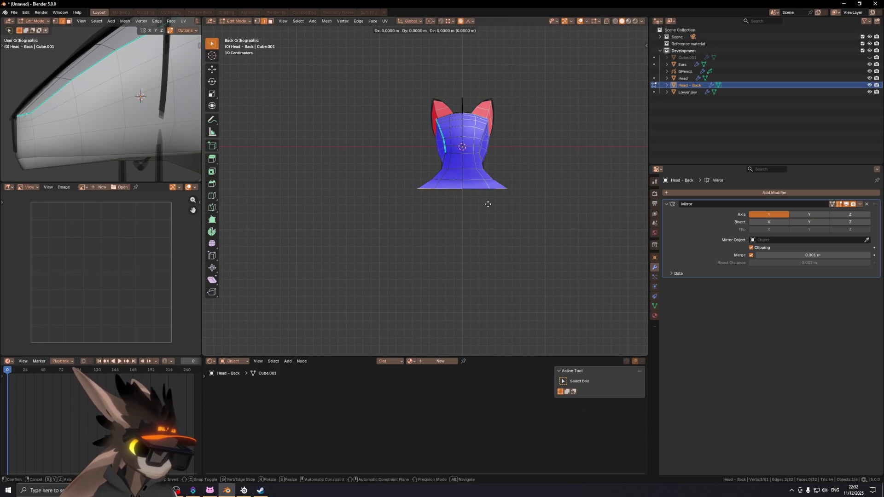
key("z")
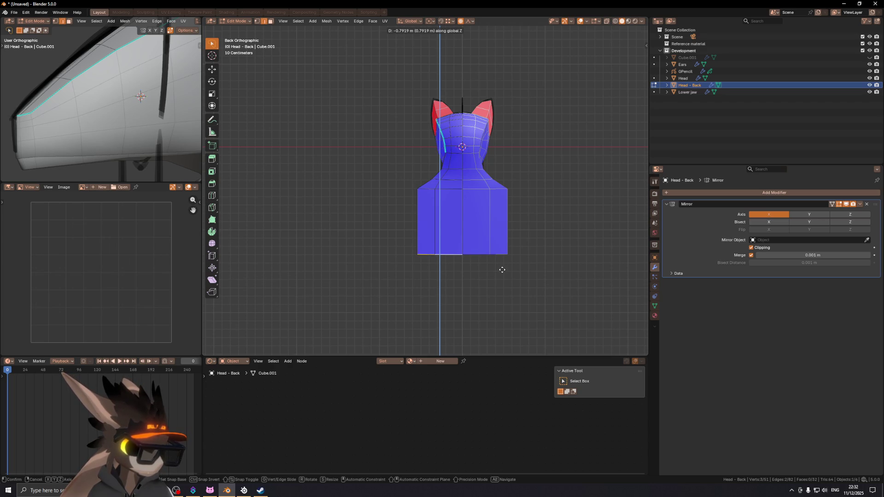
left_click(502, 270)
key("s")
key("x")
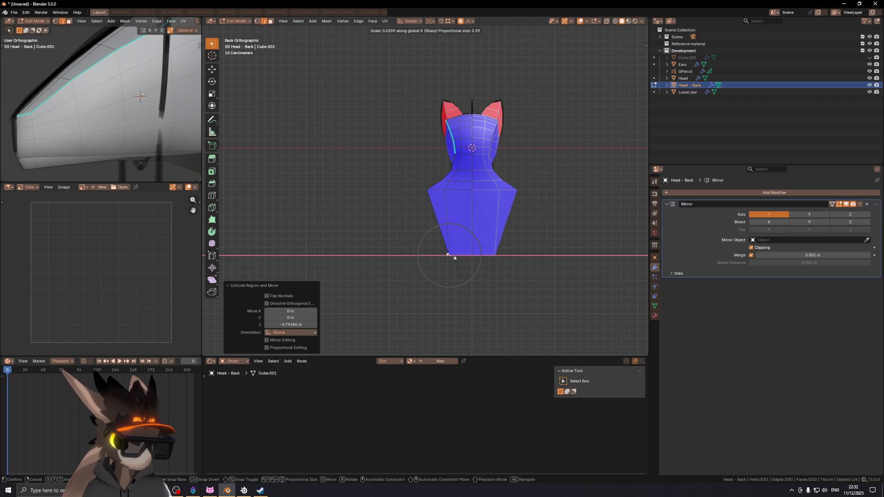
key("g")
left_click(482, 257)
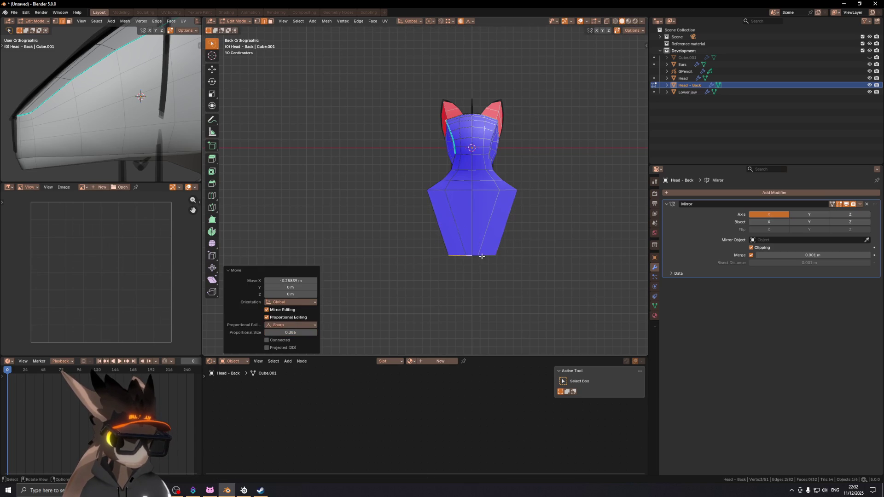
- Move a bottom-left neck vertex along X to taper the neck
left_click(451, 256)
key("g")
key("x")
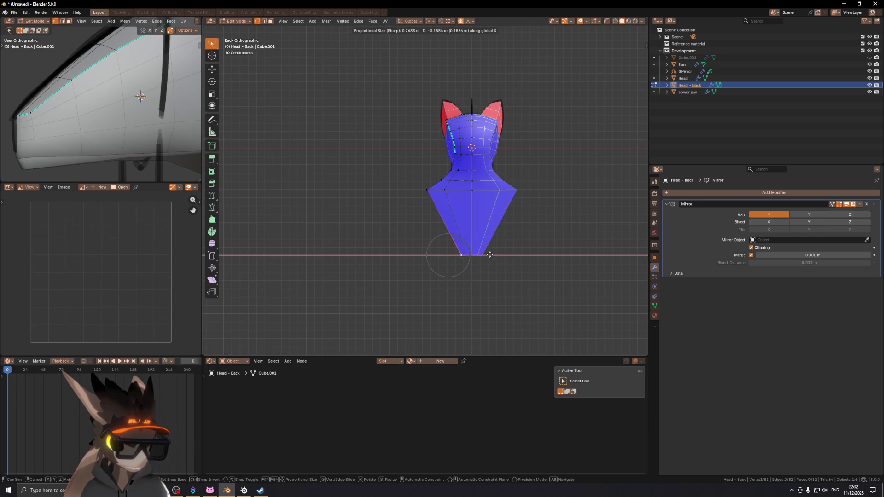
left_click(489, 255)
- Inspect the neck shape with overlays hidden and select a neck vertex
key("shift+alt+z")
mouse_move(489, 249)
middle_mouse_down()
mouse_move(484, 199)
mouse_move(450, 190)
mouse_move(488, 220)
mouse_move(574, 213)
mouse_move(470, 210)
mouse_move(543, 203)
mouse_move(604, 213)
middle_mouse_up()
key("shift+alt+z")
mouse_move(432, 206)
middle_mouse_down()
mouse_move(442, 204)
mouse_move(435, 208)
middle_mouse_up()
key("2")
left_click(433, 208)
- Proportionally nudge a neck vertex and select a neck edge
key("g")
left_click(437, 212)
key("2")
left_click(441, 213)
middle_click_drag(440, 212, 462, 211)
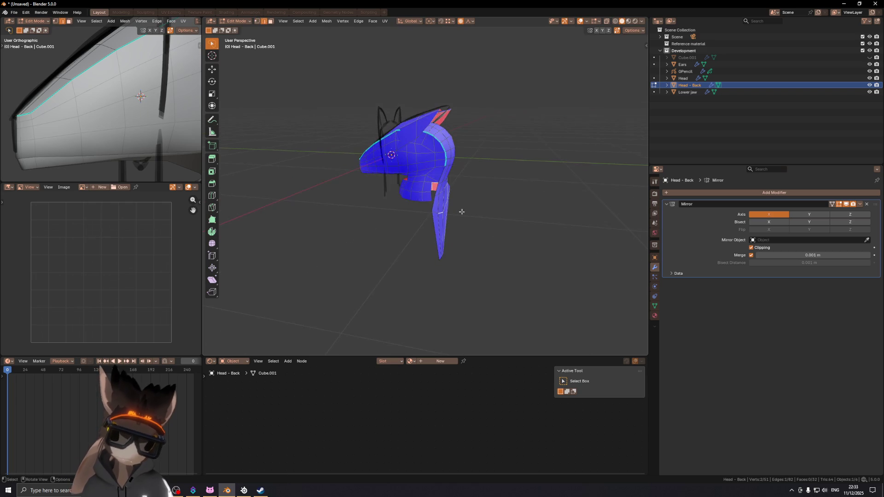
- Move a neck vertex along the Y axis
key("1")
left_click(442, 213)
key("g")
key("y")
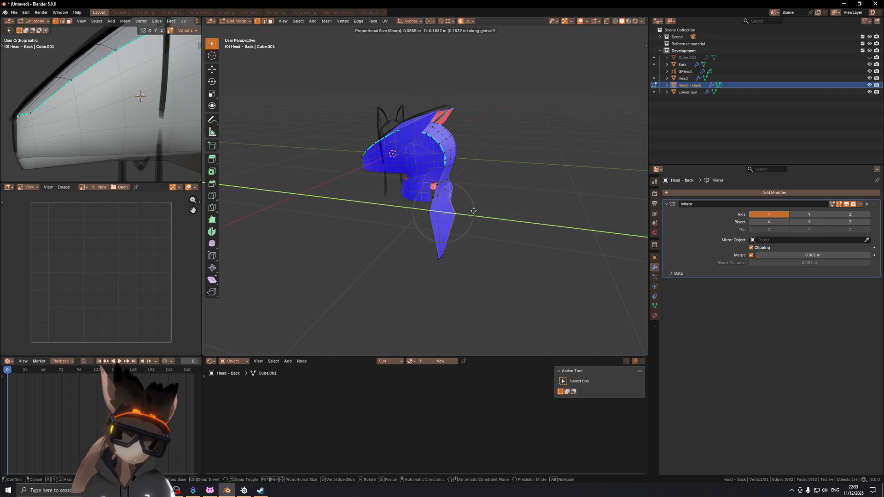
left_click(477, 212)
mouse_move(478, 213)
middle_mouse_down()
mouse_move(438, 216)
mouse_move(483, 197)
mouse_move(459, 211)
mouse_move(475, 215)
mouse_move(357, 194)
middle_mouse_up()
- Push another neck vertex along one axis, then raise it along Z
key("2")
left_click(435, 217)
key("1")
left_click(434, 217)
scroll(484, 198, "up", 3)
key("g")
key("x")
left_click(478, 215)
key("g")
key("z")
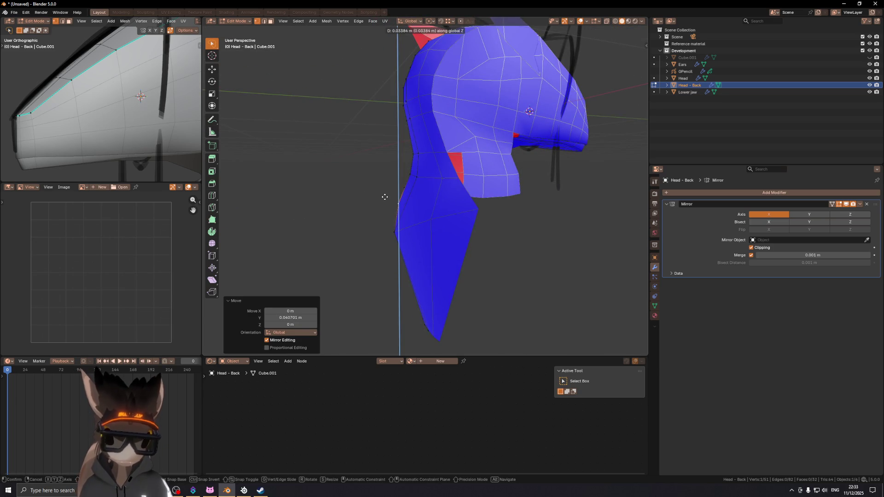
left_click(385, 197)
- Slide a neck vertex and a neck edge into smoother positions
mouse_move(412, 195)
middle_mouse_down()
mouse_move(497, 195)
mouse_move(419, 162)
mouse_move(368, 203)
middle_mouse_up()
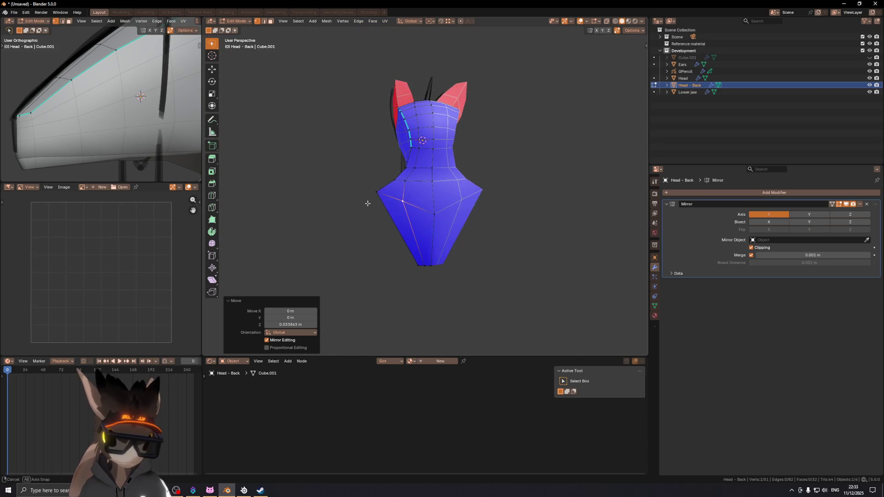
scroll(407, 182, "up", 2)
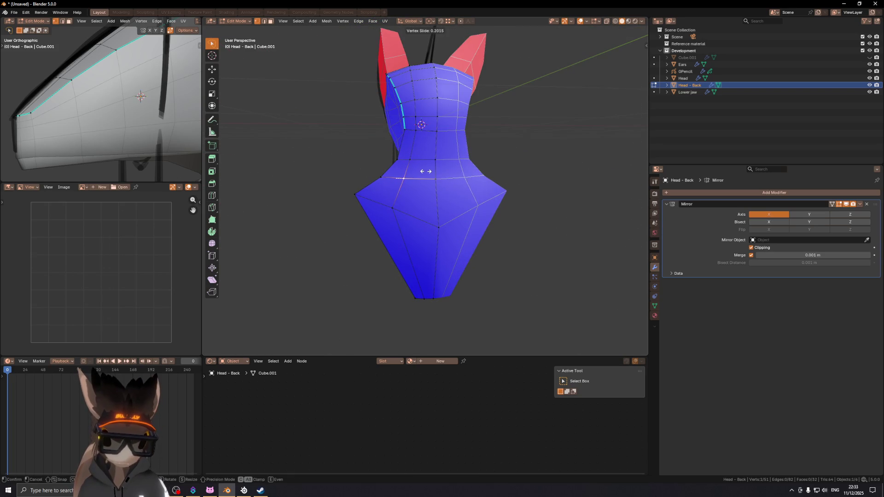
left_click(425, 171)
middle_click_drag(425, 171, 403, 214)
left_click(402, 215)
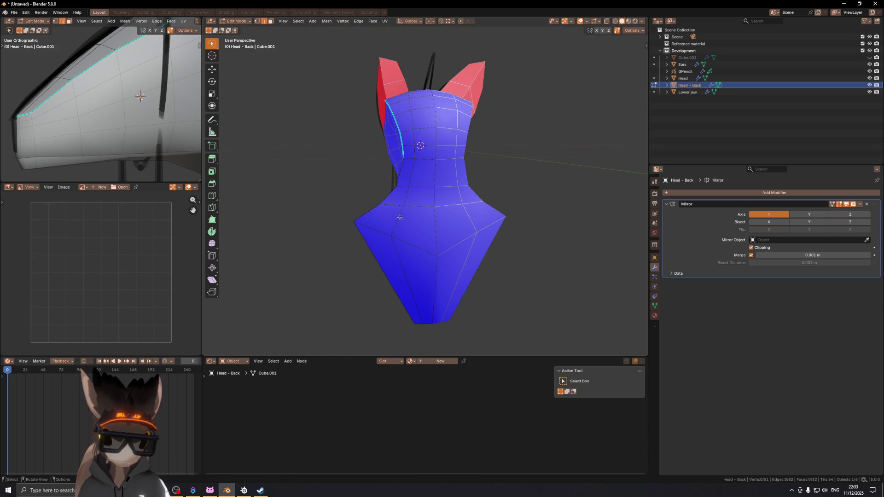
key("g")
key("g")
left_click(402, 221)
left_click(411, 187)
left_click(414, 186)
- Slide a vertical neck edge and vertex, then move the vertex upward
key("2")
left_click(414, 173)
key("g")
key("g")
left_click(416, 173)
key("1")
left_click(417, 161)
left_click(419, 161)
key("g")
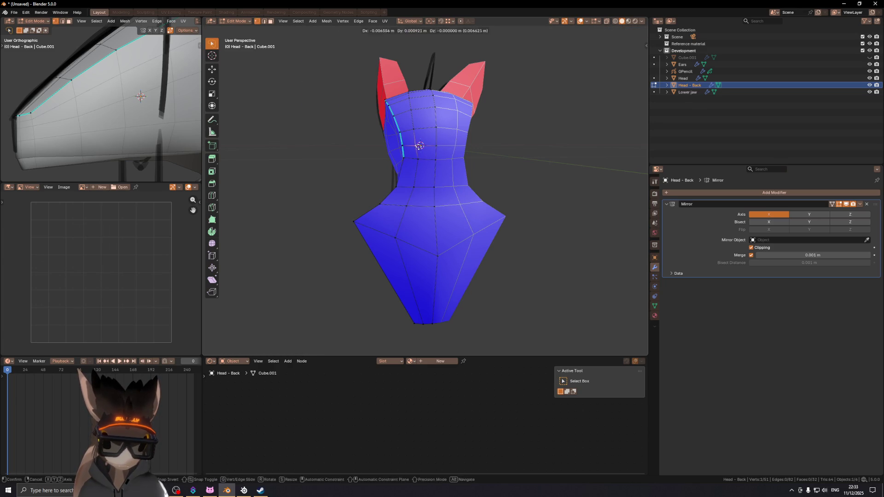
left_click(420, 146)
- Make a final neck vertex adjustment and return Head - Back to Object Mode
scroll(419, 146, "up", 3)
mouse_move(419, 146)
middle_mouse_down()
mouse_move(410, 190)
mouse_move(438, 152)
mouse_move(434, 194)
mouse_move(451, 191)
mouse_move(409, 205)
middle_mouse_up()
key("g")
left_click(412, 189)
key("Tab")
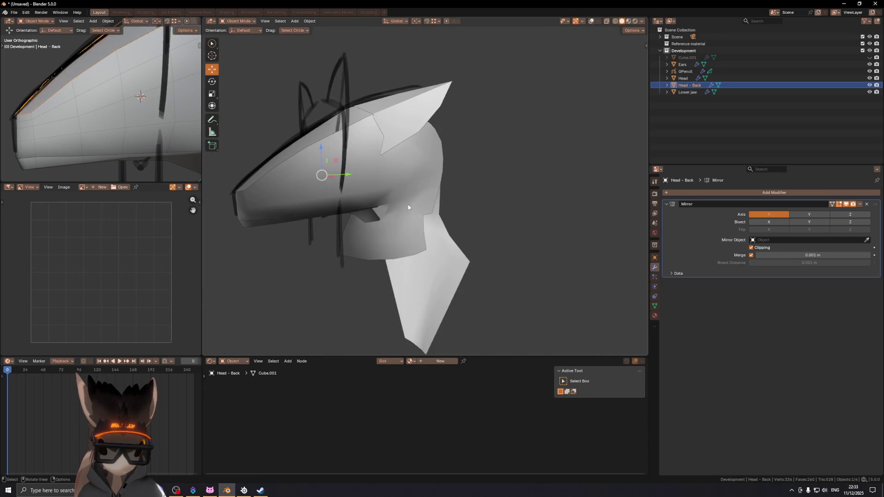
- Enter Edit Mode on the Head and try moving a jaw vertex toward the neck, undoing the slide
left_click(408, 205)
key("Tab")
scroll(421, 204, "up", 5)
left_click(438, 222)
key("g")
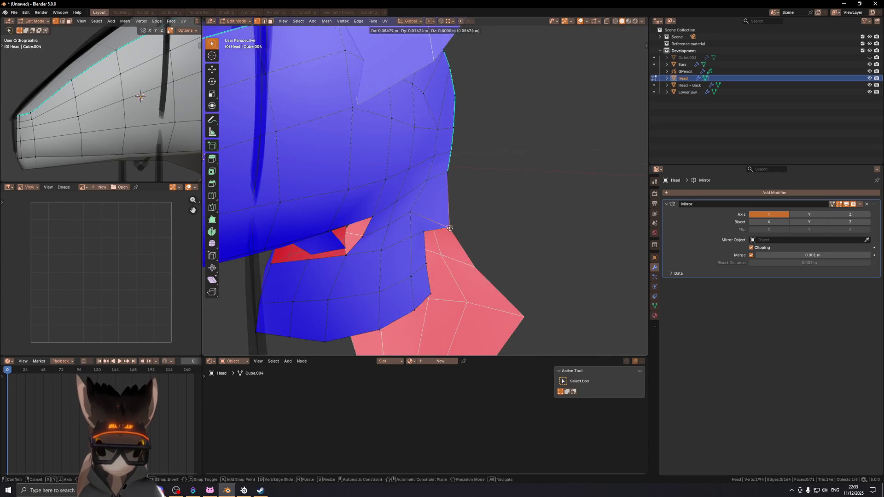
left_click(437, 195)
mouse_move(437, 195)
middle_mouse_down()
mouse_move(443, 183)
mouse_move(347, 182)
mouse_move(426, 170)
middle_mouse_up()
left_click(456, 186)
key("ctrl+z")
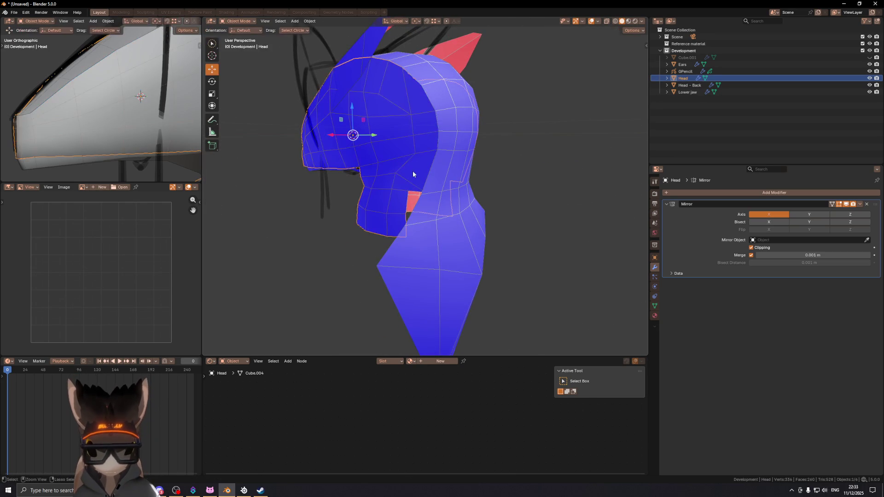
- Add a centred edge loop across the jaw and vertex-slide its end vertex
middle_click_drag(396, 174, 403, 167)
left_click(402, 166)
right_click(403, 166)
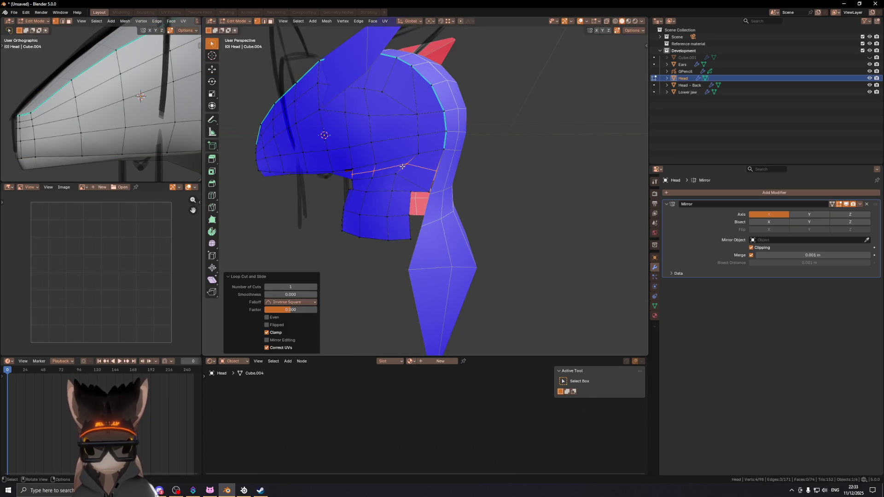
left_click(440, 171)
key("shift+v")
left_click(434, 165)
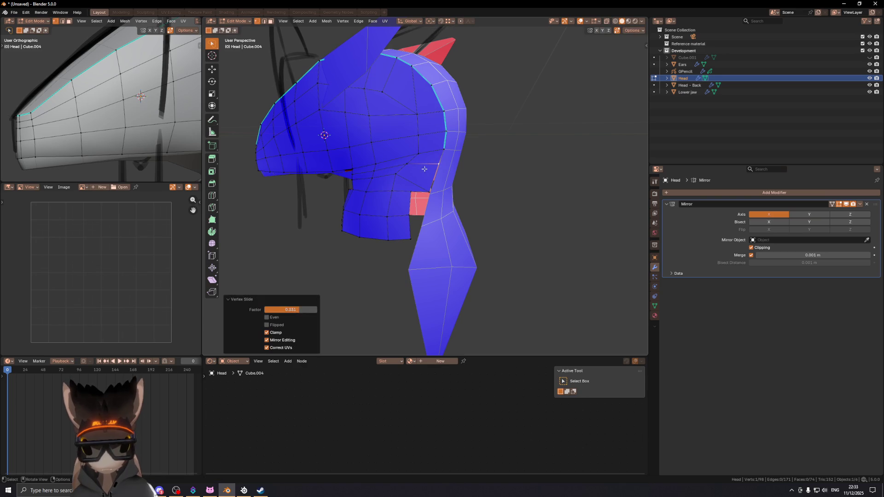
- Move two jaw vertices toward the neck, then slide an edge along the new loop
mouse_move(408, 175)
middle_mouse_down()
mouse_move(437, 188)
mouse_move(456, 174)
mouse_move(386, 182)
mouse_move(412, 185)
mouse_move(362, 177)
mouse_move(401, 175)
mouse_move(409, 140)
mouse_move(403, 128)
mouse_move(460, 143)
mouse_move(439, 179)
mouse_move(416, 175)
mouse_move(425, 175)
middle_mouse_up()
left_click(438, 188, "shift")
key("g")
left_click(413, 182)
key("2")
left_click(387, 177, "ctrl")
key("g")
key("g")
left_click(399, 177)
- Adjust single jaw vertices, hide overlays to check the shape, and select the jaw's bottom loop
key("1")
left_click(399, 165)
key("g")
left_click(408, 148)
left_click(402, 127)
left_click(402, 138)
key("shift+alt+z")
key("shift+alt+z")
left_click(428, 176)
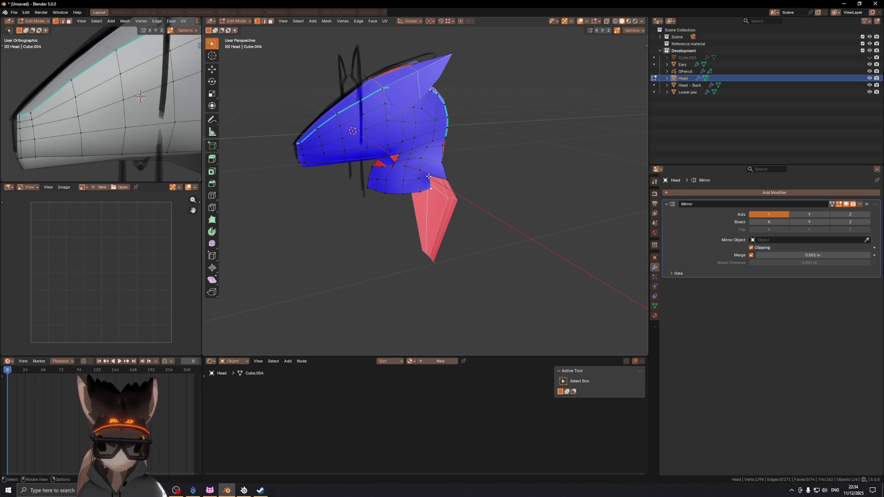
left_click(427, 187, "alt")
- Delete the jaw's bottom-loop vertices and reposition the remaining vertices beneath the jaw
key("x")
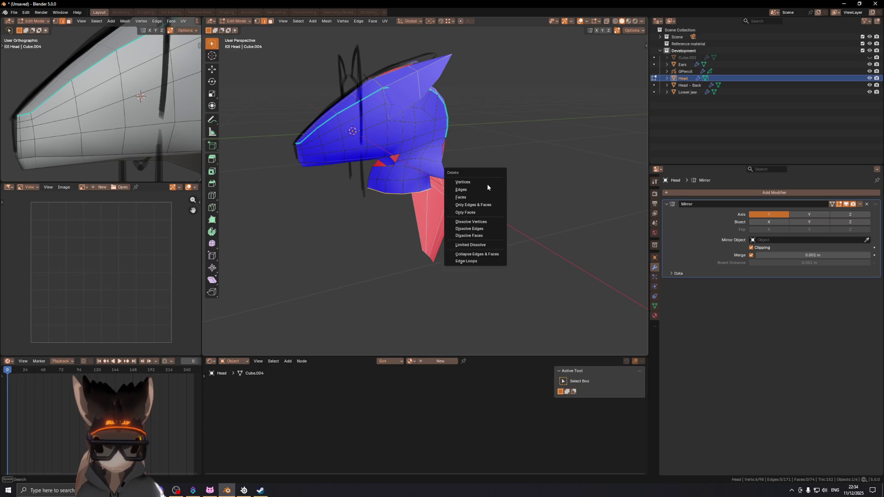
left_click(476, 182)
mouse_move(392, 177)
middle_mouse_down()
mouse_move(423, 178)
mouse_move(479, 204)
mouse_move(407, 192)
mouse_move(427, 195)
mouse_move(492, 163)
mouse_move(527, 164)
mouse_move(460, 177)
middle_mouse_up()
left_click(422, 199)
key("1")
left_click(500, 209)
left_click(492, 155)
- Slide several jaw vertices along their edges, one at a time
key("g")
left_click(534, 164)
scroll(461, 177, "up", 5)
key("g")
left_click(425, 178)
key("g")
key("g")
left_click(424, 164)
- From a side view, slide an edge and a vertex under the jaw, one vertex by factor 0.214
mouse_move(425, 163)
middle_mouse_down()
mouse_move(474, 154)
mouse_move(365, 166)
mouse_move(445, 165)
mouse_move(456, 150)
mouse_move(385, 173)
mouse_move(456, 167)
middle_mouse_up()
key("g")
key("g")
left_click(479, 160)
left_click(423, 165)
scroll(411, 172, "up", 6)
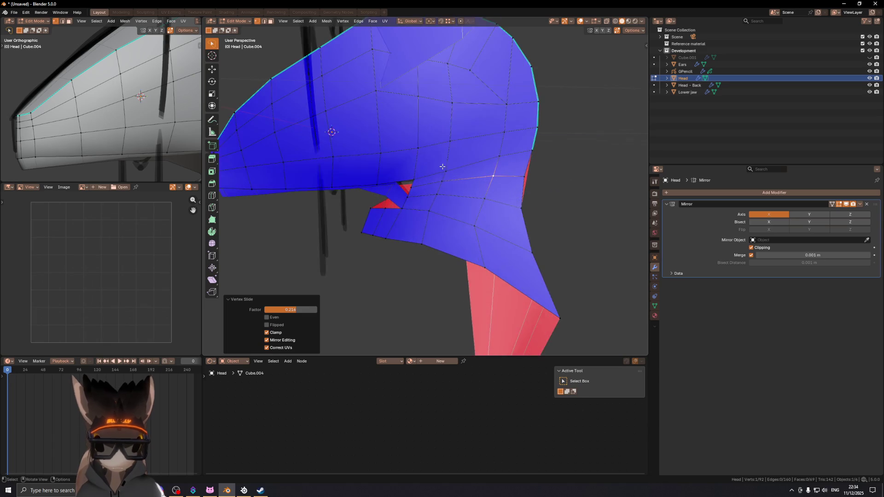
- Slide a path of edges under the jaw, nudge vertices about 0.0089 m along X, and select a neck edge
left_click(415, 174)
mouse_move(424, 173)
middle_mouse_down()
mouse_move(415, 173)
mouse_move(403, 202)
mouse_move(389, 186)
mouse_move(417, 169)
mouse_move(430, 185)
mouse_move(476, 189)
mouse_move(529, 177)
mouse_move(460, 190)
mouse_move(438, 171)
mouse_move(486, 159)
middle_mouse_up()
left_click(410, 189, "ctrl")
key("g")
key("g")
left_click(409, 202)
key("g")
key("x")
left_click(431, 185)
key("2")
left_click(485, 159)
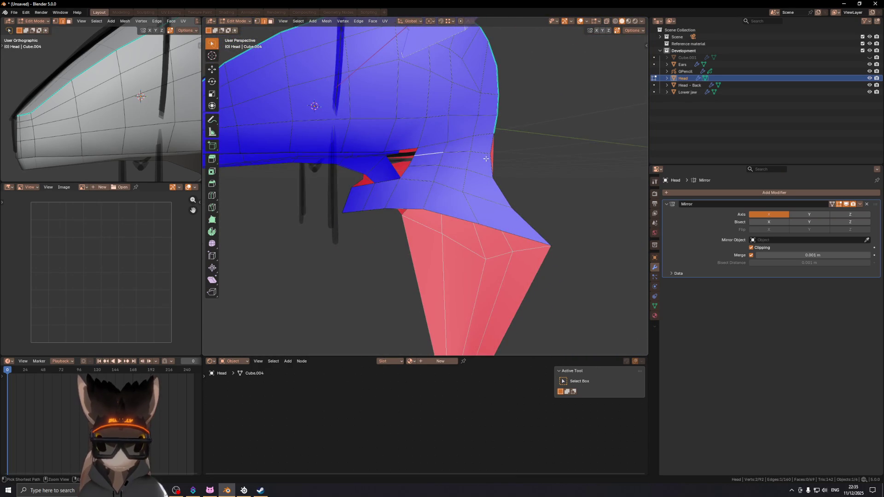
- Shift the selected neck edges sideways along the X axis
mouse_move(433, 157)
middle_mouse_down()
mouse_move(454, 156)
mouse_move(446, 152)
mouse_move(510, 189)
mouse_move(538, 168)
mouse_move(524, 185)
mouse_move(503, 184)
mouse_move(580, 182)
mouse_move(471, 172)
mouse_move(470, 145)
mouse_move(434, 162)
middle_mouse_up()
left_click(454, 156, "ctrl")
key("g")
key("x")
left_click(458, 153)
key("g")
key("x")
left_click(509, 184)
- Move the extended selection along X and slide a single neck edge
left_click(470, 146, "ctrl")
key("g")
key("x")
left_click(479, 152)
left_click(447, 170)
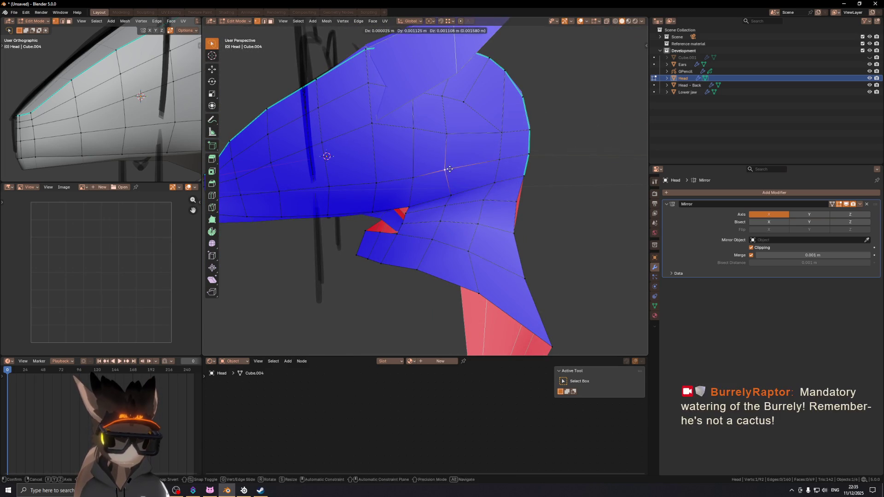
middle_click_drag(453, 180, 463, 170)
key("g")
key("g")
left_click(472, 158)
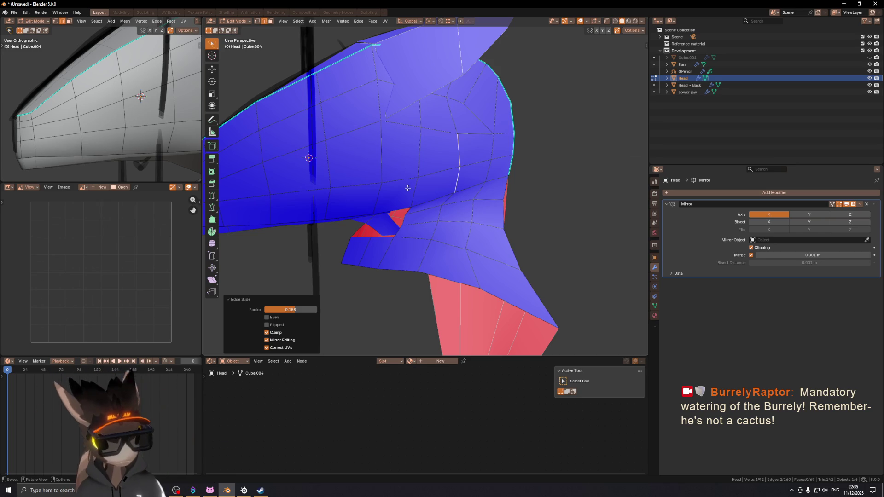
- Vertex-slide one vertex under the jaw along its edge
scroll(441, 205, "up", 2)
left_click(421, 169)
scroll(414, 171, "up", 2)
key("shift+v")
left_click(414, 169)
- Slide two neck edges to even out the underside where the red gap shows
middle_click_drag(417, 174, 421, 181)
key("2")
left_click(422, 184)
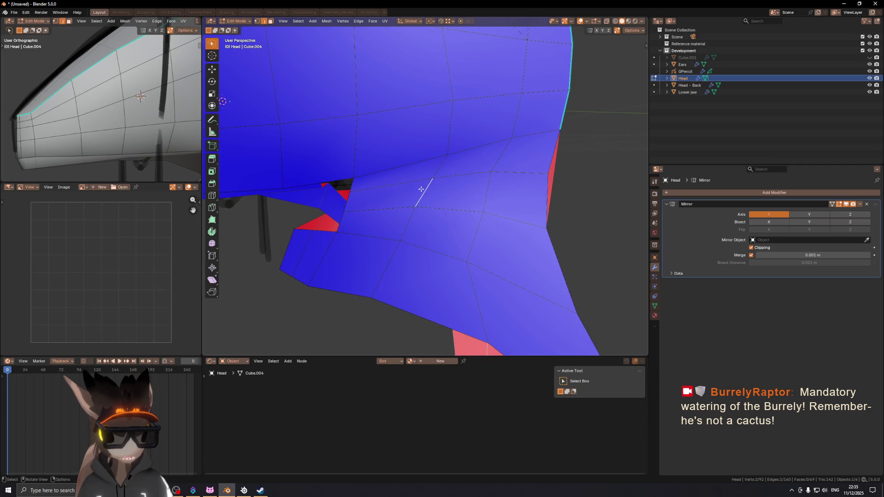
key("g")
key("g")
left_click(428, 186)
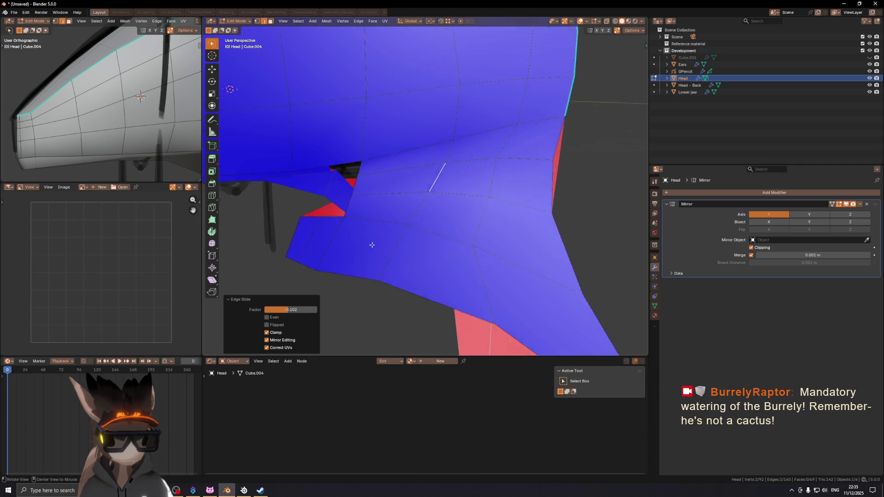
middle_click_drag(426, 189, 410, 206)
key("g")
key("g")
left_click(417, 207)
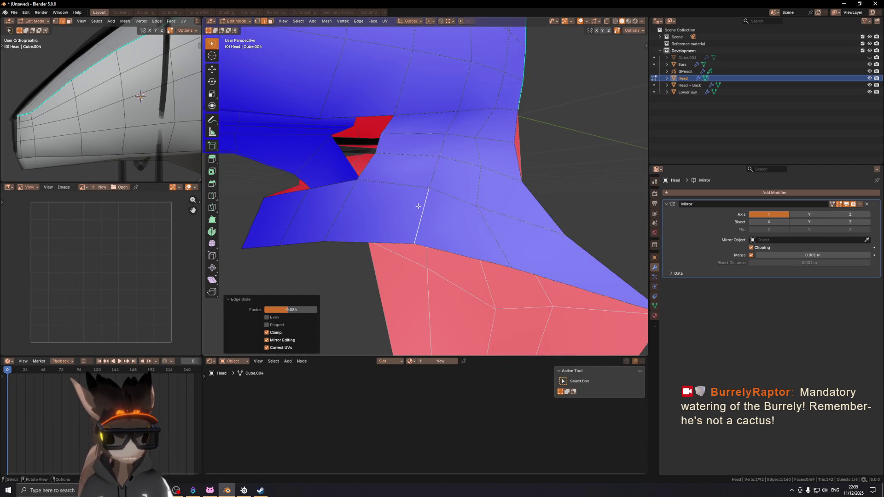
- Slide a neck vertex into place, cancelling an attempted X-axis move
mouse_move(458, 176)
middle_mouse_down()
mouse_move(449, 221)
mouse_move(474, 181)
mouse_move(465, 192)
mouse_move(467, 173)
mouse_move(404, 164)
mouse_move(375, 180)
mouse_move(509, 184)
mouse_move(474, 147)
mouse_move(452, 148)
mouse_move(459, 175)
middle_mouse_up()
key("1")
left_click(451, 224)
key("g")
key("g")
left_click(471, 210)
key("g")
key("x")
key("Escape")
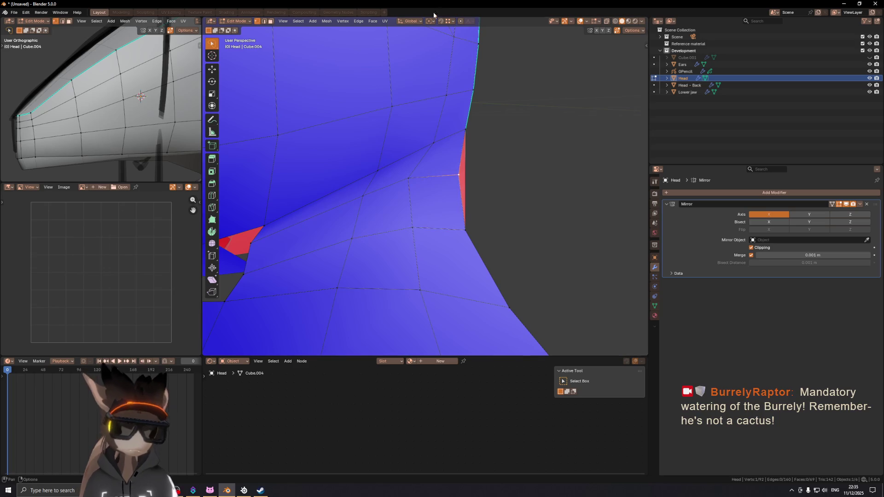
- Set snapping to Edge and snap the vertex onto the neighbouring edge to close the red gap
left_click(449, 21)
left_click(452, 78)
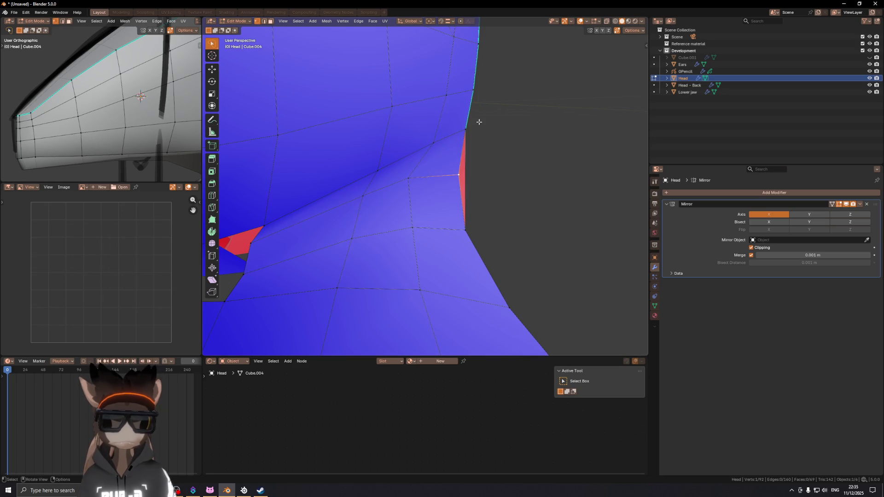
key("g")
left_click(468, 174, "ctrl")
- Reposition the snapped vertex and close the snapping settings
key("g")
left_click(464, 177, "ctrl")
left_click(452, 21)
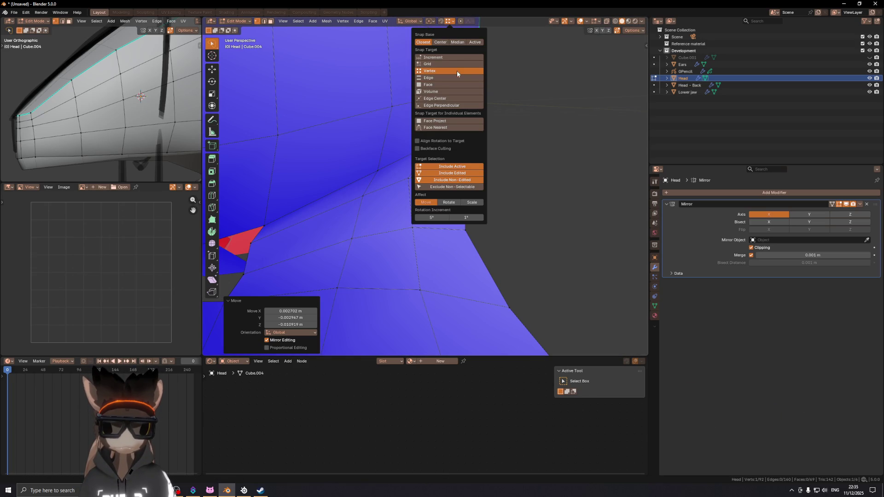
mouse_move(410, 199)
middle_mouse_down()
mouse_move(368, 157)
mouse_move(418, 166)
mouse_move(389, 158)
mouse_move(427, 138)
mouse_move(504, 144)
mouse_move(460, 144)
mouse_move(384, 182)
mouse_move(370, 177)
mouse_move(415, 193)
mouse_move(397, 192)
mouse_move(450, 182)
mouse_move(384, 196)
mouse_move(416, 183)
mouse_move(441, 194)
mouse_move(428, 198)
mouse_move(455, 190)
mouse_move(421, 212)
mouse_move(463, 198)
mouse_move(531, 213)
mouse_move(410, 191)
middle_mouse_up()
- Move the selection about −0.0214 m along X and hide overlays to check the shading
key("g")
key("x")
left_click(381, 163)
scroll(383, 182, "down", 3)
key("shift+alt+z")
- Toggle the overlays to inspect the plain grey shading, then return the Head to Object Mode
key("shift+alt+z")
scroll(415, 185, "up", 5)
- Move the under-jaw selection along X, then shift it down
key("g")
key("x")
left_click(445, 183)
key("g")
left_click(428, 200)
- Move and vertex-slide the remaining vertices under the jaw
key("g")
left_click(425, 214)
key("g")
left_click(408, 190)
key("g")
key("g")
left_click(454, 205)
mouse_move(454, 205)
middle_mouse_down()
mouse_move(393, 201)
mouse_move(442, 203)
mouse_move(474, 186)
mouse_move(568, 168)
mouse_move(433, 239)
middle_mouse_up()
key("shift+alt+z")
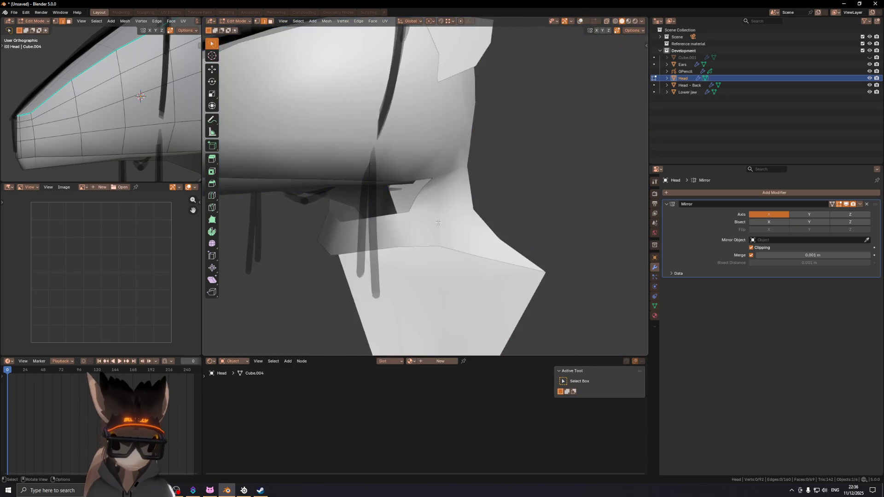
key("shift+alt+z")
key("Tab")
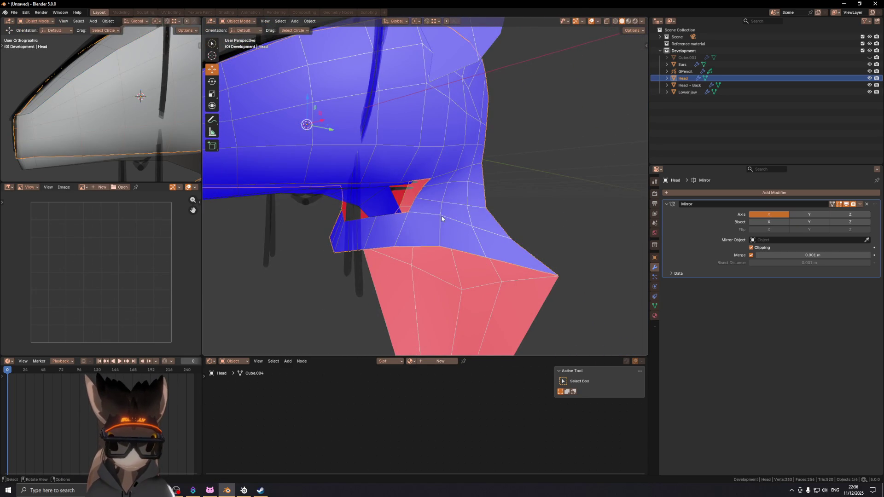
- Finish a vertex slide on the Head mesh and leave its Edit Mode
key("Tab")
mouse_move(442, 218)
middle_mouse_down()
mouse_move(429, 221)
mouse_move(548, 223)
mouse_move(418, 196)
mouse_move(472, 180)
mouse_move(420, 176)
mouse_move(507, 165)
mouse_move(415, 189)
mouse_move(430, 180)
mouse_move(399, 163)
mouse_move(430, 133)
middle_mouse_up()
left_click(446, 224)
key("Tab")
- Delete the selected faces from the Lower jaw mesh in Edit Mode
left_click(420, 176)
key("Tab")
key("x")
left_click(522, 171)
- Slide and move a front vertex of the Lower jaw, redoing one slide
scroll(401, 162, "up", 5)
left_click(402, 142)
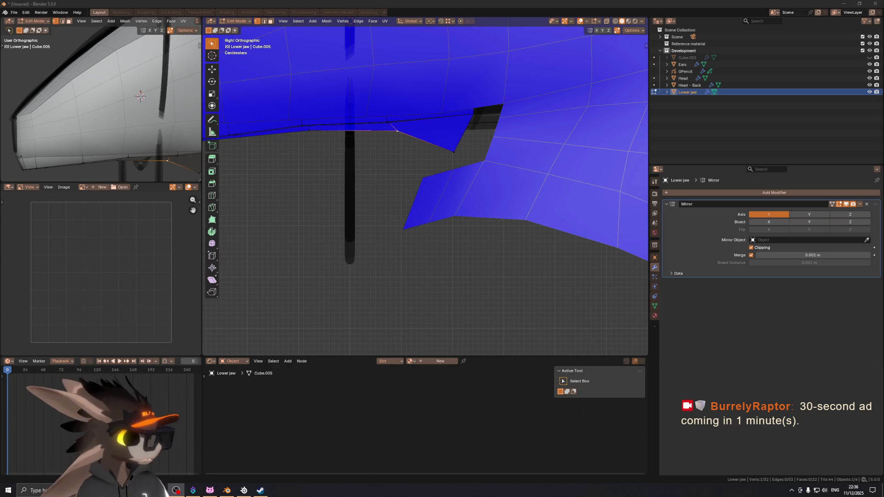
middle_click_drag(403, 153, 425, 170, "shift")
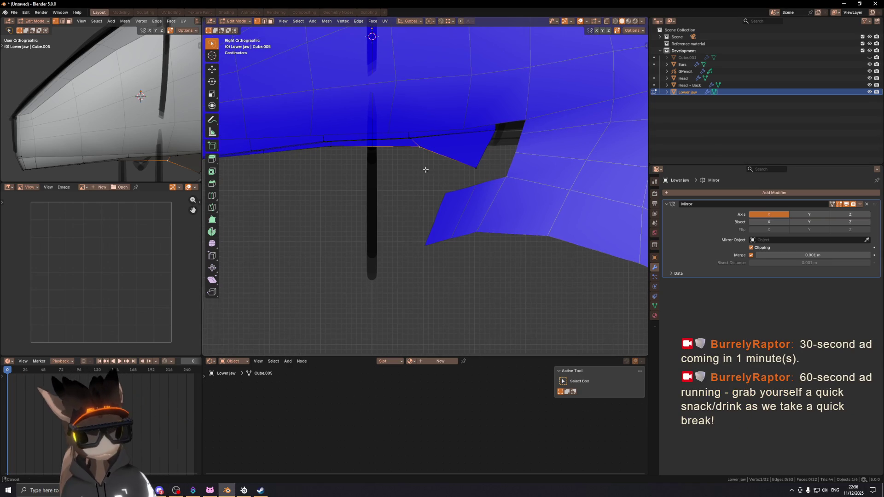
key("g")
left_click(459, 182)
key("ctrl+z")
left_click(455, 156)
key("g")
left_click(462, 146)
- Slide a jaw vertex and a jaw edge (about −0.039) to fit under the head
mouse_move(498, 127)
middle_mouse_down()
mouse_move(377, 198)
mouse_move(404, 204)
middle_mouse_up()
key("g")
key("g")
left_click(367, 197)
key("2")
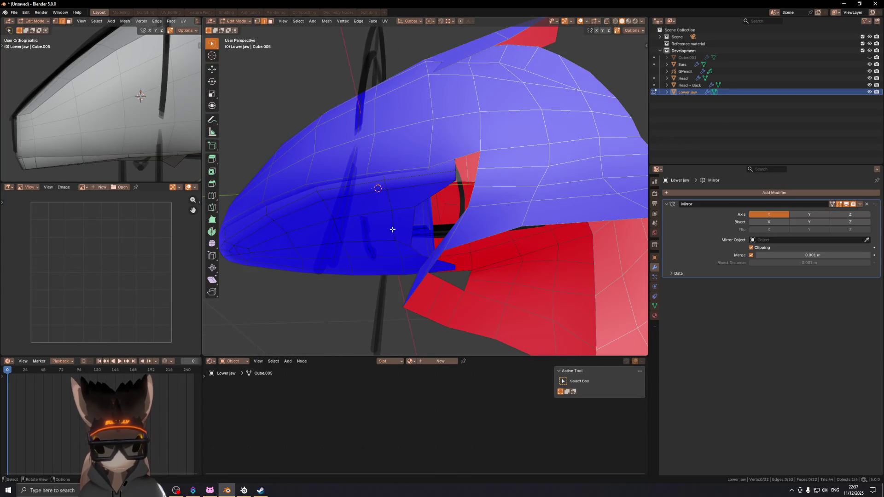
left_click(382, 228)
key("1")
left_click(384, 241)
left_click(377, 240)
mouse_move(393, 237)
middle_mouse_down()
mouse_move(357, 171)
mouse_move(415, 224)
middle_mouse_up()
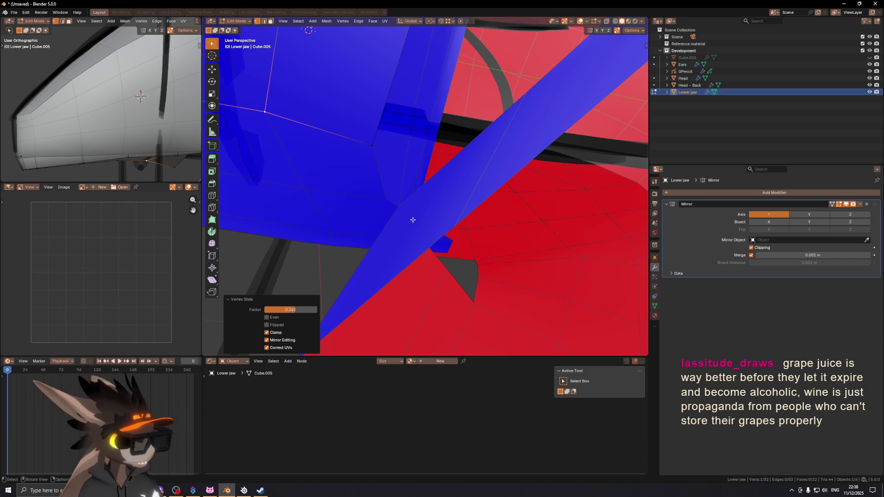
- Slide another jaw vertex and a jaw edge along their neighbouring edges
middle_click_drag(381, 92, 401, 120)
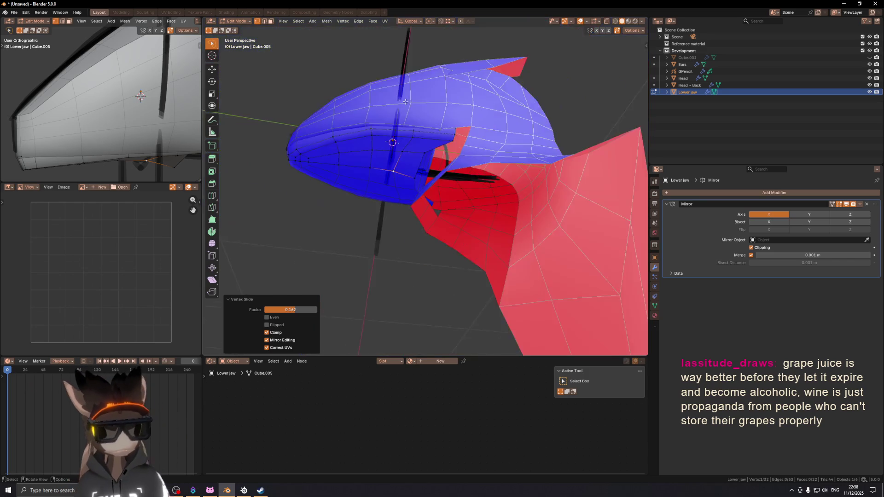
scroll(415, 137, "up", 3)
scroll(426, 201, "up", 3)
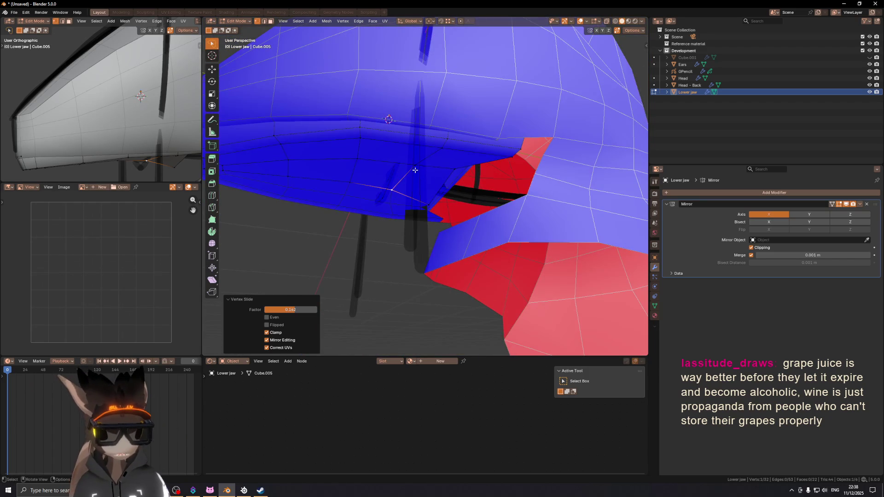
left_click(412, 167)
mouse_move(412, 167)
middle_mouse_down()
mouse_move(433, 163)
mouse_move(430, 150)
middle_mouse_up()
left_click(432, 163)
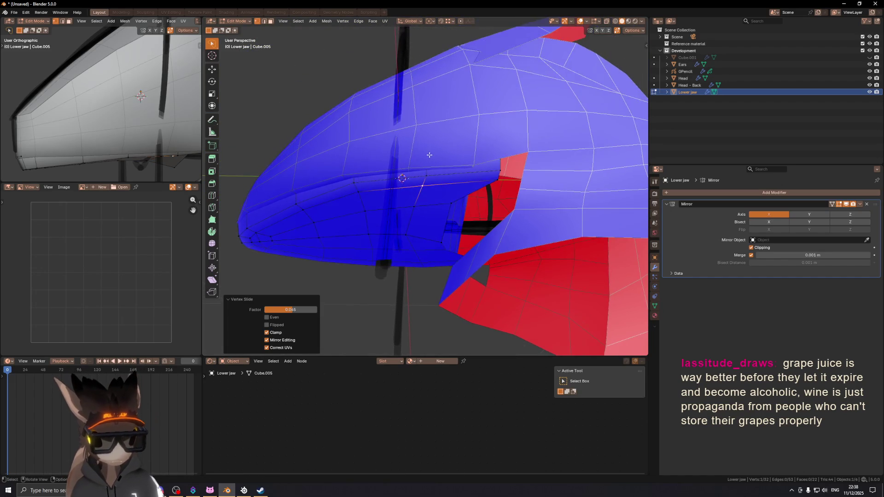
scroll(424, 182, "up", 3)
left_click(422, 180)
key("g")
key("g")
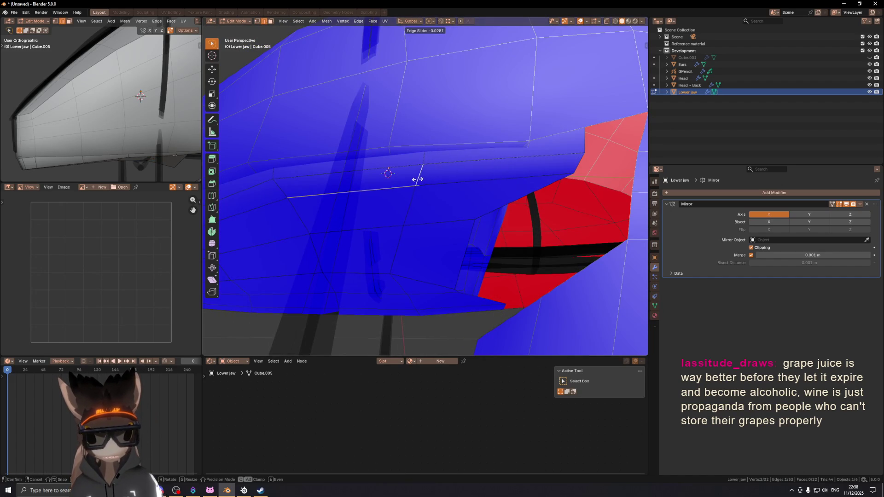
left_click(418, 180)
mouse_move(430, 203)
middle_mouse_down()
mouse_move(460, 210)
mouse_move(422, 189)
mouse_move(405, 159)
mouse_move(421, 208)
middle_mouse_up()
- Slide several mouth-corner vertices with Shift+V, then return to Object Mode
left_click(405, 158)
key("shift+v")
left_click(404, 162)
left_click(401, 254)
middle_click_drag(401, 251, 393, 250)
key("shift+v")
left_click(395, 238)
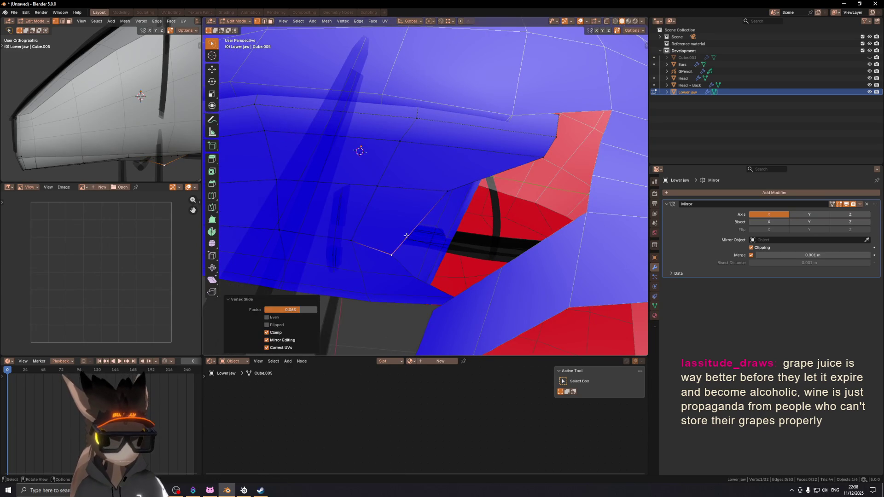
left_click(447, 191)
key("shift+v")
mouse_move(462, 202)
middle_mouse_down()
mouse_move(446, 197)
mouse_move(490, 154)
mouse_move(413, 141)
mouse_move(490, 204)
middle_mouse_up()
key("shift+v")
left_click(462, 151)
key("Tab")
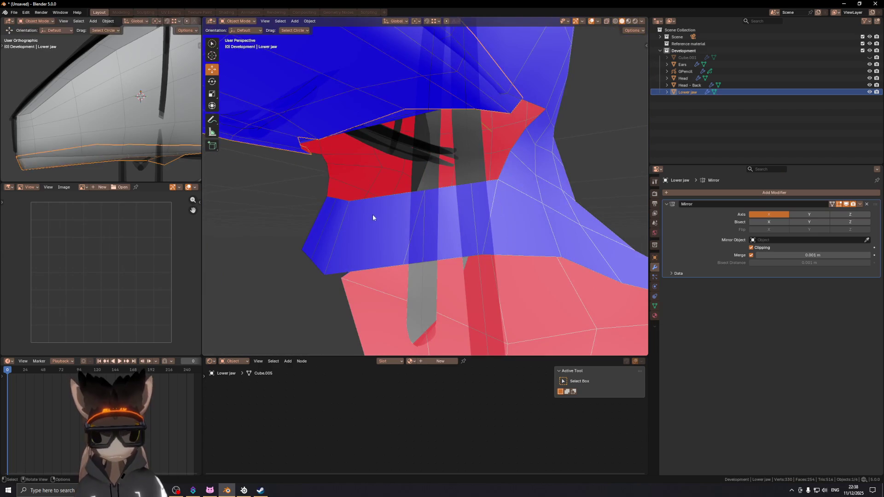
- In the Head mesh, select elements near the jaw gap and fill a face with F
left_click(420, 206)
key("Tab")
mouse_move(421, 206)
middle_mouse_down()
mouse_move(474, 203)
mouse_move(448, 207)
mouse_move(416, 196)
mouse_move(454, 193)
middle_mouse_up()
right_click(419, 192, "ctrl")
right_click(420, 164, "ctrl")
key("2")
key("f")
key("1")
right_click(405, 206, "ctrl")
key("2")
mouse_move(405, 206)
middle_mouse_down()
mouse_move(418, 193)
mouse_move(410, 214)
mouse_move(418, 223)
mouse_move(432, 217)
mouse_move(432, 203)
middle_mouse_up()
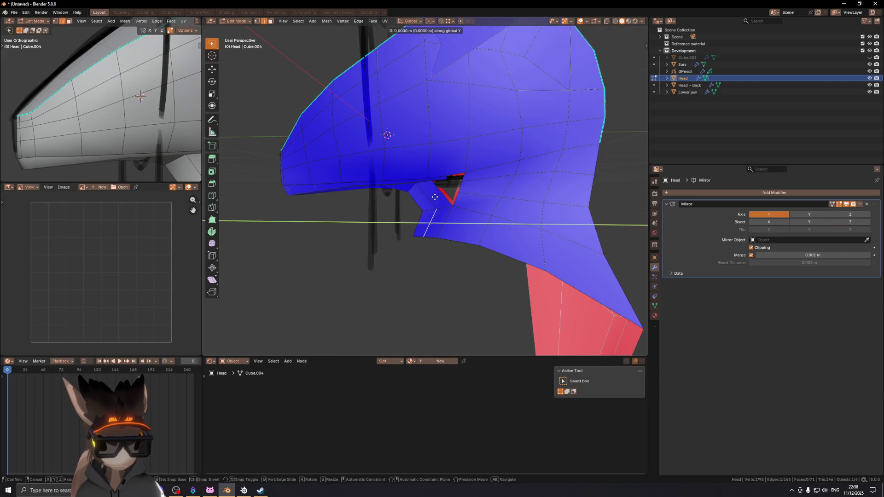
- Move a jaw vertex along Y and check the shading with overlays hidden
left_click(452, 207)
key("g")
key("y")
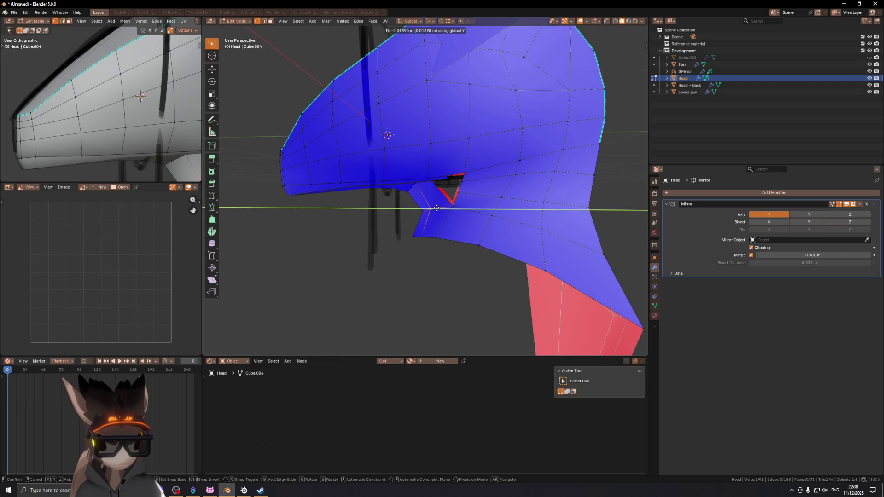
left_click(431, 197)
key("shift+alt+z")
mouse_move(430, 197)
middle_mouse_down()
mouse_move(579, 208)
mouse_move(506, 198)
mouse_move(434, 203)
mouse_move(430, 184)
mouse_move(335, 203)
mouse_move(421, 205)
middle_mouse_up()
key("shift+alt+z")
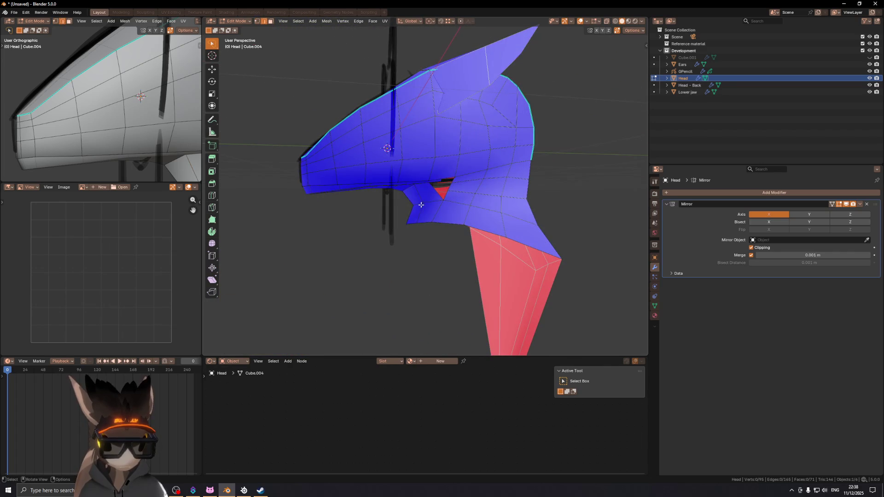
- Move the selected jaw edge along Y and review the whole head and neck
scroll(433, 210, "up", 5)
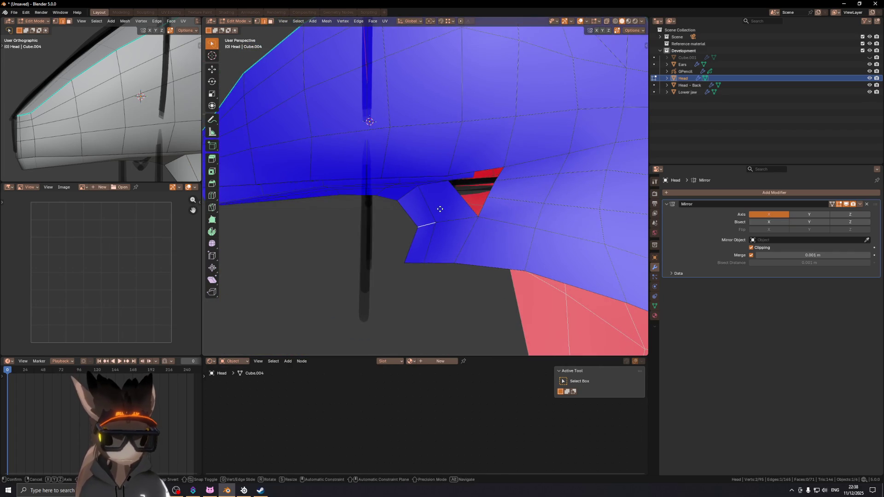
key("g")
key("y")
left_click(434, 211)
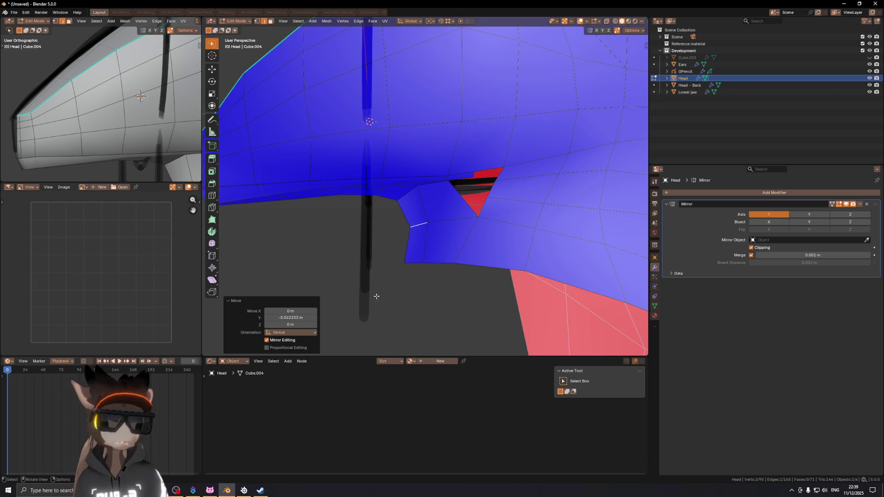
scroll(408, 201, "down", 3)
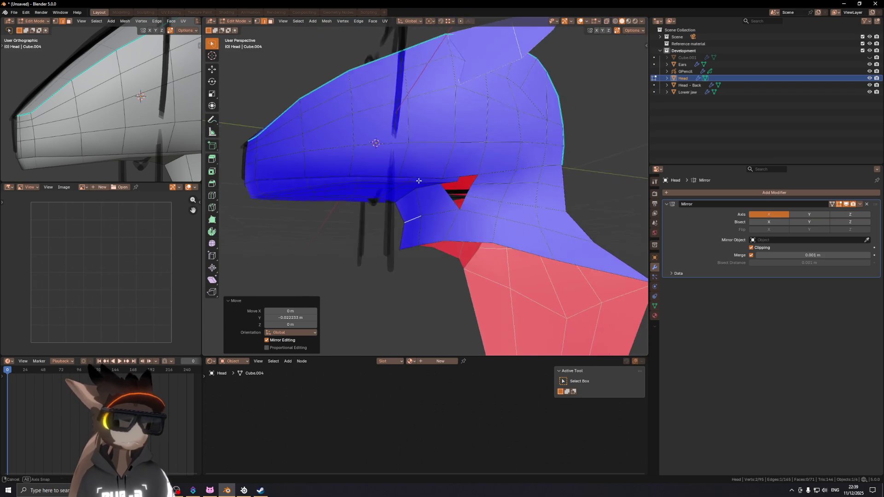
middle_click_drag(408, 202, 446, 186)
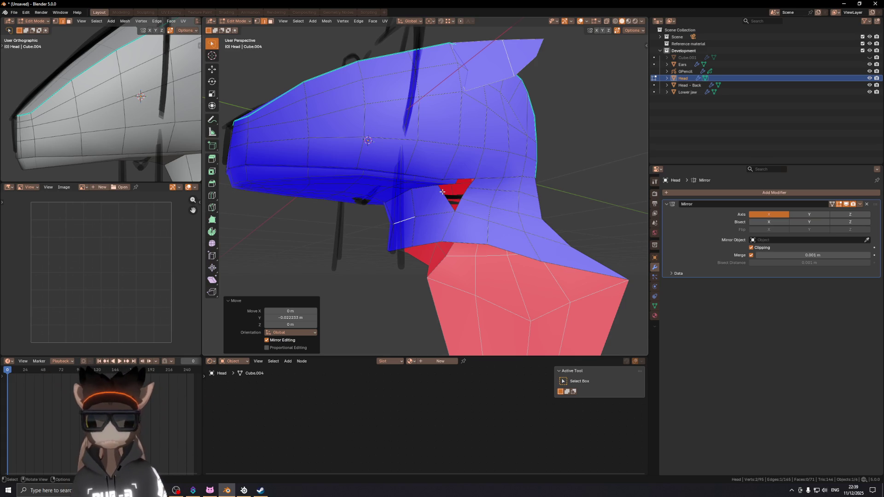
scroll(466, 209, "up", 3)
- Add a centred loop cut on the jaw by the mouth corner
key("ctrl+r")
left_click(357, 183)
right_click(359, 184)
middle_click_drag(364, 185, 418, 203)
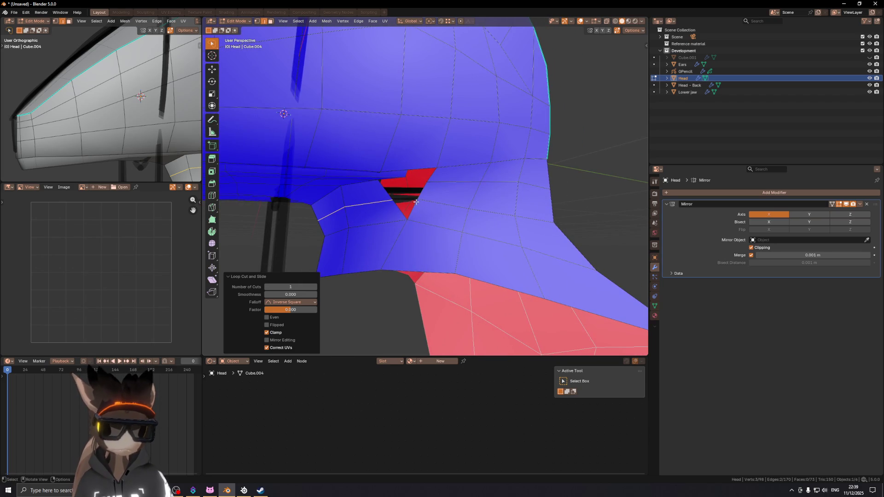
- Merge the two vertices at the jaw gap At Center
key("1")
left_click(416, 198)
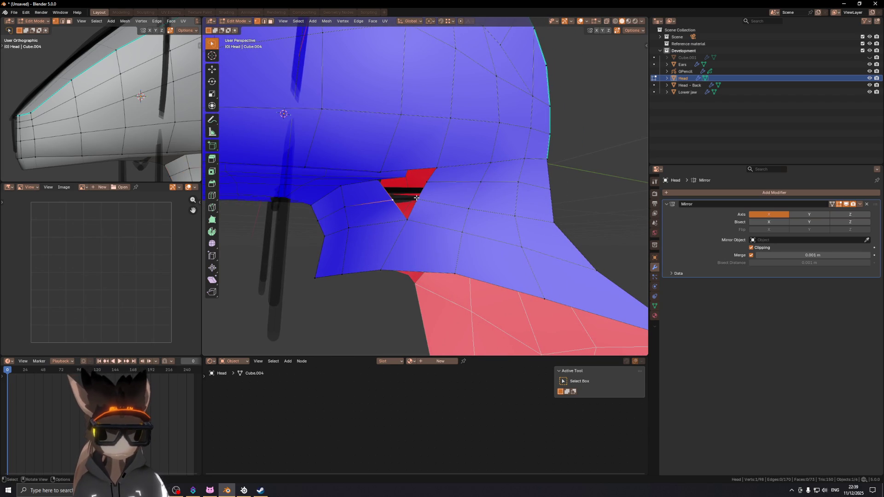
key("m")
left_click(460, 204)
mouse_move(461, 204)
middle_mouse_down()
mouse_move(363, 202)
mouse_move(406, 198)
mouse_move(405, 214)
mouse_move(432, 195)
mouse_move(423, 229)
mouse_move(468, 236)
mouse_move(397, 222)
mouse_move(469, 221)
middle_mouse_up()
- Select a jaw face loop, then pick the vertices along the jaw edge
key("3")
left_click(404, 213, "alt")
key("1")
left_click(423, 230)
left_click(469, 235, "shift")
left_click(404, 220, "shift")
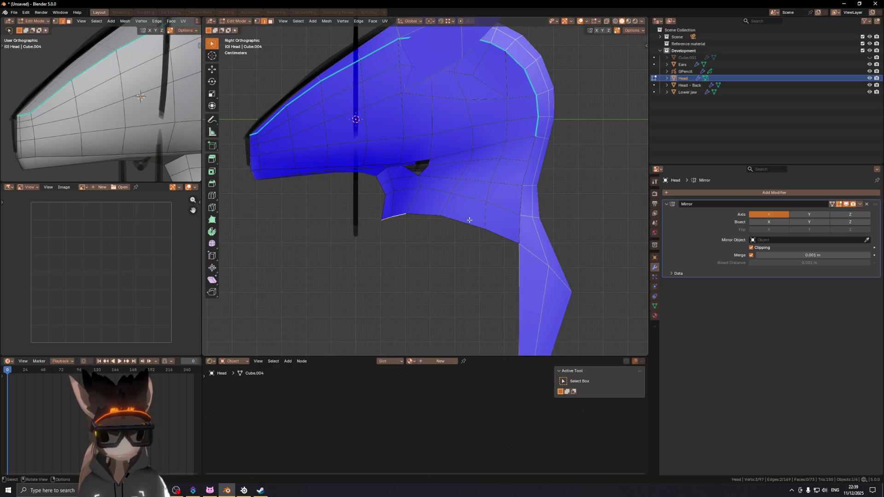
- Extrude the jaw edge downward twice to form two neck segments
key("e")
left_click(451, 264)
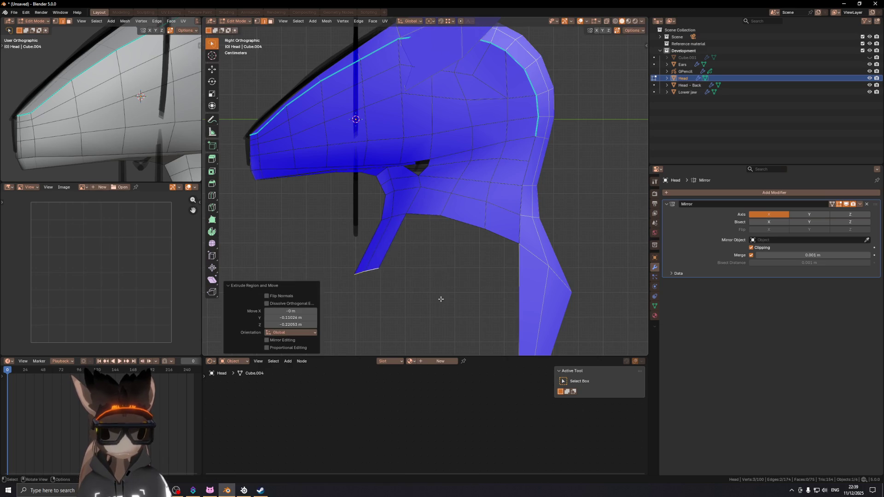
middle_click_drag(438, 280, 452, 229, "shift")
key("e")
left_click(481, 340)
mouse_move(481, 340)
middle_mouse_down()
mouse_move(436, 247)
mouse_move(534, 250)
mouse_move(516, 217)
mouse_move(448, 223)
middle_mouse_up()
- Slide two neck vertices along their edges and check the shape without overlays
key("1")
left_click(447, 223)
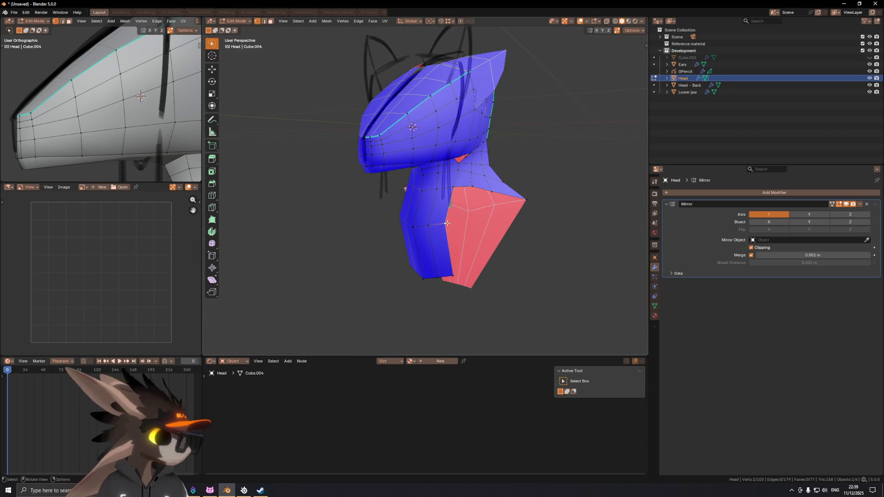
key("shift+v")
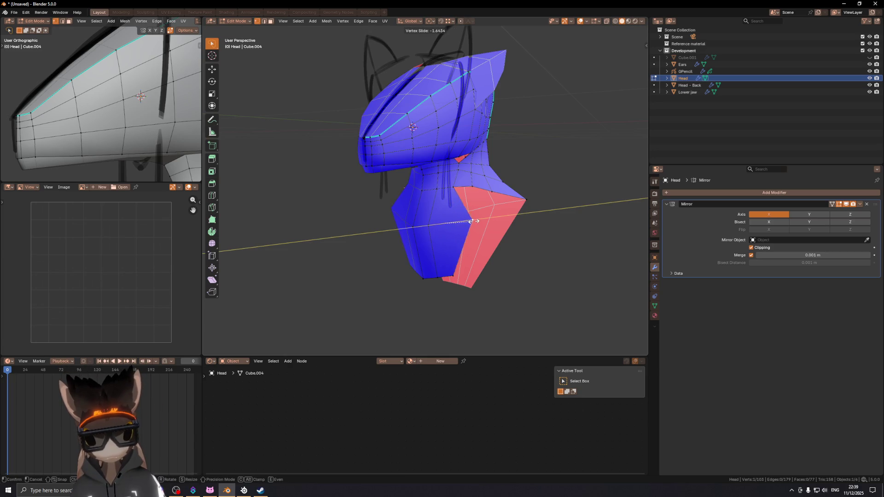
left_click(483, 219)
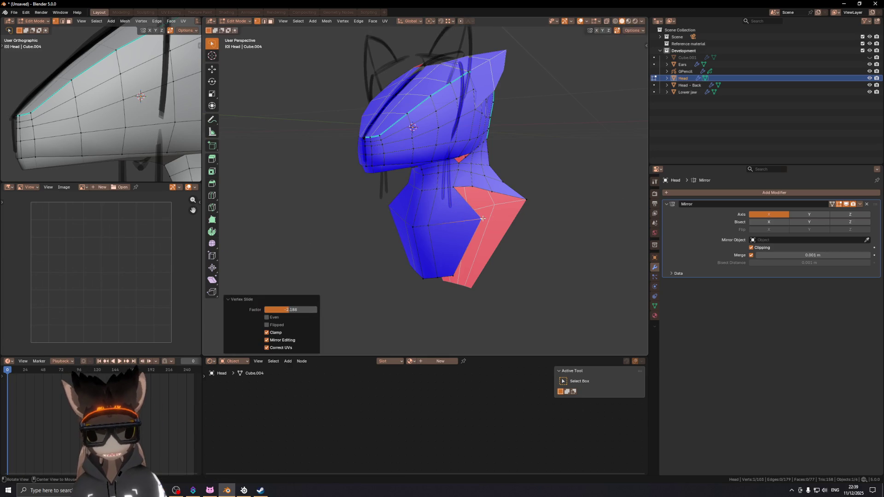
key("shift+v")
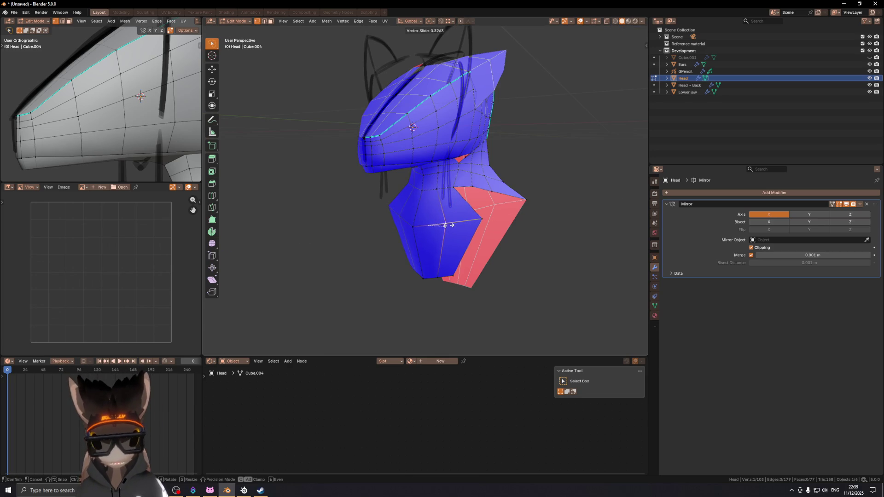
left_click(445, 225)
key("shift+alt+z")
mouse_move(405, 164)
middle_mouse_down()
mouse_move(539, 200)
mouse_move(382, 193)
mouse_move(507, 212)
mouse_move(460, 217)
mouse_move(554, 223)
mouse_move(412, 209)
mouse_move(450, 208)
middle_mouse_up()
scroll(499, 186, "up", 3)
scroll(500, 186, "down", 3)
key("shift+alt+z")
- Try an edge operation on a neck edge, undo it, and keep one neck edge selected
key("2")
left_click(457, 232)
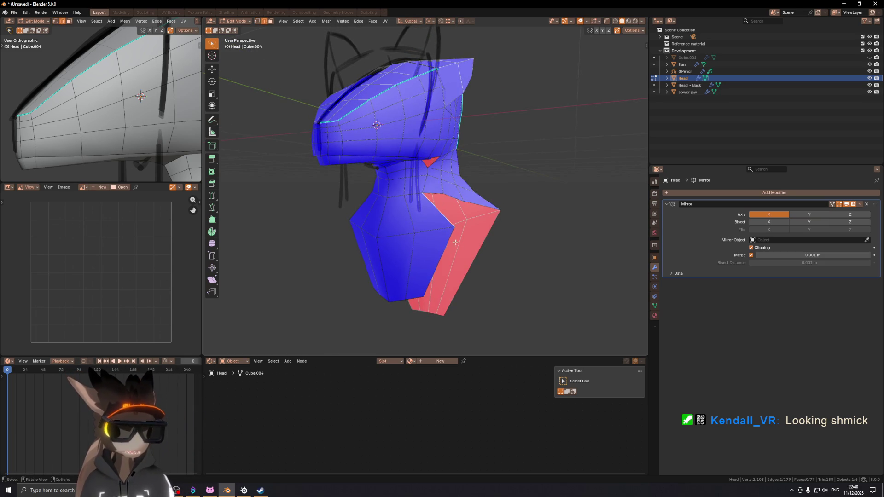
middle_click_drag(461, 249, 527, 209)
right_click(527, 209)
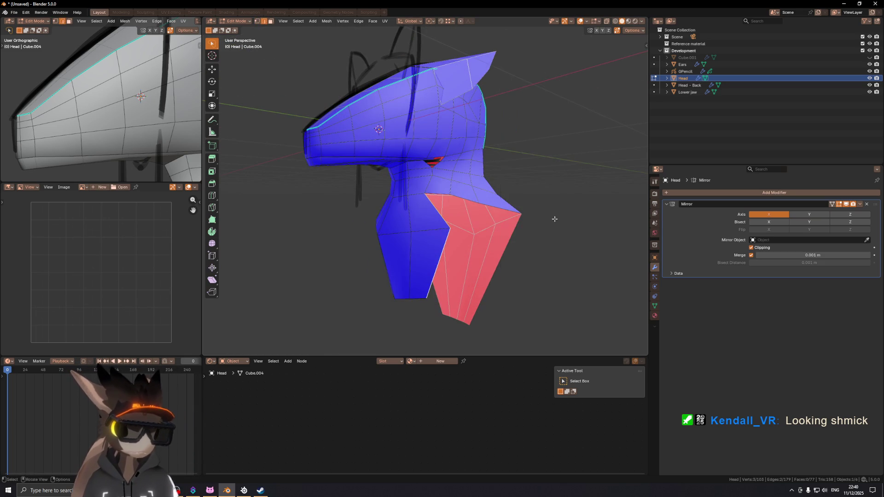
key("Escape")
right_click(552, 219)
left_click(553, 217)
key("ctrl+z")
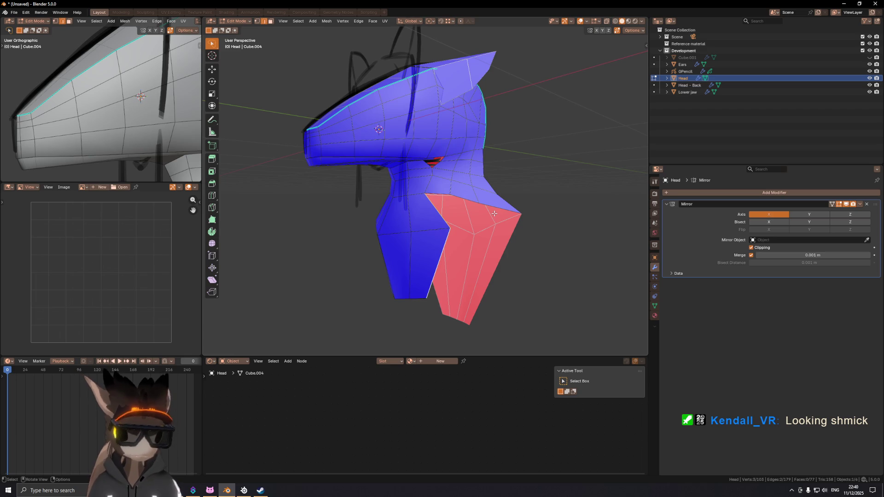
scroll(494, 213, "up", 4)
mouse_move(460, 194)
middle_mouse_down()
mouse_move(430, 178)
mouse_move(422, 193)
middle_mouse_up()
left_click(406, 202)
middle_click_drag(479, 210, 415, 203)
mouse_move(456, 171)
middle_mouse_down()
mouse_move(435, 171)
mouse_move(537, 150)
mouse_move(382, 164)
mouse_move(456, 159)
mouse_move(457, 133)
middle_mouse_up()
- Move two neck vertices along the X axis, then view from the front orthographically
left_click(441, 174)
key("g")
key("x")
left_click(429, 175)
left_click(409, 157)
key("g")
key("x")
left_click(462, 158)
key("KP_5")
key("KP_1")
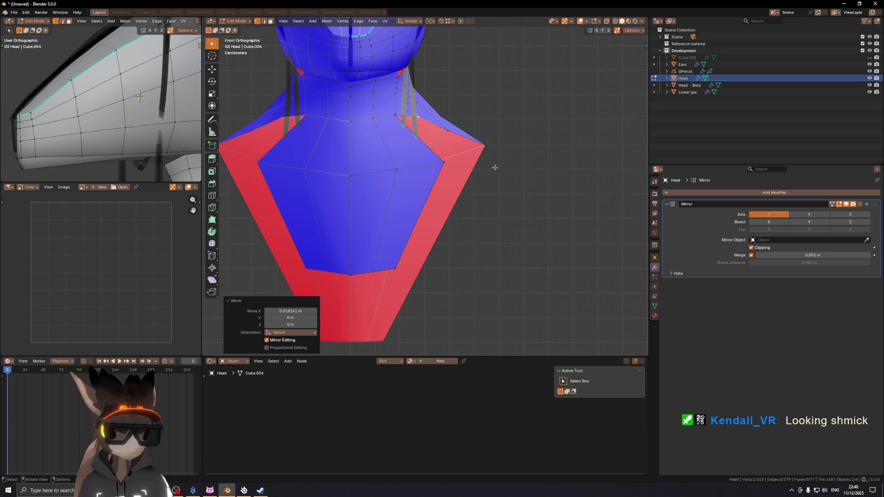
- Extrude a new edge from a neck vertex and fill it into a neck face
key("e")
left_click(538, 200)
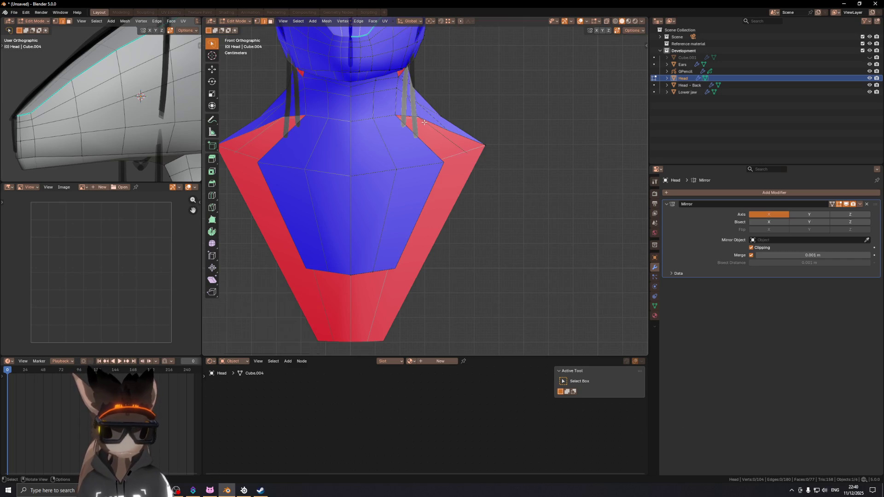
key("f")
mouse_move(491, 118)
middle_mouse_down()
mouse_move(415, 148)
mouse_move(507, 145)
middle_mouse_up()
left_click(508, 144)
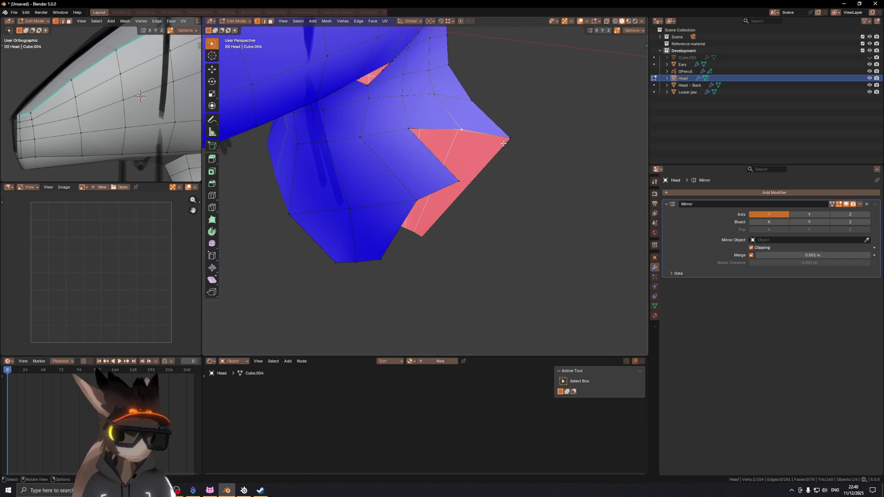
key("KP_1")
mouse_move(625, 291)
middle_mouse_down()
mouse_move(492, 233)
mouse_move(465, 198)
mouse_move(414, 210)
mouse_move(497, 156)
mouse_move(455, 179)
middle_mouse_up()
- Extrude a neck vertex along X, then reposition it along Y and Z
key("e")
key("x")
left_click(371, 211)
key("g")
key("x")
key("y")
left_click(442, 196)
key("g")
key("z")
left_click(509, 158)
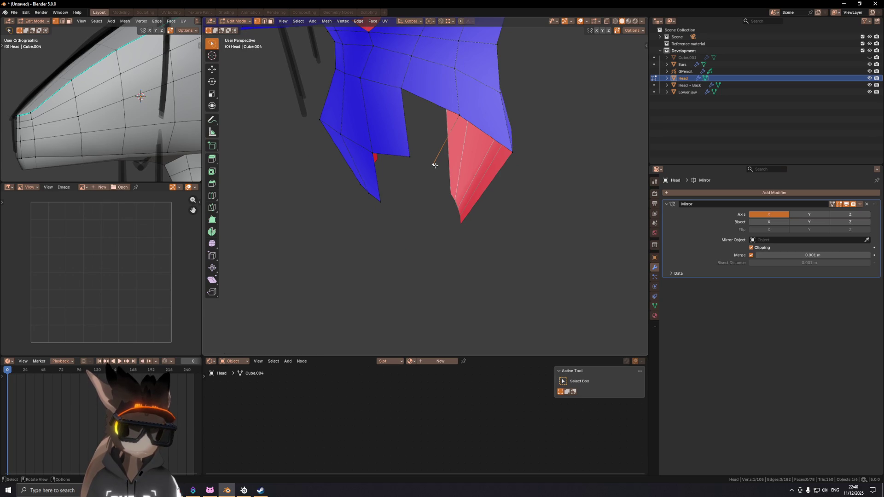
- Inspect the finished neck from several angles and return to Object Mode
middle_click_drag(527, 152, 454, 108)
mouse_move(457, 172)
middle_mouse_down()
mouse_move(474, 211)
mouse_move(487, 181)
mouse_move(432, 165)
mouse_move(459, 153)
middle_mouse_up()
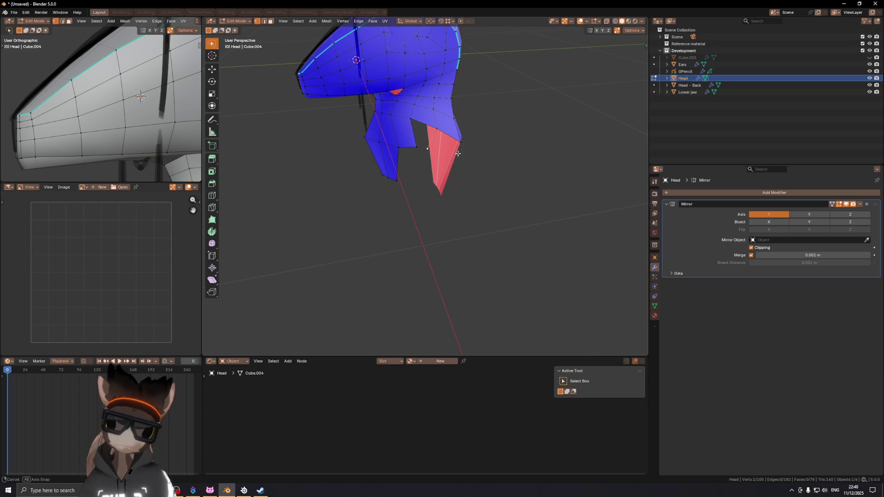
mouse_move(403, 125)
middle_mouse_down()
mouse_move(484, 104)
mouse_move(528, 107)
mouse_move(534, 120)
mouse_move(538, 146)
mouse_move(475, 140)
mouse_move(420, 157)
mouse_move(428, 188)
middle_mouse_up()
key("Tab")
scroll(417, 140, "up", 3)
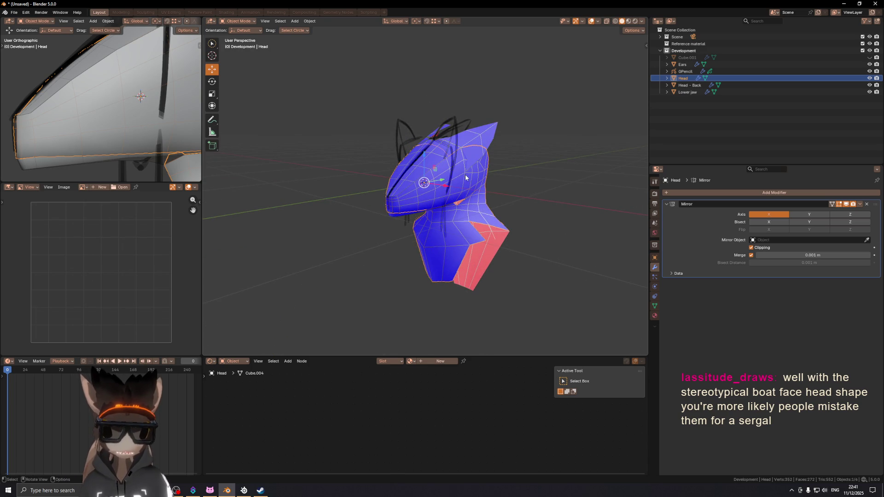
- Add a Round Cube sphere from the Mesh submenu at the world origin
key("shift+a")
mouse_move(465, 174)
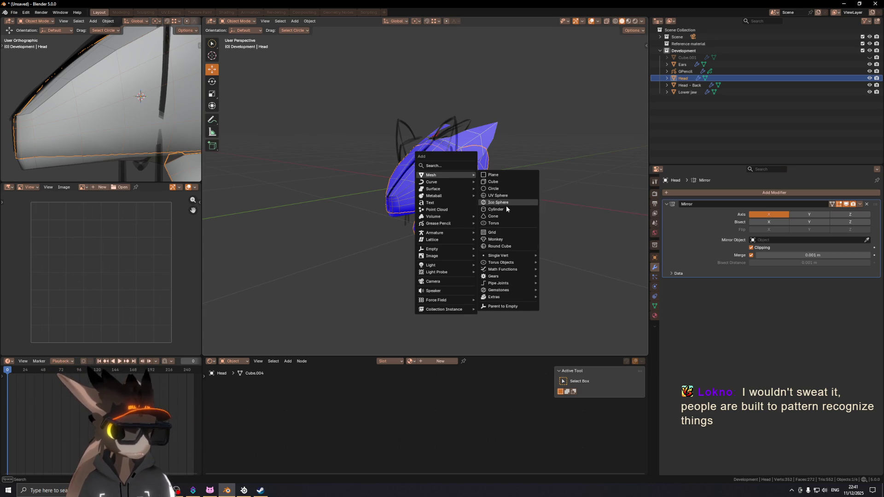
left_click(500, 246)
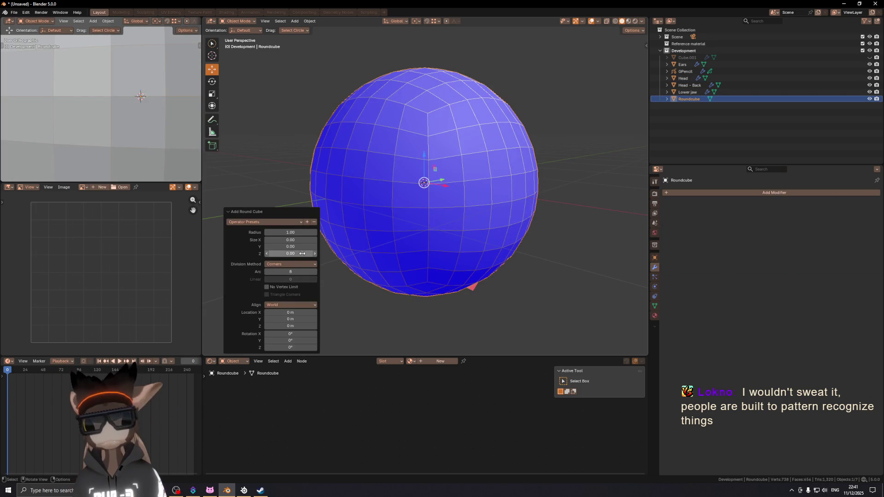
- Set the round cube's Arc subdivisions to 8 and scale it down to 0.1
key("Return")
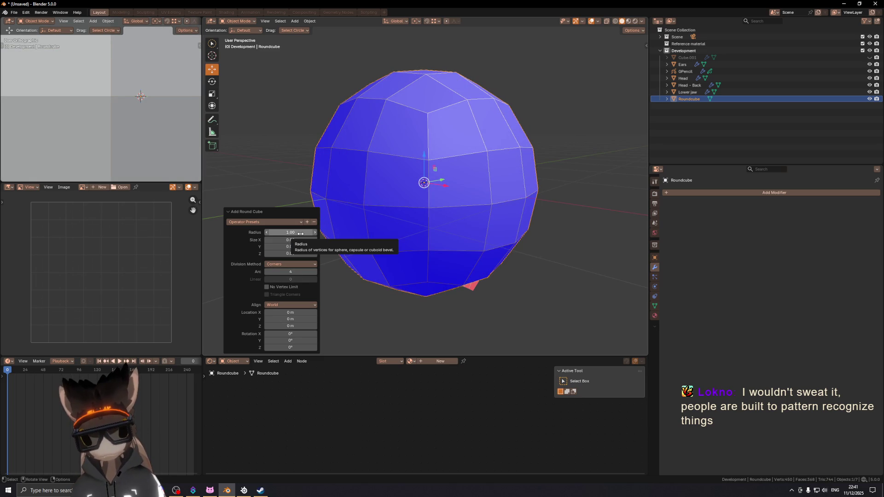
left_click(289, 272)
type("8")
key("Return")
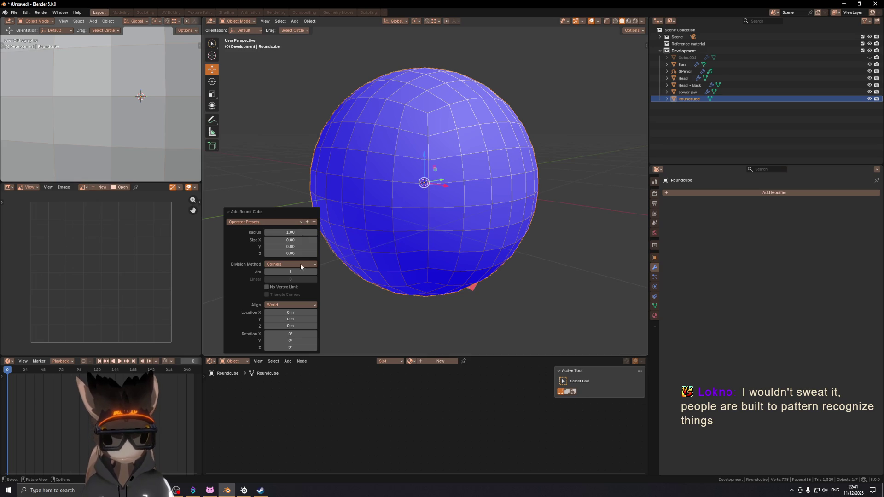
key("s")
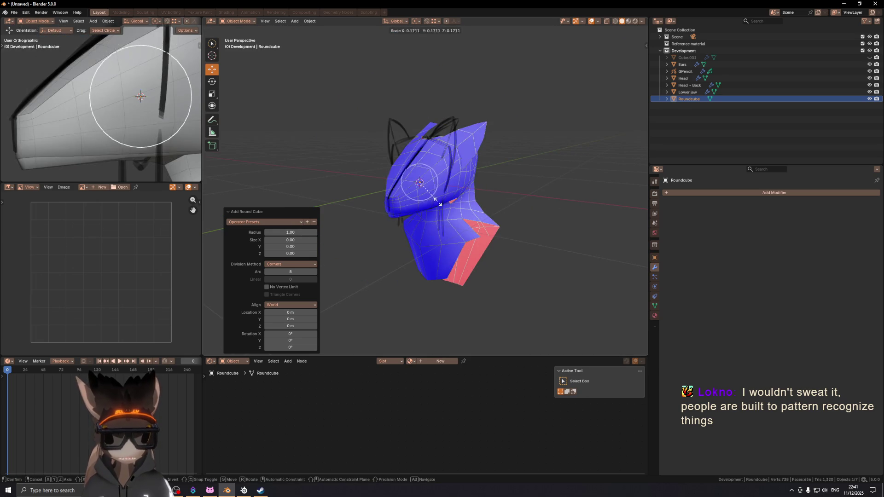
type(".1")
key("Return")
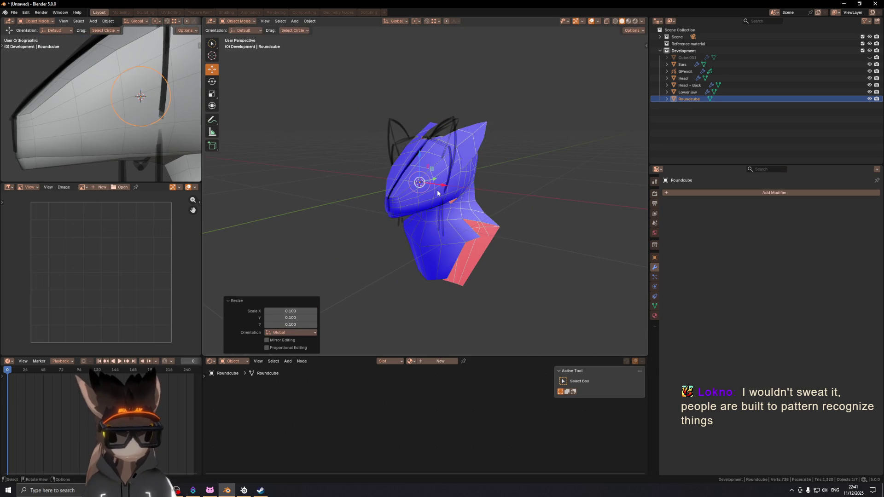
- Move the sphere along X and up along Z to the eye socket, then add a Mirror modifier
key("g")
key("y")
key("x")
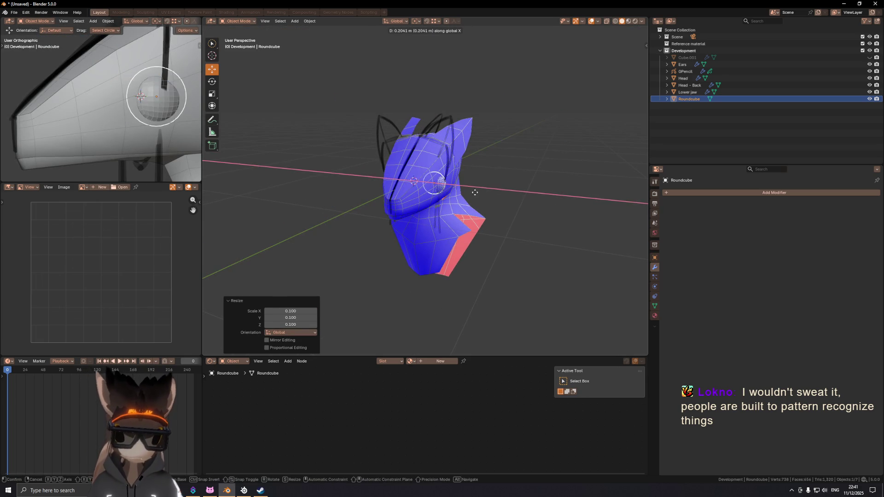
key("Return")
mouse_move(508, 189)
middle_mouse_down()
mouse_move(443, 183)
mouse_move(502, 175)
mouse_move(415, 173)
mouse_move(363, 185)
middle_mouse_up()
key("g")
key("z")
key("Return")
left_click(707, 193)
left_click(708, 207)
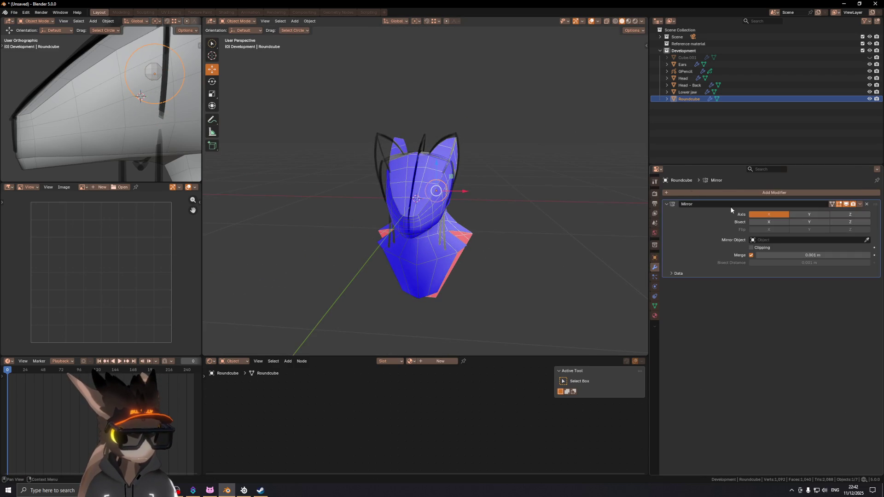
- Set the Mirror modifier's mirror object to the Head
left_click(864, 241)
key("Escape")
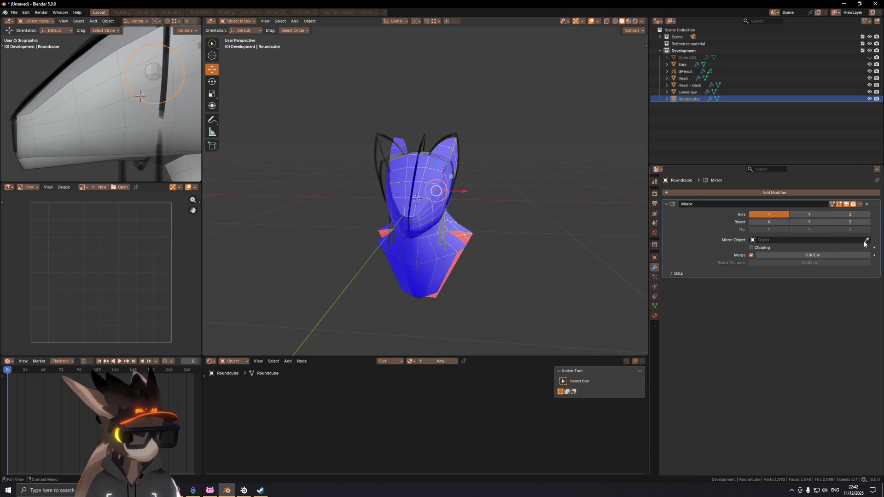
left_click(439, 210)
mouse_move(451, 196)
middle_mouse_down()
mouse_move(509, 194)
mouse_move(411, 216)
mouse_move(435, 218)
middle_mouse_up()
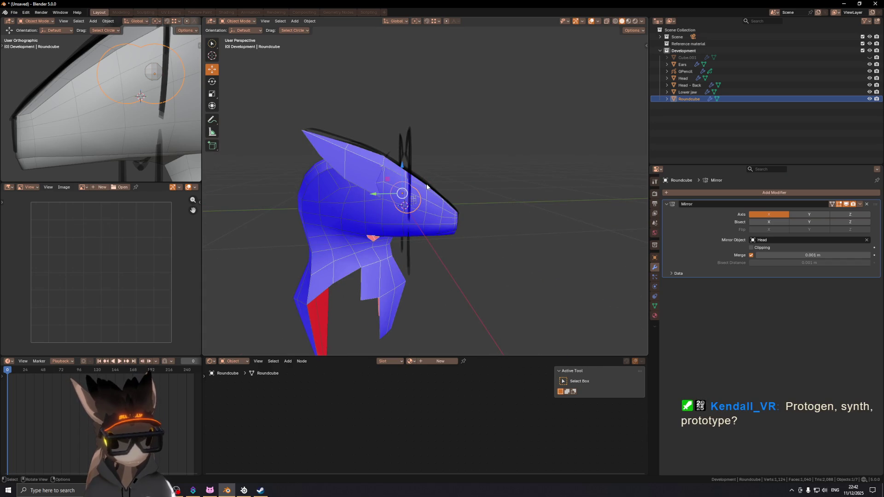
key("KP_3")
- Nudge the eye along Y and Z into the snout's socket from the side view
key("g")
key("y")
left_click(511, 182)
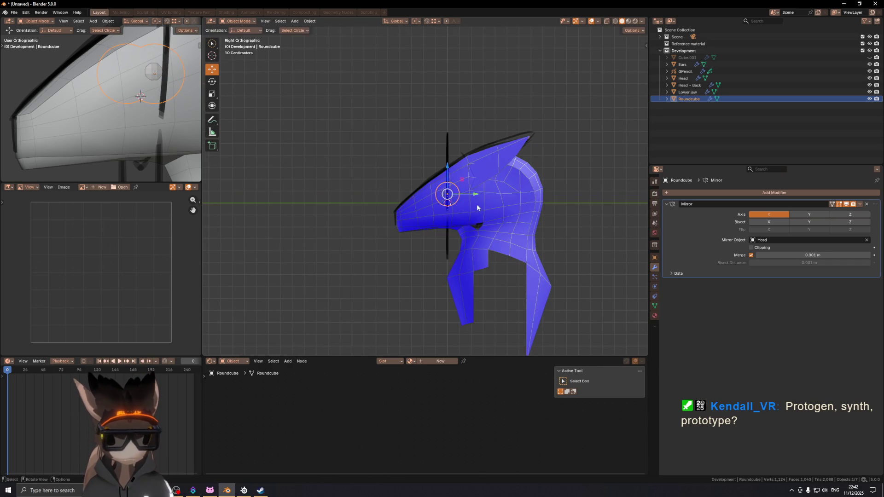
scroll(512, 184, "up", 6)
key("g")
key("z")
left_click(511, 193)
mouse_move(511, 194)
middle_mouse_down()
mouse_move(420, 214)
mouse_move(493, 224)
mouse_move(445, 202)
mouse_move(393, 212)
mouse_move(488, 194)
mouse_move(473, 199)
middle_mouse_up()
key("g")
key("y")
left_click(415, 205)
key("g")
left_click(575, 203)
- Shade the eye sphere smooth and hide the viewport overlays
right_click(574, 202)
left_click(574, 202)
key("shift+alt+z")
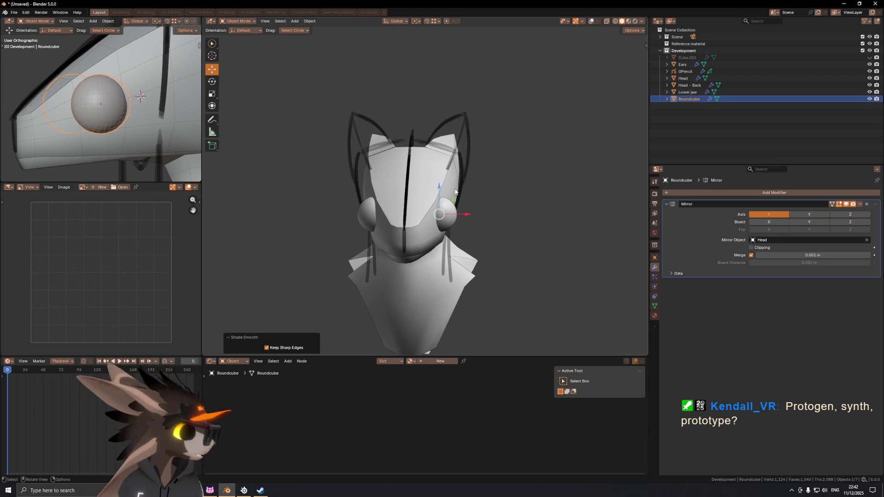
- Compare the model with and without the GPencil guide strokes, leaving them hidden
key("KP_5")
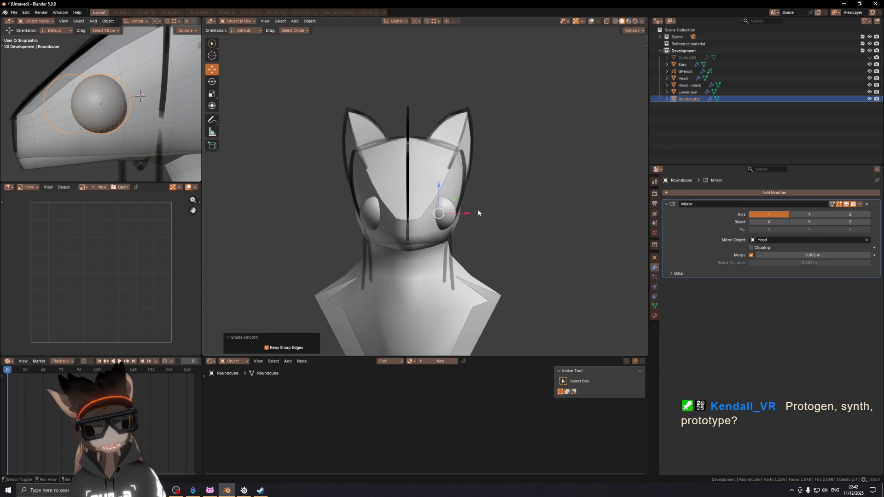
left_click(450, 239)
middle_click_drag(451, 240, 472, 208, "shift")
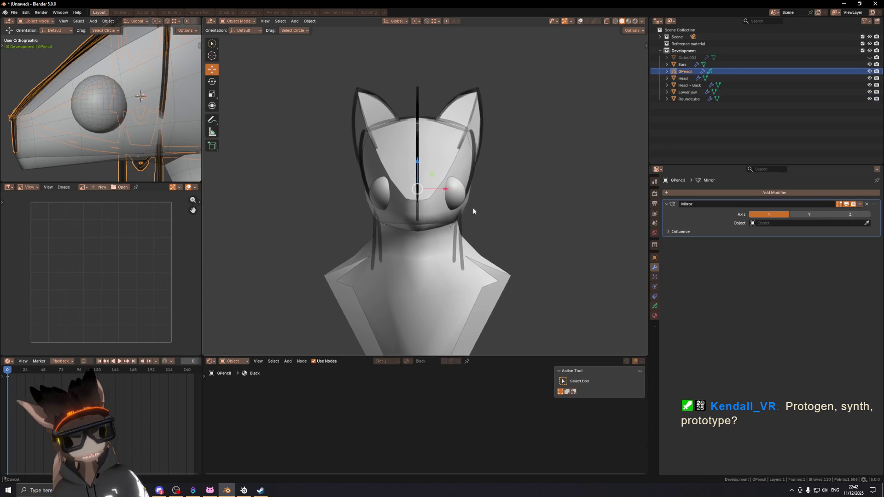
key("h")
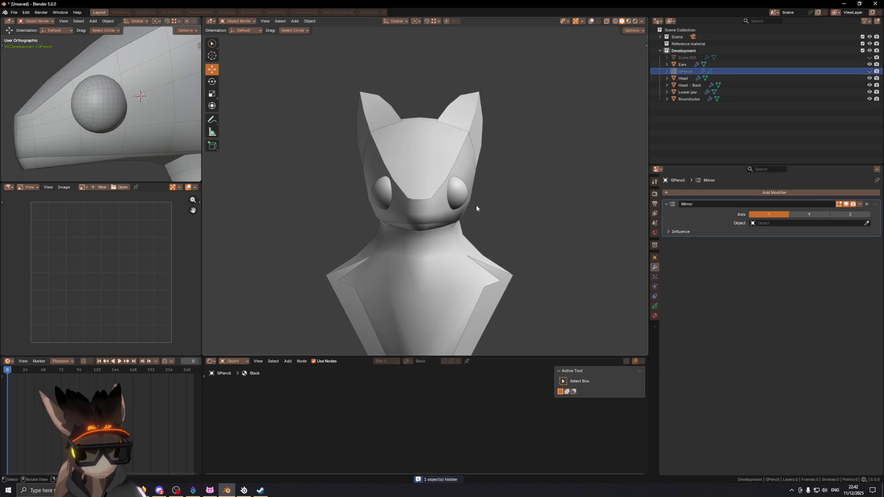
key("alt+h")
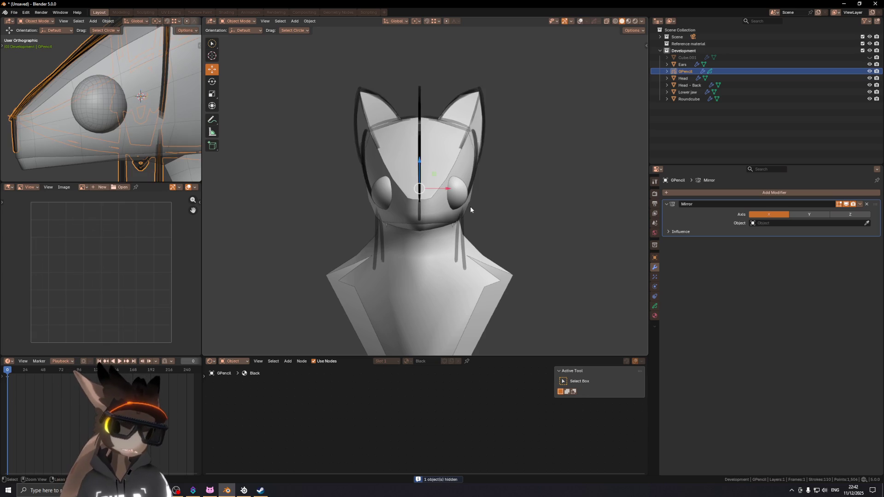
key("h")
key("alt+h")
key("h")
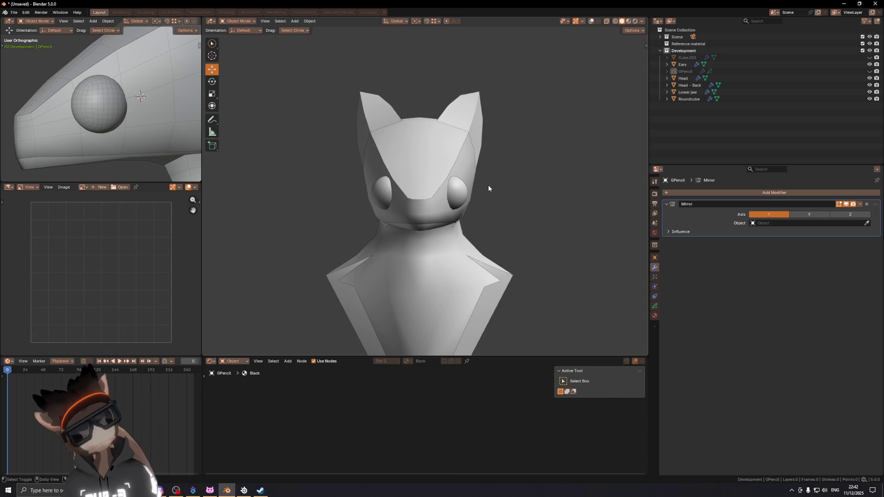
key("alt+h")
key("h")
key("alt+h")
key("h")
- From the front view, select the Head mesh and switch it to Sculpt Mode
key("KP_1")
key("shift+alt+z")
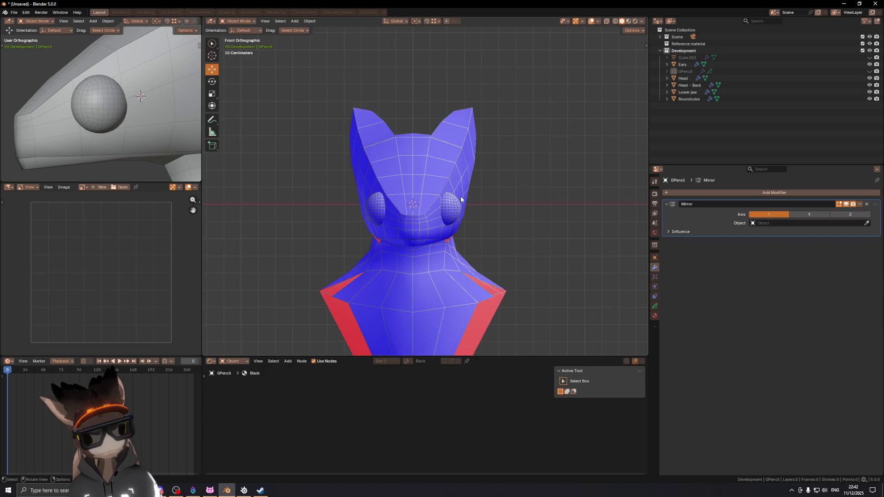
left_click(470, 206)
key("ctrl+Tab")
left_click(533, 231)
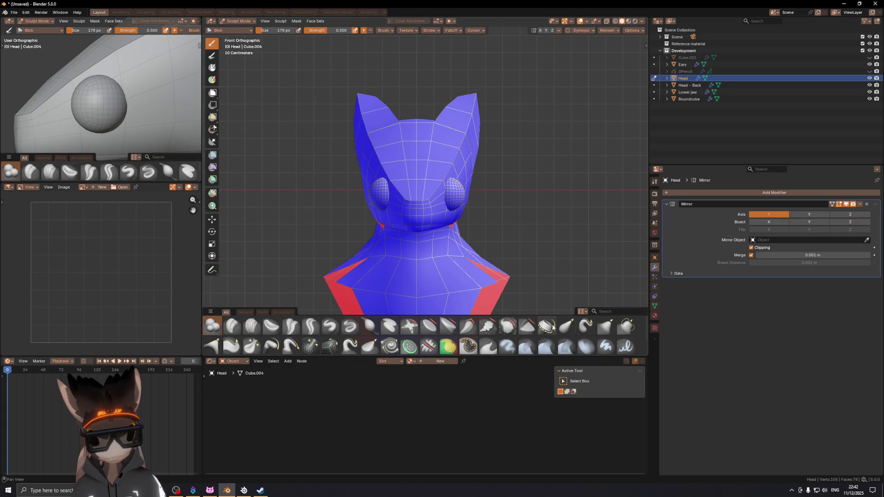
- Pull part of the head's surface with the Grab 2D brush
left_click(625, 327)
scroll(461, 214, "down", 2)
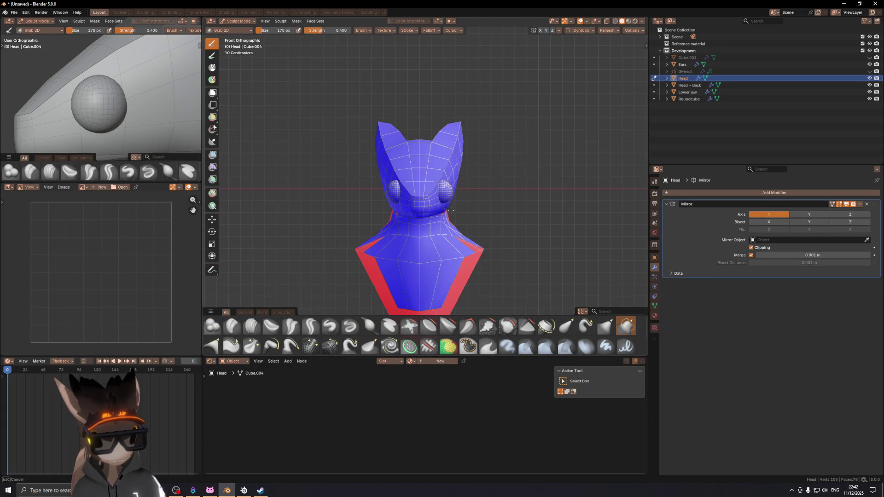
scroll(465, 207, "up", 2)
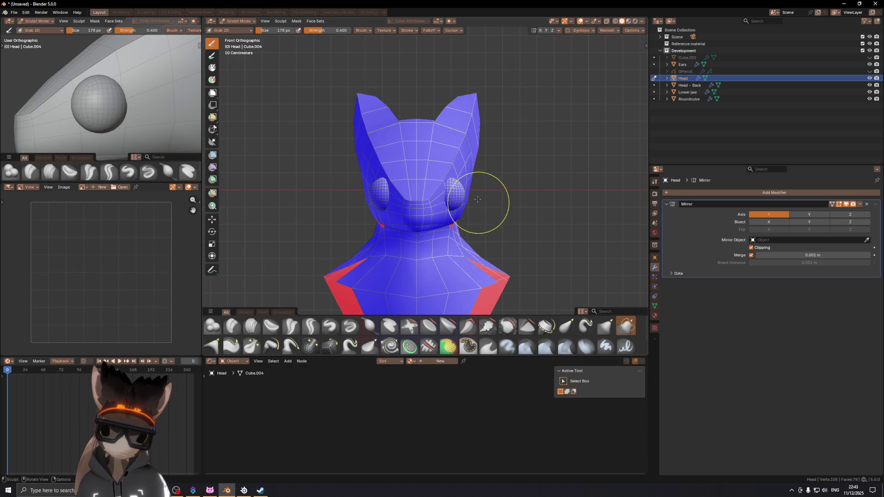
left_click_drag(478, 209, 472, 225)
middle_click_drag(491, 189, 341, 195)
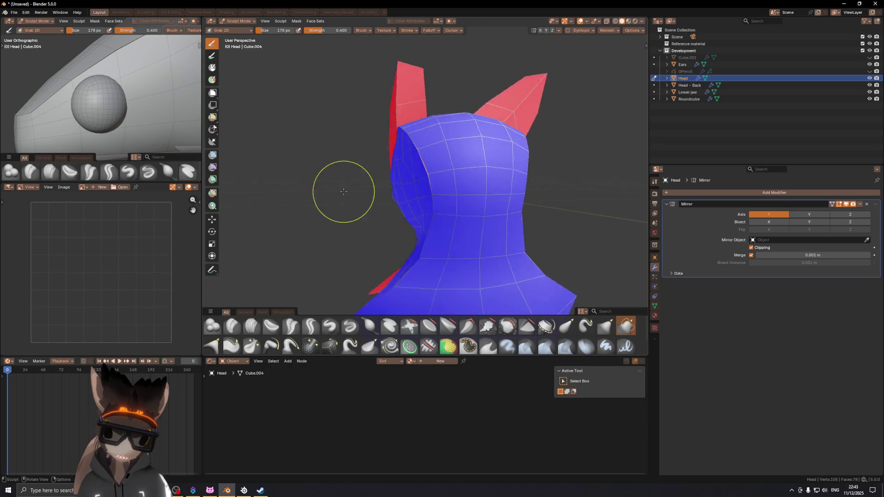
scroll(364, 199, "down", 3)
- Return to Object Mode and inspect the head from the front and side without overlays
key("ctrl+Tab")
key("ctrl+Tab")
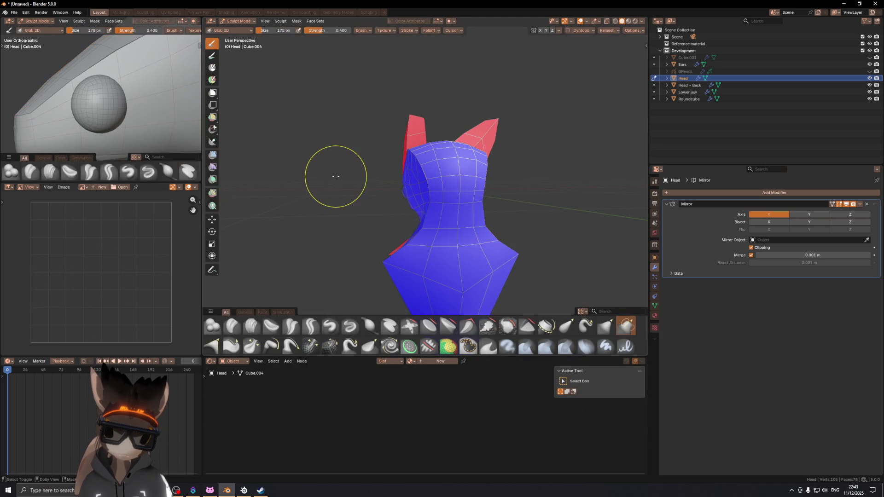
middle_click_drag(336, 176, 514, 185)
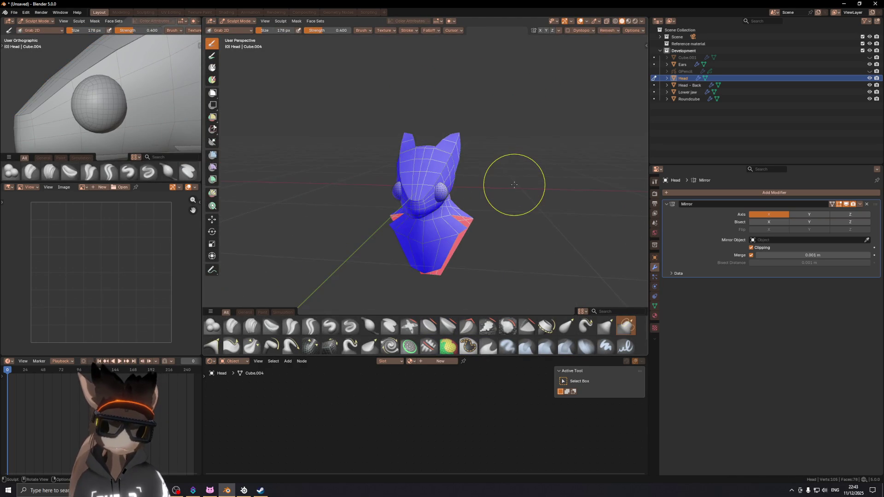
key("KP_1")
scroll(514, 184, "up", 4)
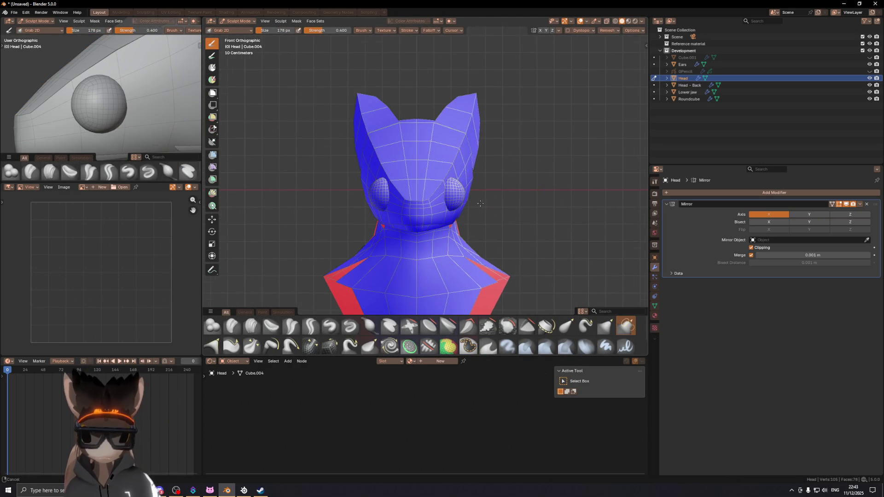
scroll(454, 190, "up", 3)
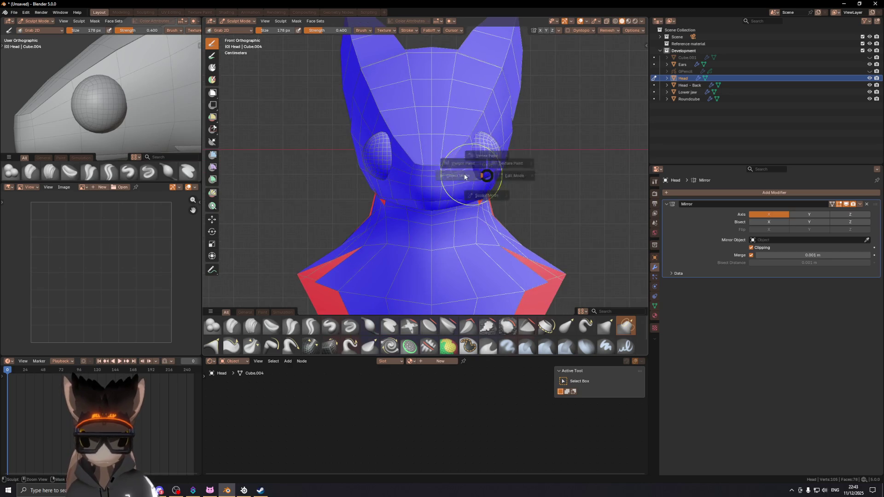
key("ctrl+Tab")
key("shift+alt+z")
key("KP_3")
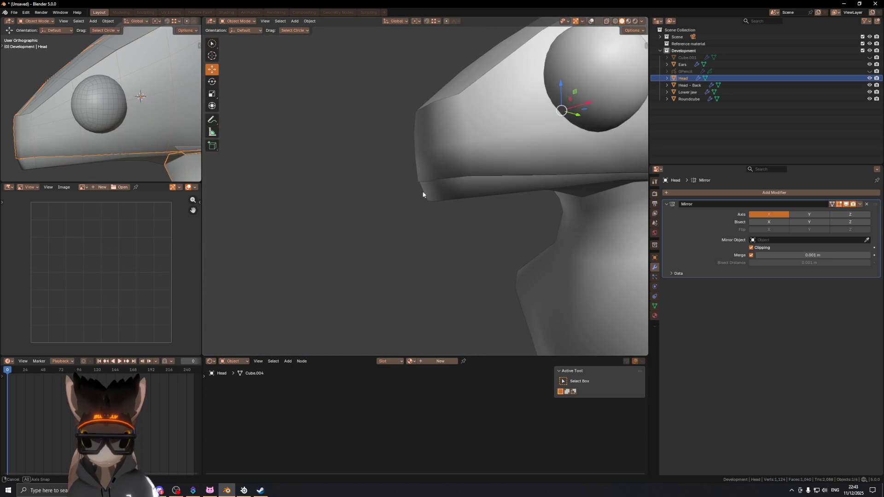
- Edit the Lower jaw and lower one lip vertex straight down along Z
left_click(430, 191)
key("shift+alt+z")
mouse_move(418, 187)
middle_mouse_down()
mouse_move(518, 189)
mouse_move(426, 197)
middle_mouse_up()
key("Tab")
left_click(423, 195)
key("g")
key("z")
left_click(439, 198)
- Edge-slide the jaw's lip edges, finishing with a slide factor of 0.430
mouse_move(439, 198)
middle_mouse_down()
mouse_move(412, 189)
mouse_move(477, 213)
mouse_move(450, 199)
mouse_move(463, 198)
middle_mouse_up()
left_click(422, 197, "shift")
key("g")
key("g")
left_click(445, 203)
left_click(450, 199, "ctrl")
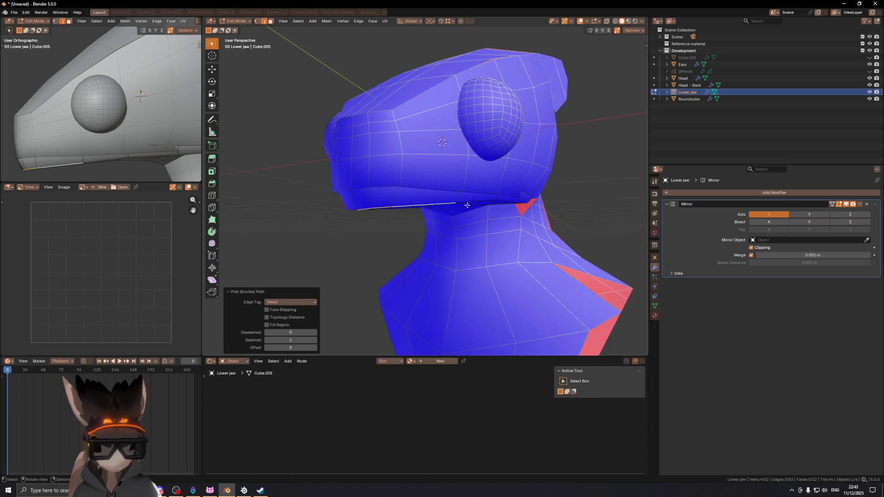
key("g")
key("g")
left_click(464, 197)
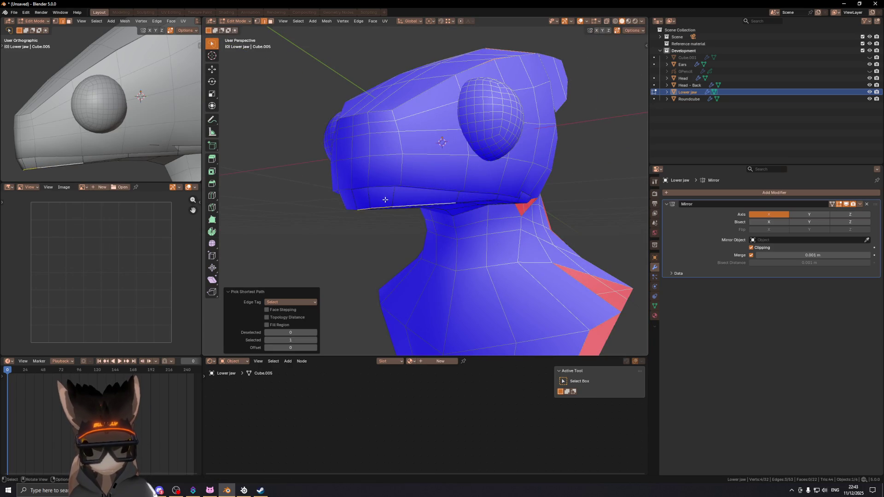
left_click(386, 201, "shift")
mouse_move(374, 202)
middle_mouse_down()
mouse_move(390, 196)
mouse_move(368, 202)
mouse_move(457, 242)
mouse_move(389, 218)
mouse_move(412, 192)
mouse_move(384, 177)
mouse_move(421, 170)
mouse_move(452, 177)
mouse_move(438, 178)
mouse_move(448, 216)
mouse_move(424, 200)
middle_mouse_up()
key("g")
key("g")
left_click(365, 199)
- Lower the extended lip edge selection vertically, checking from the right side view
left_click(404, 174, "ctrl")
key("g")
key("z")
left_click(432, 174)
left_click(412, 195, "shift")
key("KP_3")
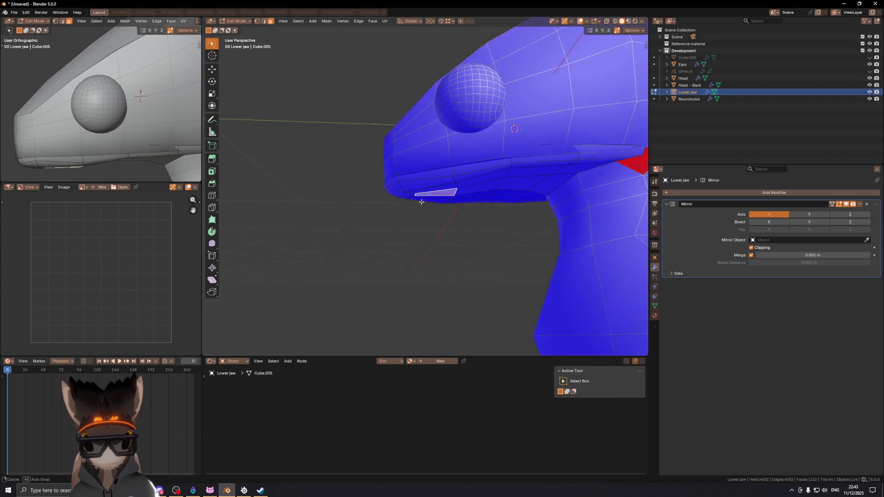
key("g")
key("z")
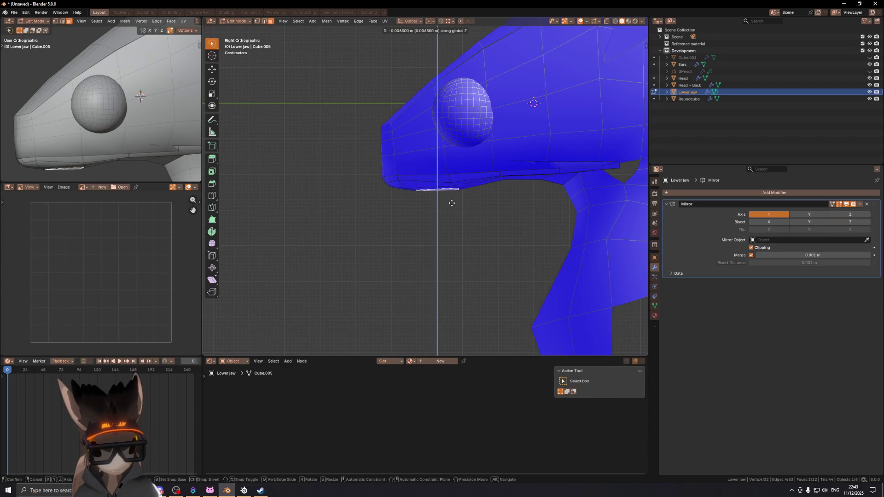
left_click(451, 201)
- Select two stacked jaw edges and move them down along Z in side view
middle_click_drag(506, 178, 461, 196, "shift")
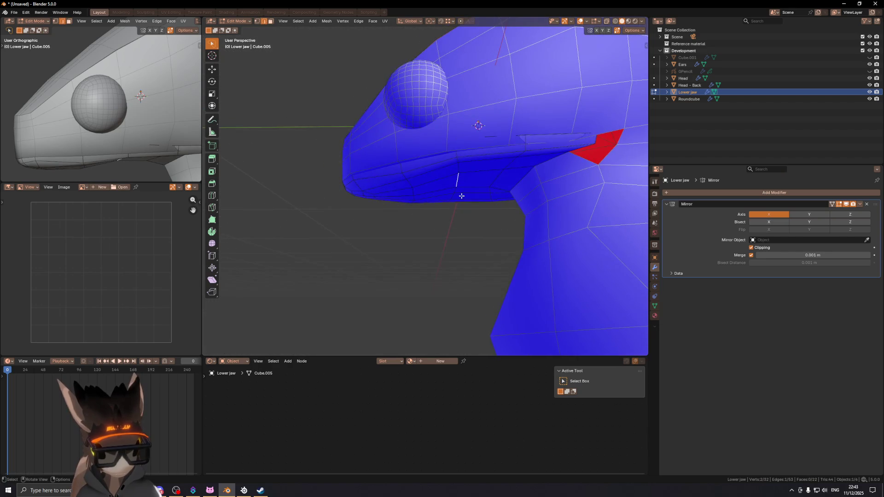
left_click(460, 173, "alt")
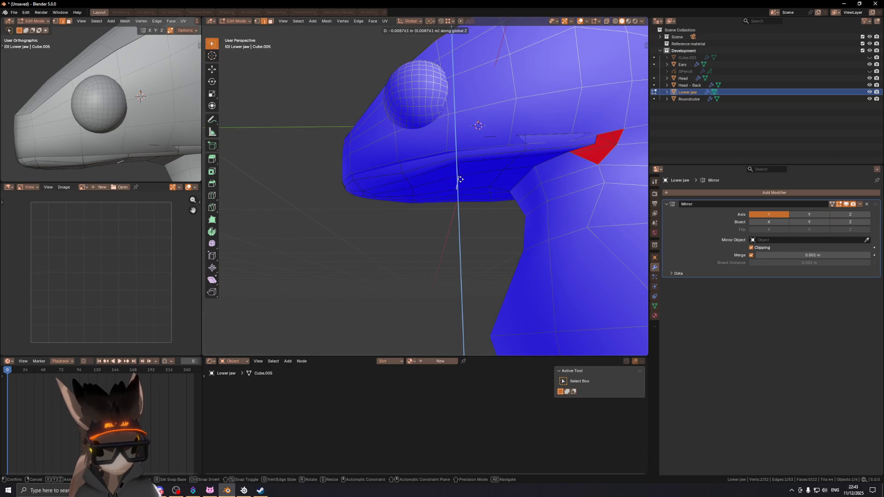
key("ctrl+z")
left_click(459, 169, "shift")
key("KP_3")
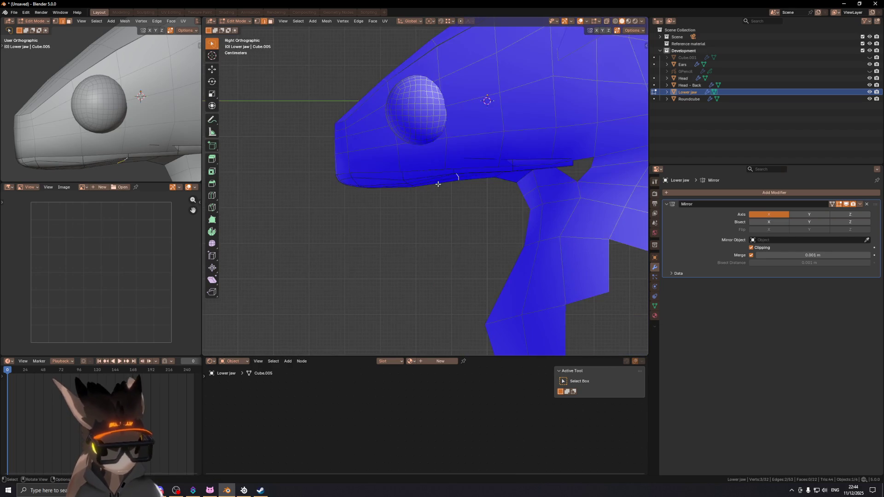
key("g")
key("z")
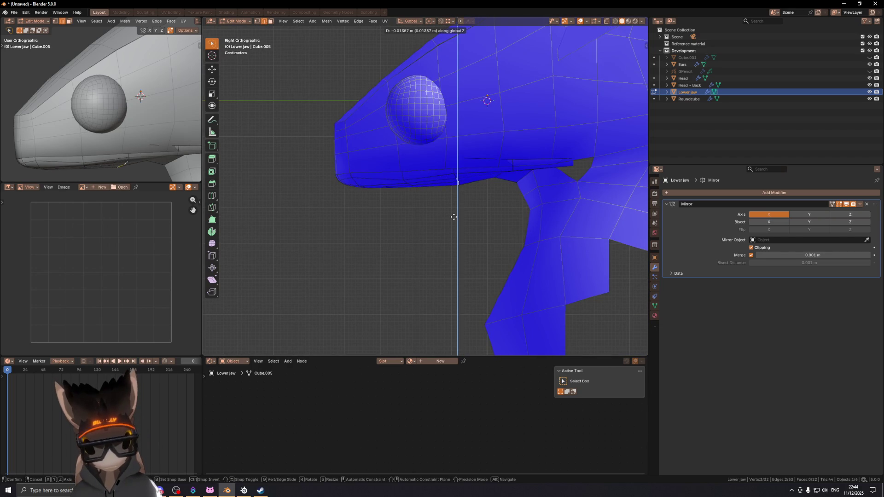
left_click(454, 217)
- Adjust the heights of the jaw corner vertices along Z
middle_click_drag(407, 174, 475, 177)
left_click(474, 177)
key("g")
key("z")
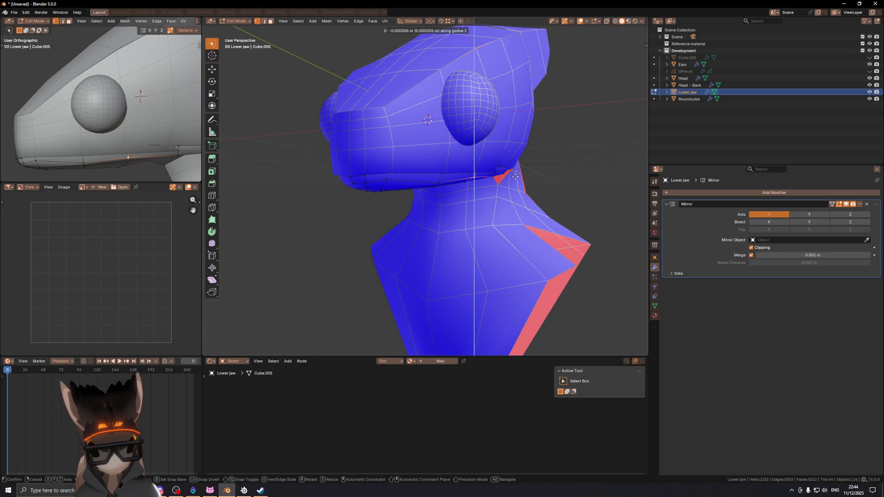
left_click(508, 204)
mouse_move(508, 204)
middle_mouse_down()
mouse_move(488, 199)
mouse_move(484, 207)
middle_mouse_up()
scroll(491, 201, "up", 3)
left_click(474, 193, "shift")
key("g")
key("z")
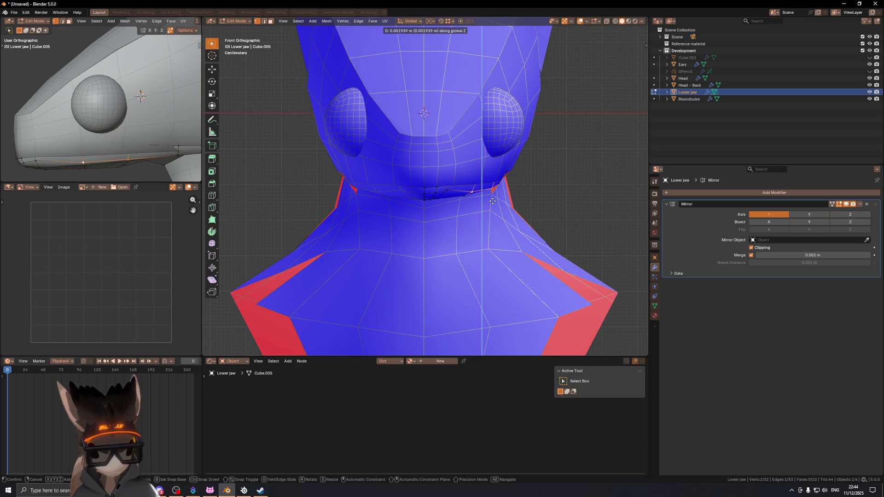
left_click(492, 198)
- Check the jaw shape with overlays hidden, then briefly switch to Sculpt Mode and back
key("shift+alt+z")
scroll(426, 172, "down", 5)
key("shift+alt+z")
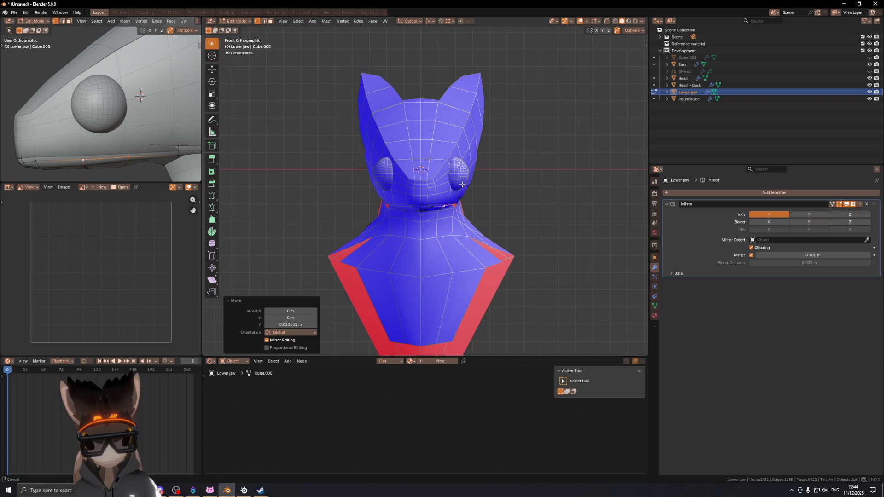
key("ctrl+Tab")
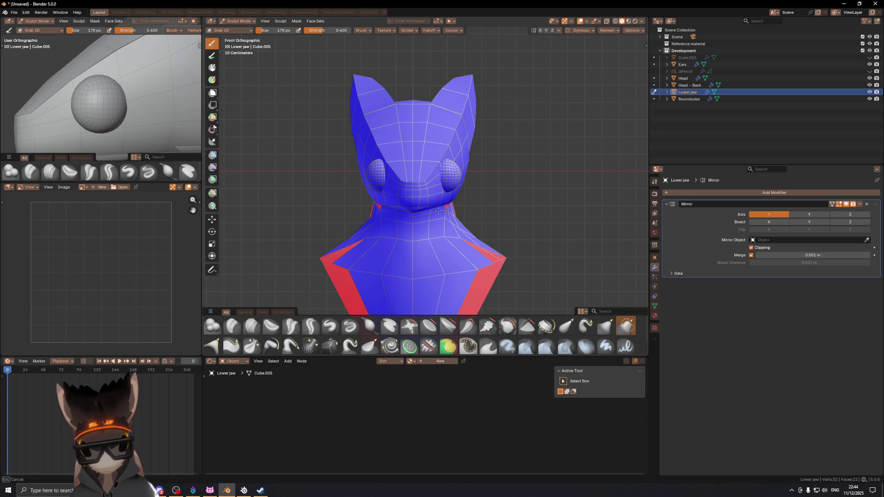
key("Tab")
key("ctrl+z")
key("ctrl+z")
key("ctrl+z")
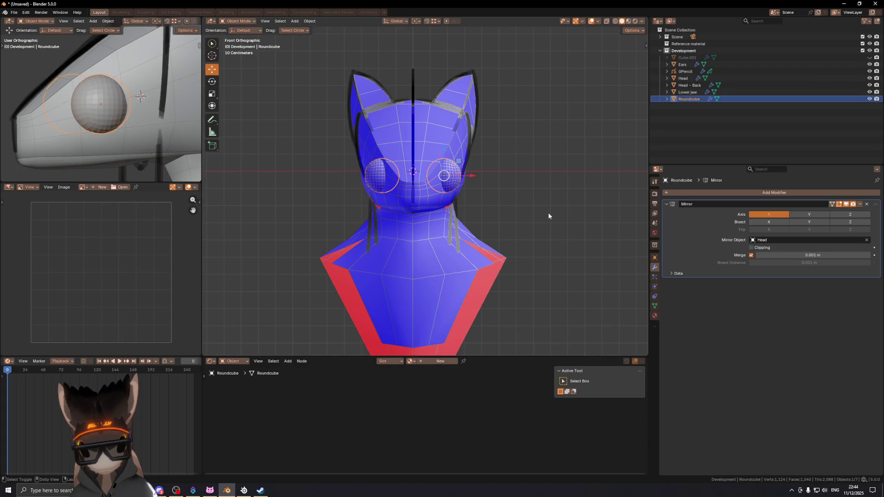
key("ctrl+z")
key("Tab")
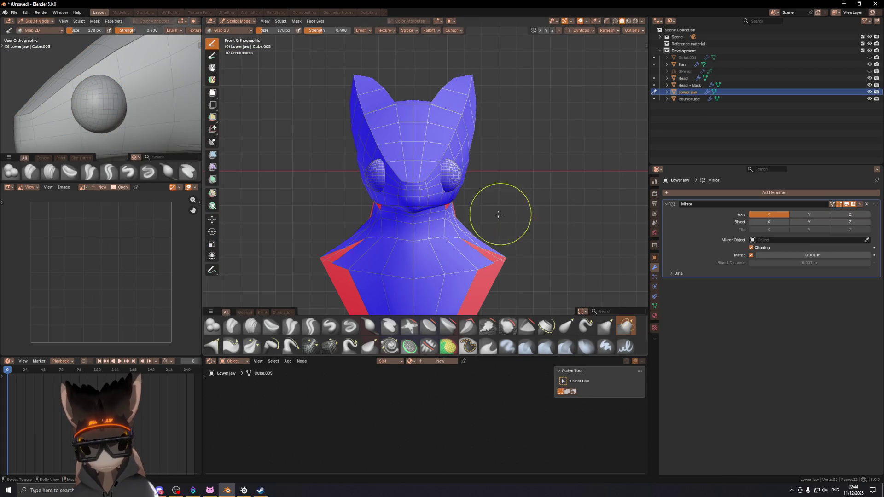
scroll(446, 214, "up", 3)
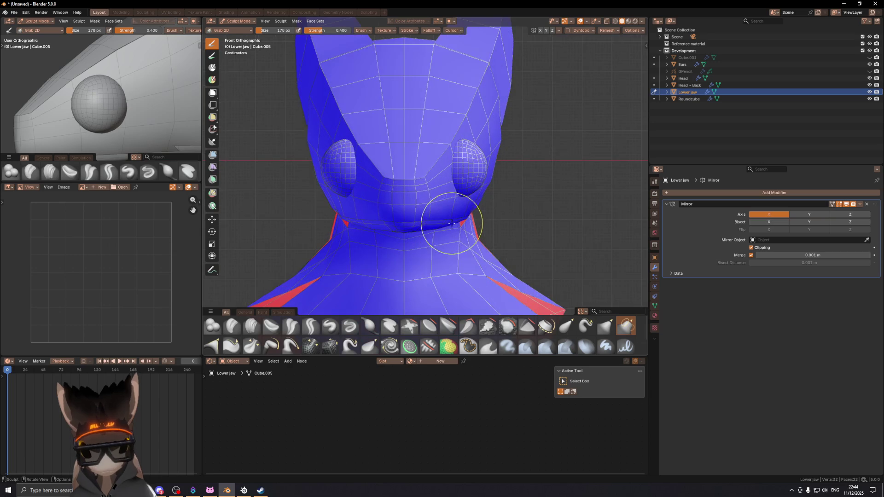
scroll(468, 214, "down", 2)
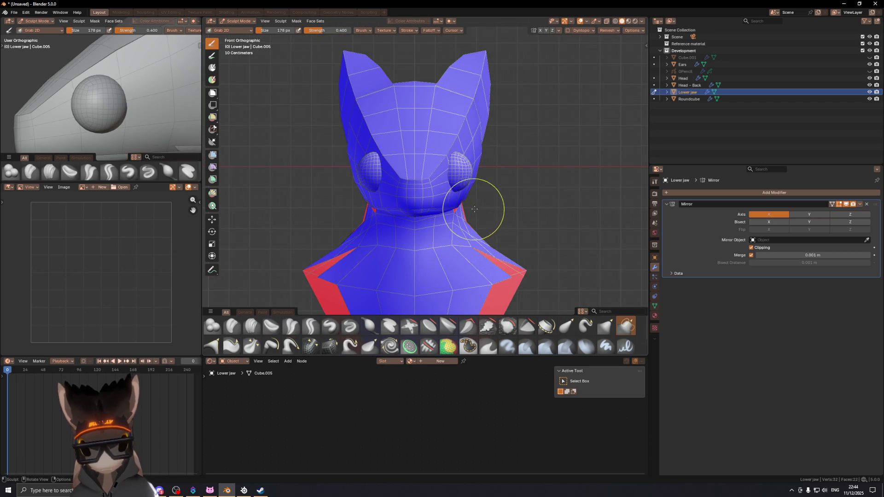
key("ctrl+z")
key("shift+alt+z")
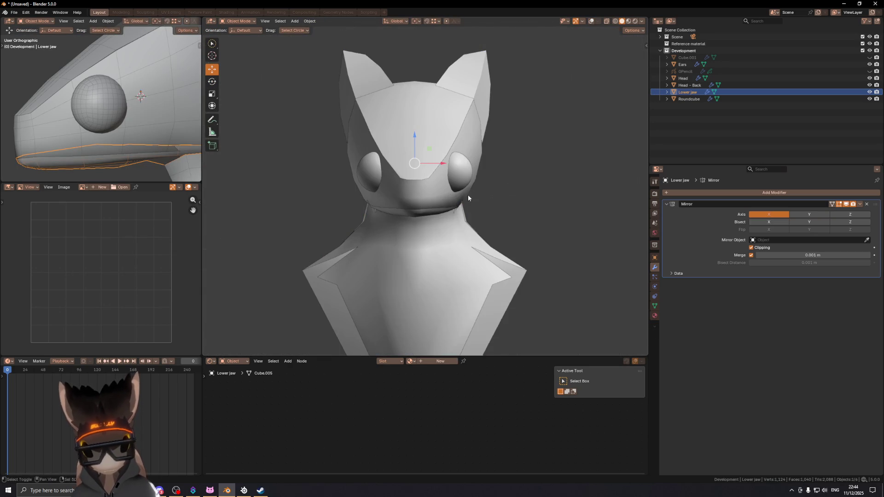
scroll(393, 207, "down", 1, "shift")
scroll(439, 192, "up", 1, "shift")
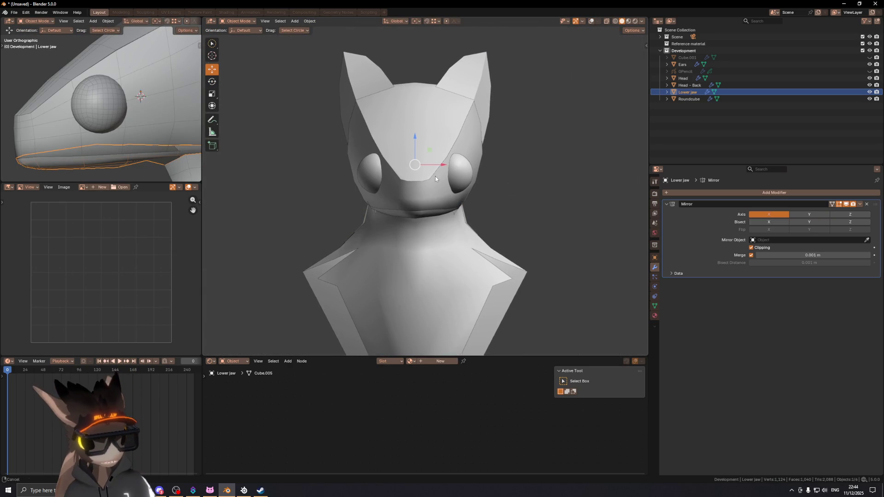
left_click(436, 175)
key("shift+alt+z")
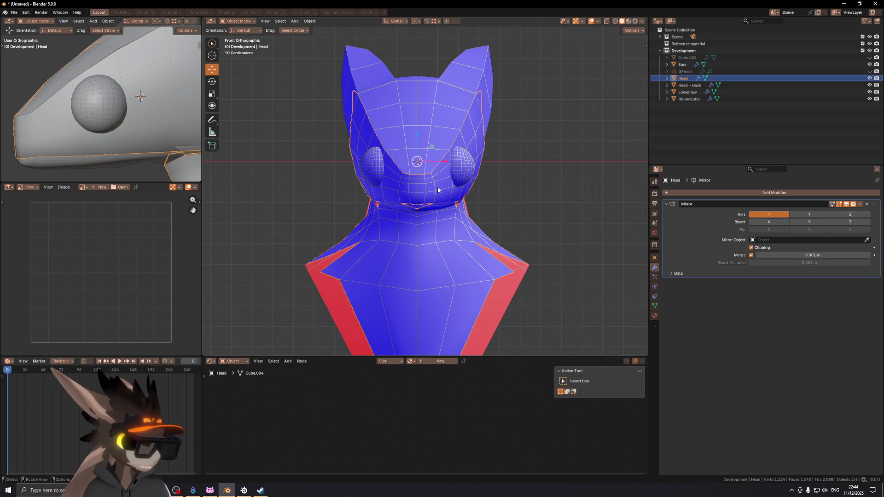
key("shift+alt+z")
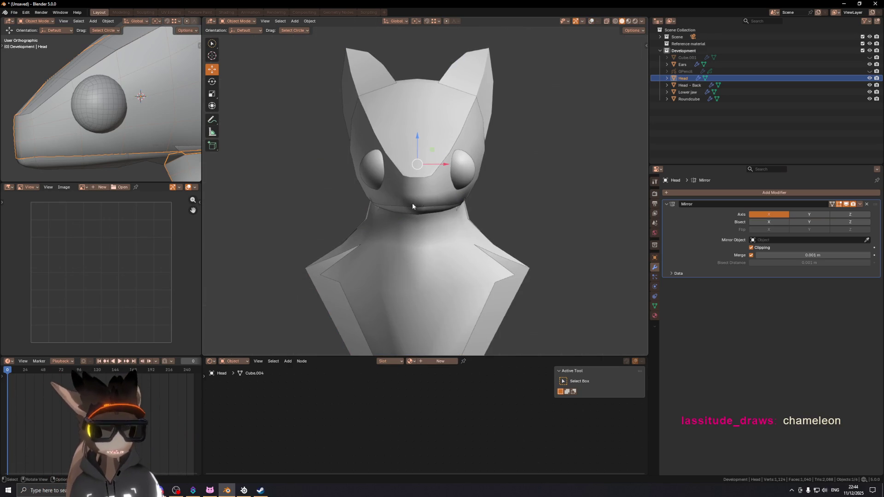
middle_click_drag(402, 196, 402, 198, "shift")
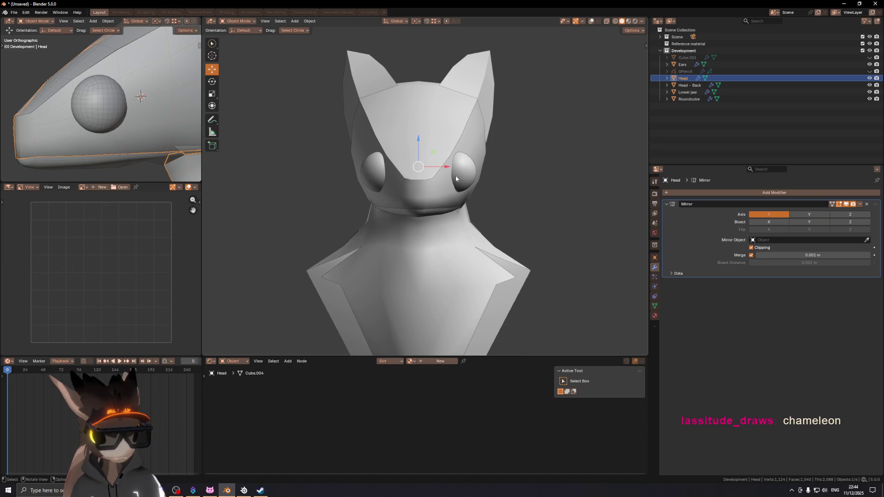
left_click(468, 170)
middle_click_drag(468, 170, 469, 174)
key("g")
key("x")
key("Escape")
key("shift+alt+z")
key("KP_1")
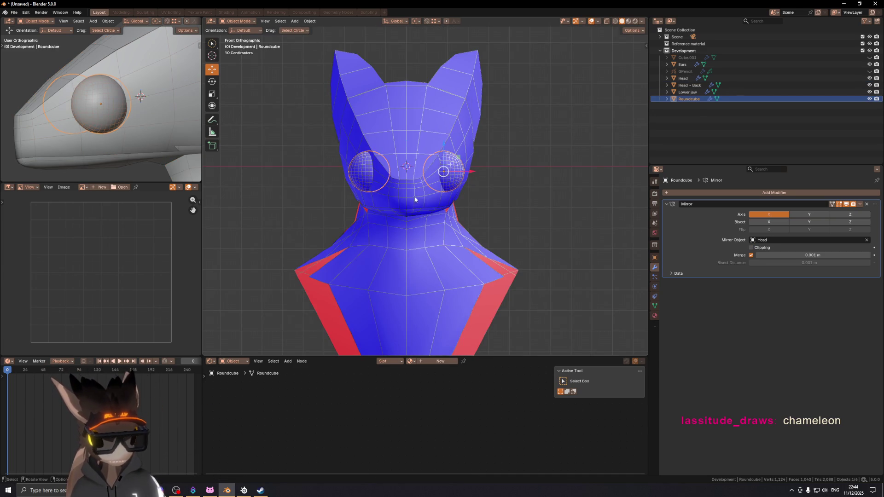
left_click(415, 200)
mouse_move(470, 191)
middle_mouse_down()
mouse_move(478, 179)
mouse_move(427, 174)
middle_mouse_up()
key("KP_1")
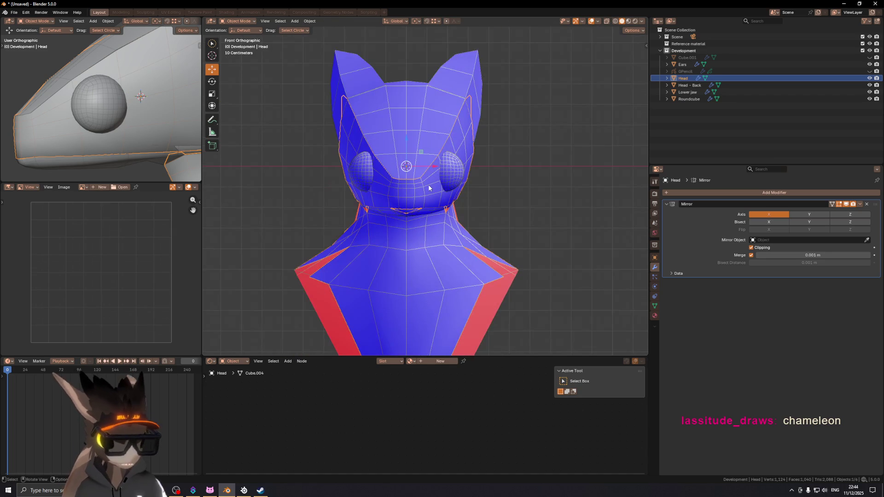
- Duplicate the head, lower the copy slightly along Z, and hide Head.001
key("shift+d")
key("z")
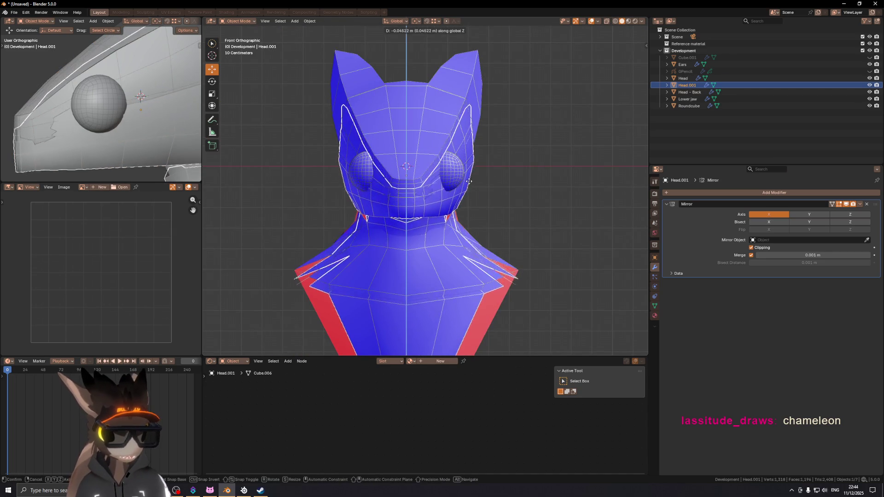
left_click(469, 184)
key("shift+alt+z")
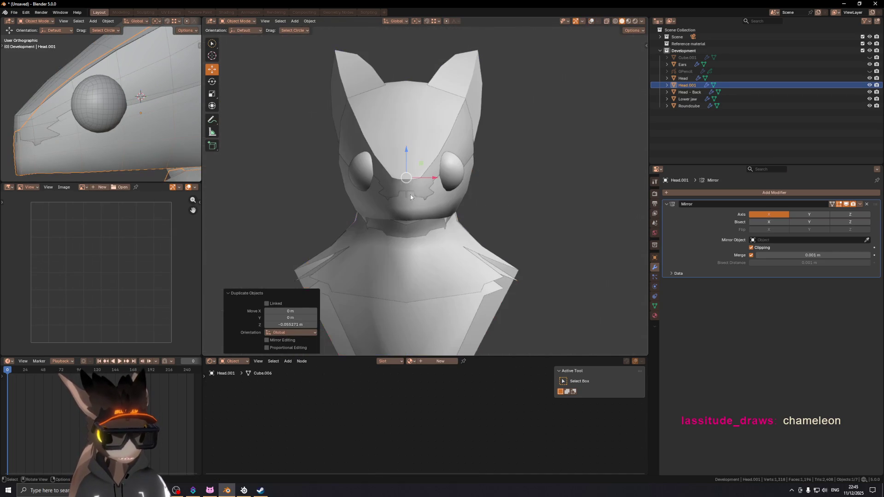
middle_click_drag(426, 210, 432, 207)
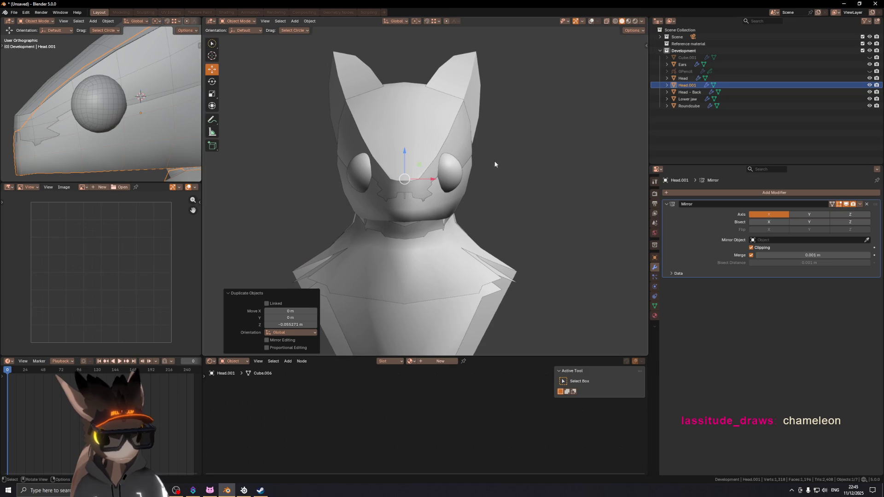
left_click(870, 84)
- Give Lower jaw a Data Transfer modifier sourcing Head.001 with Face Corner Data enabled
left_click(410, 212)
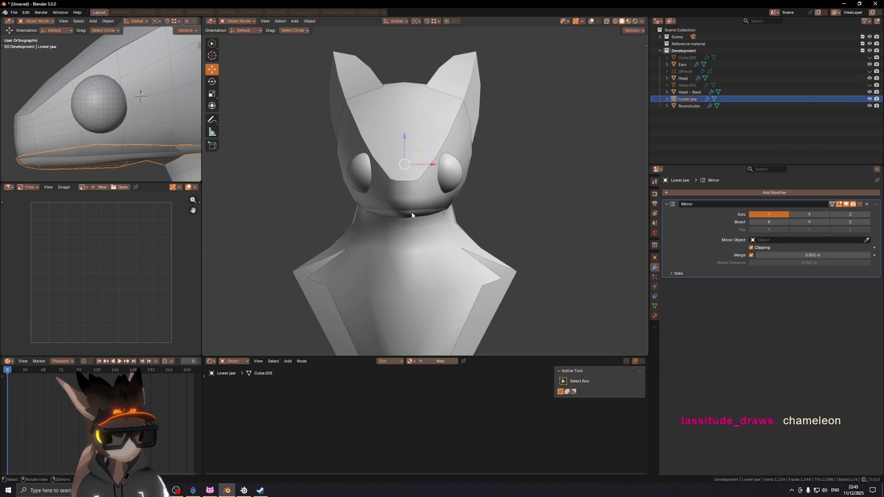
key("shift+alt+z")
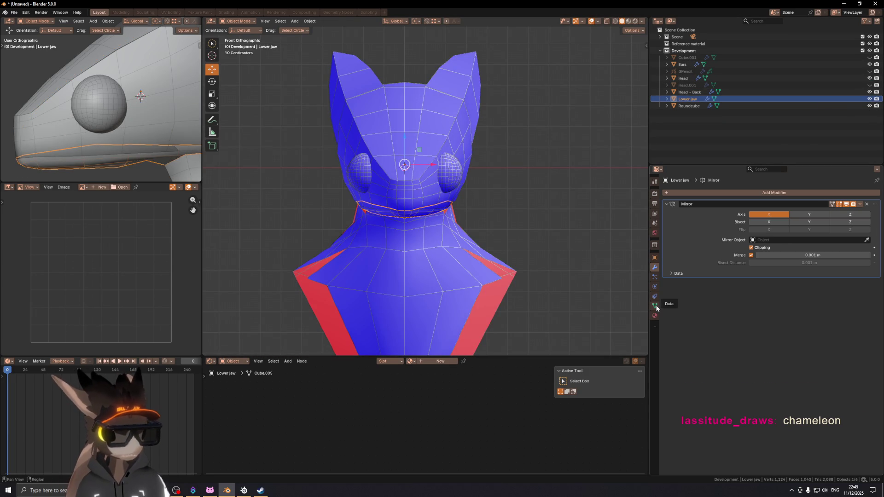
left_click(694, 194)
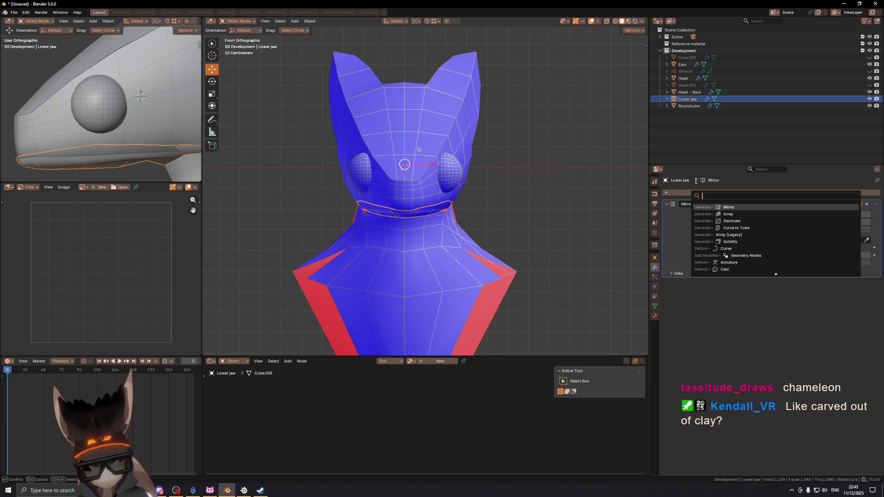
type("transfer")
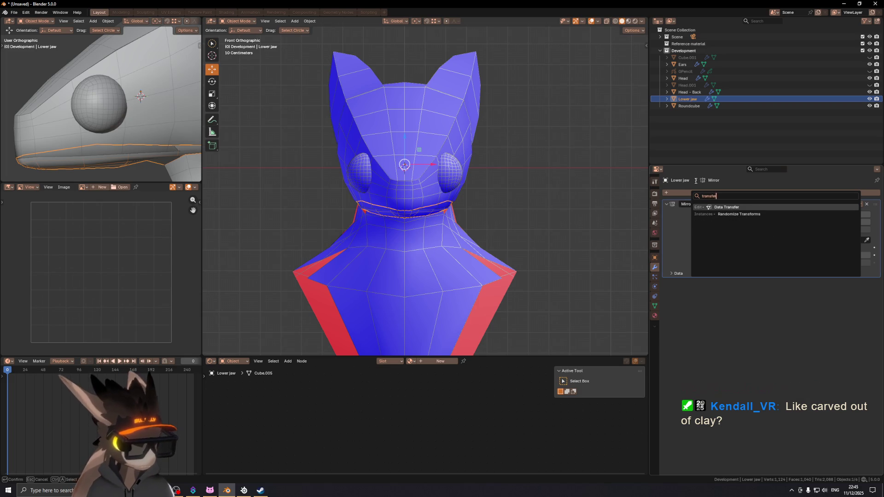
key("Return")
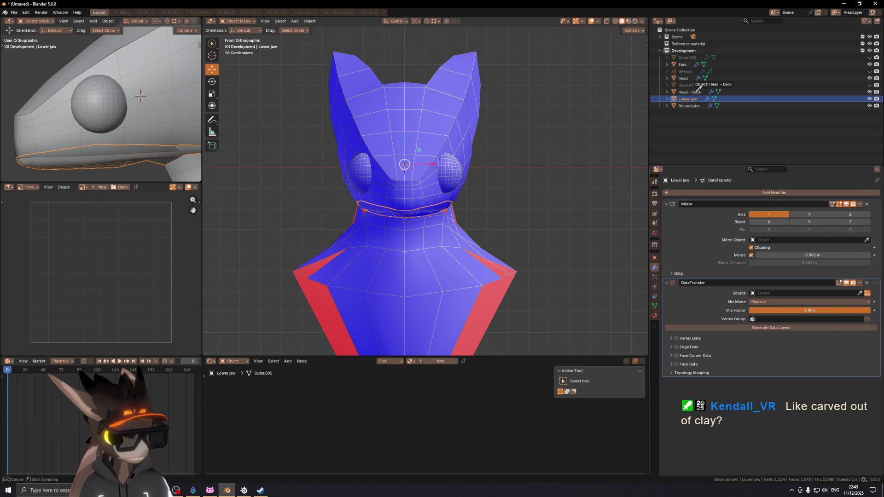
left_click(696, 85)
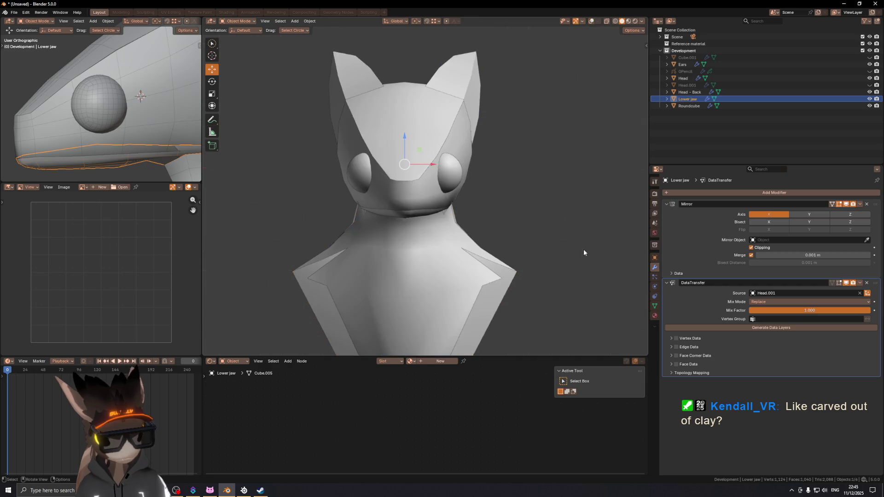
left_click(671, 356)
- Set the Data Transfer mapping to Projected Face Interpolated
middle_click_drag(421, 190, 361, 181)
mouse_move(404, 213)
middle_mouse_down()
mouse_move(409, 201)
mouse_move(444, 197)
mouse_move(443, 184)
mouse_move(534, 183)
mouse_move(495, 174)
middle_mouse_up()
key("shift+alt+z")
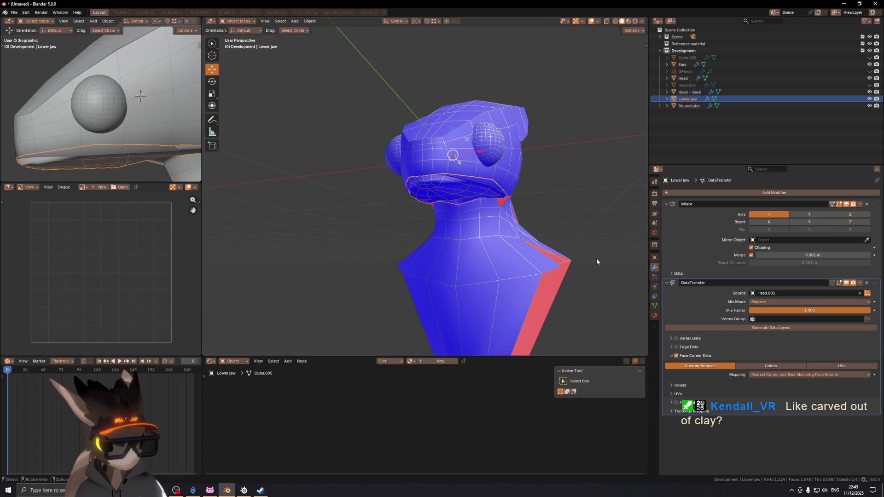
left_click(762, 375)
left_click(778, 419)
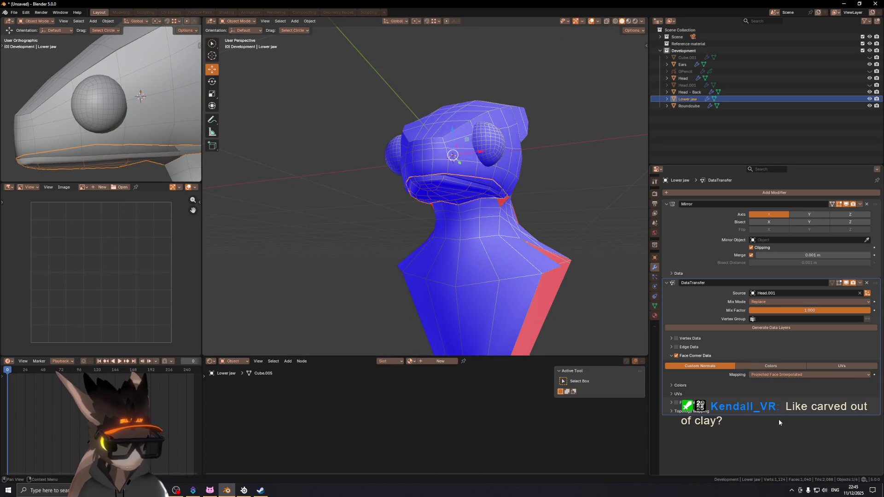
- Turn off viewport object outlines and toggle the Data Transfer modifier to compare shading
key("shift+alt+z")
middle_click_drag(456, 207, 485, 208)
scroll(485, 210, "up", 3)
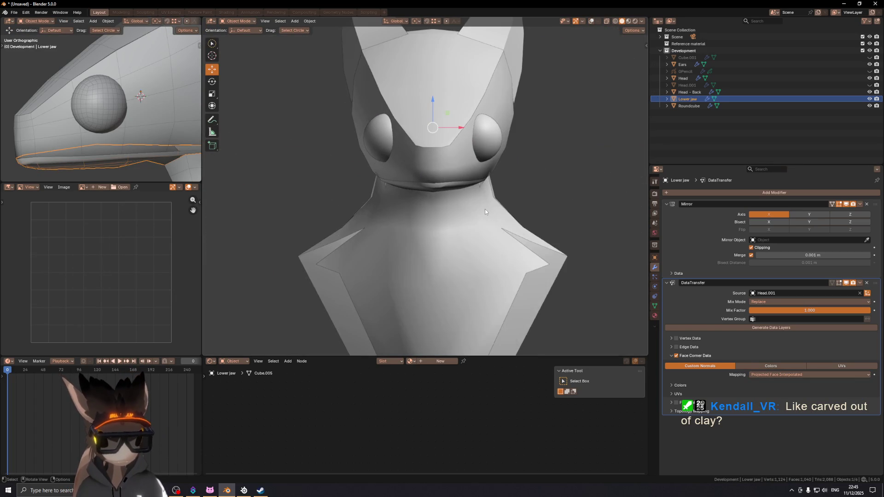
left_click(642, 21)
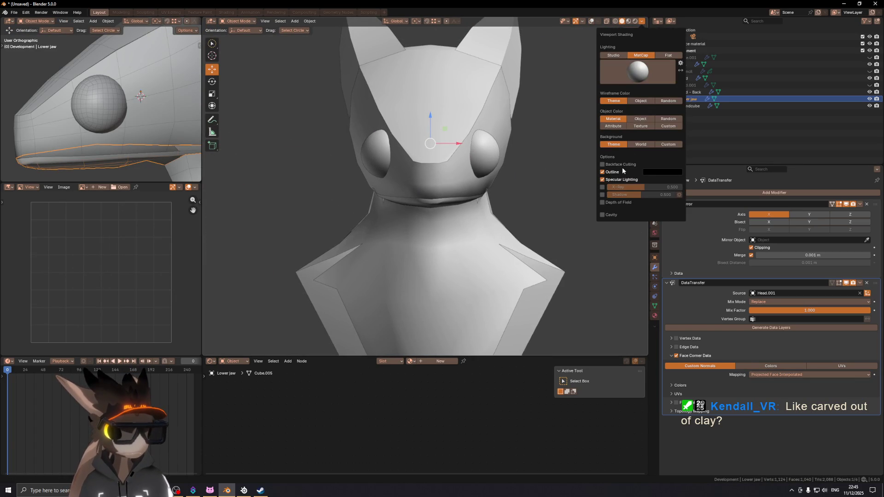
left_click(608, 173)
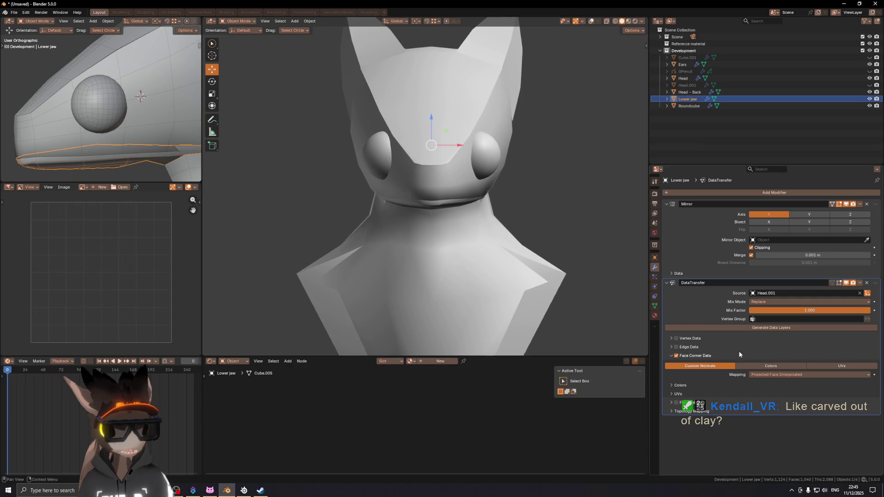
left_click(847, 283)
left_click(846, 282)
left_click(846, 282)
left_click(847, 282)
left_click(847, 283)
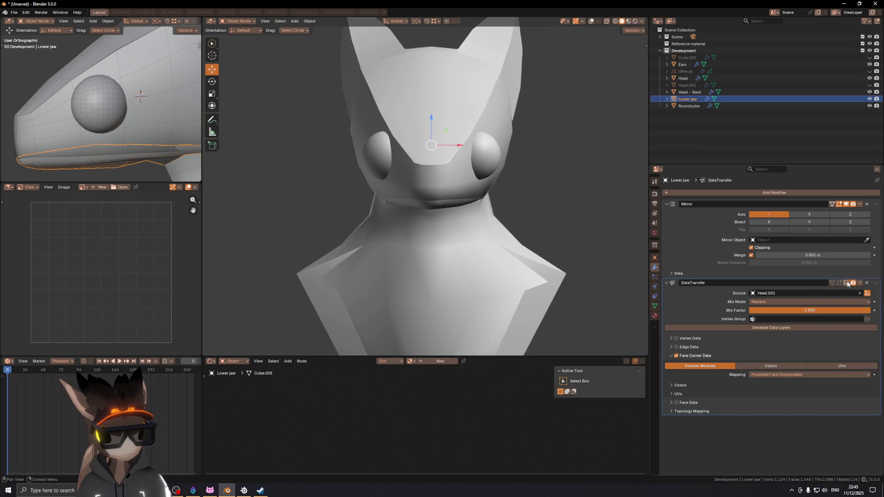
left_click(848, 284)
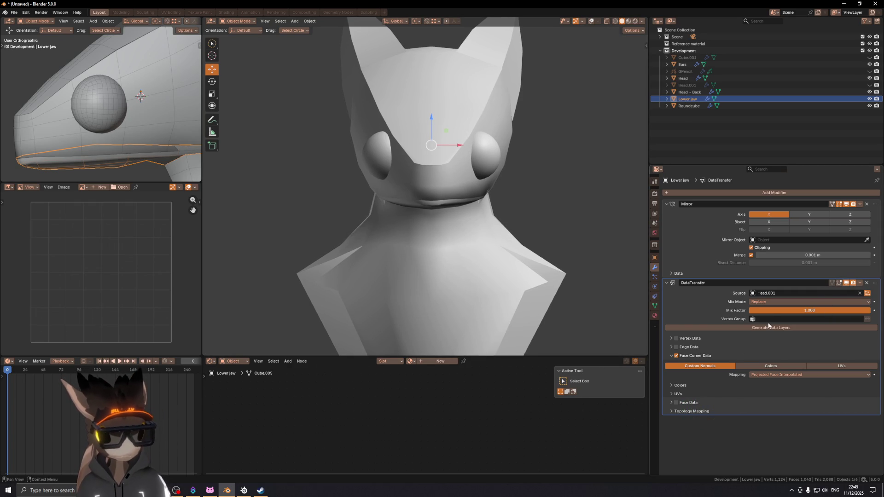
- Try several face corner mappings, settling on Nearest Face Interpolated
left_click(802, 375)
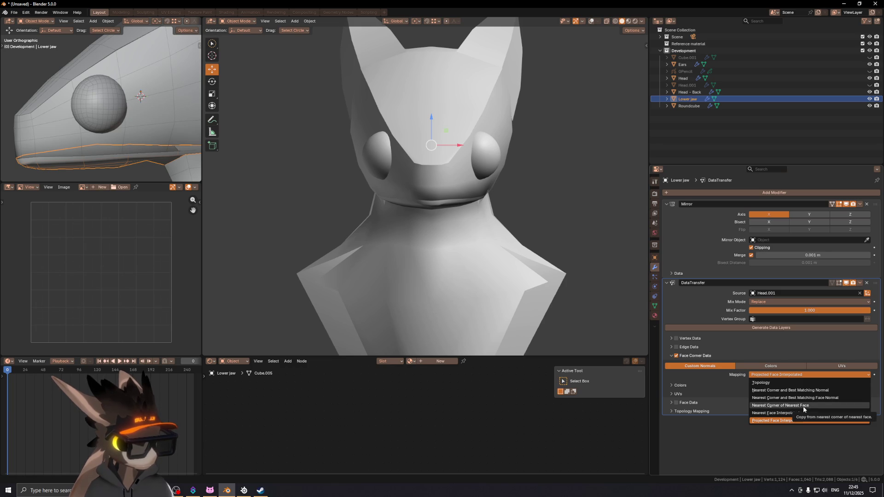
left_click(804, 406)
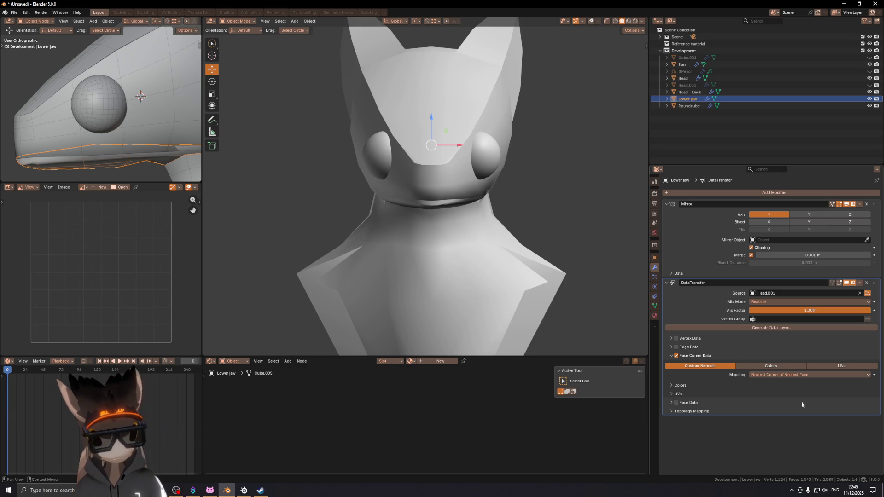
left_click(803, 376)
left_click(804, 399)
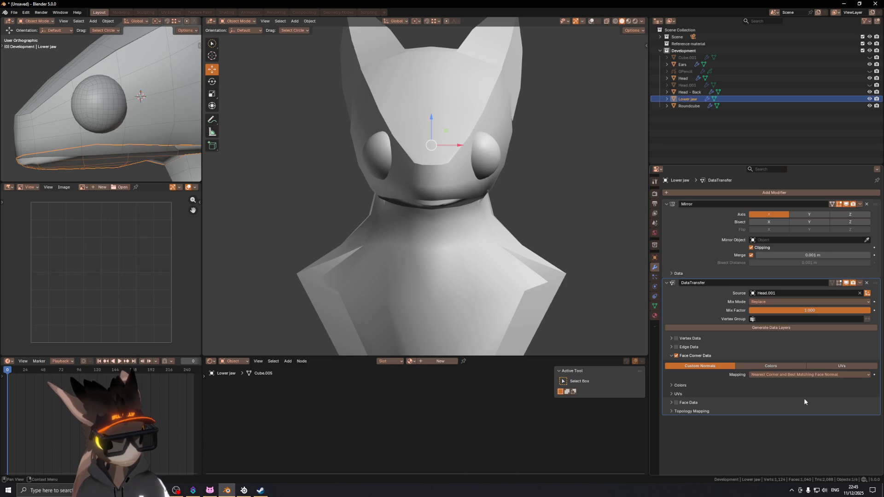
left_click(804, 375)
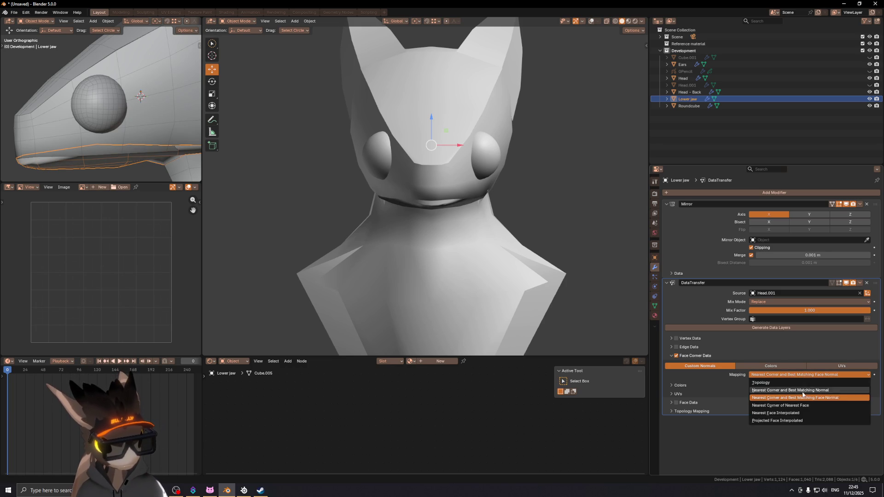
left_click(806, 418)
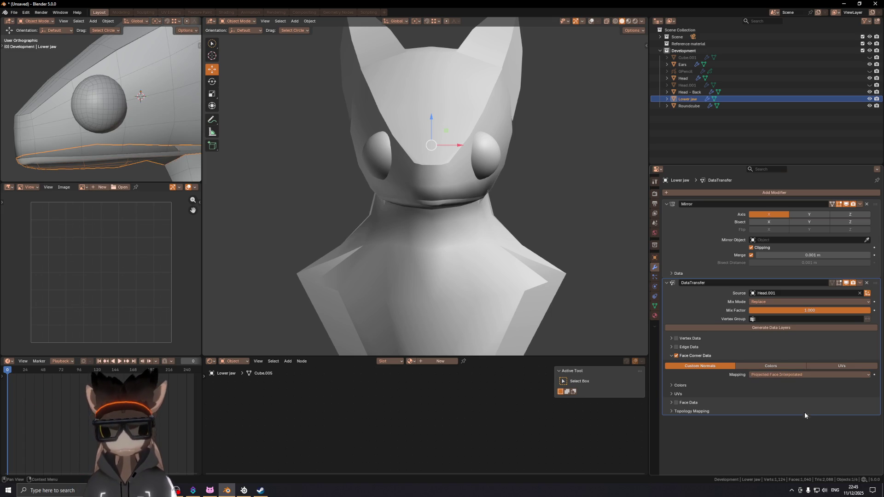
left_click(799, 374)
left_click(796, 414)
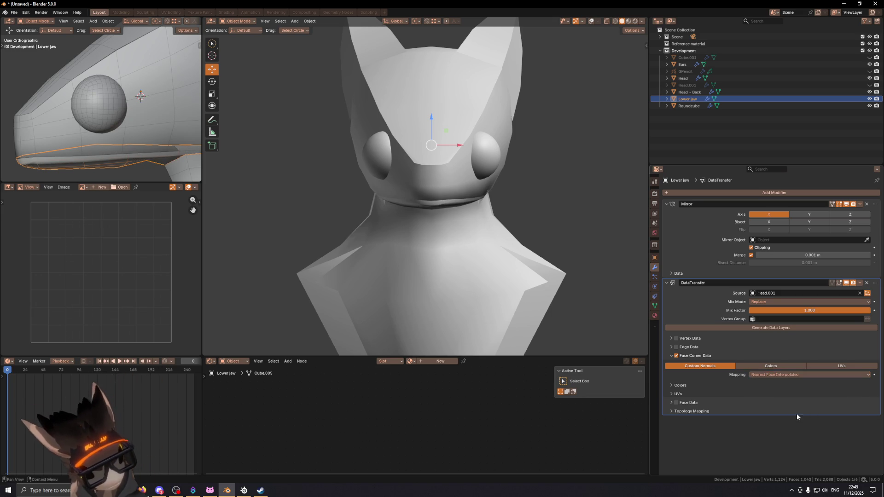
middle_click_drag(516, 231, 471, 203)
key("shift+alt+z")
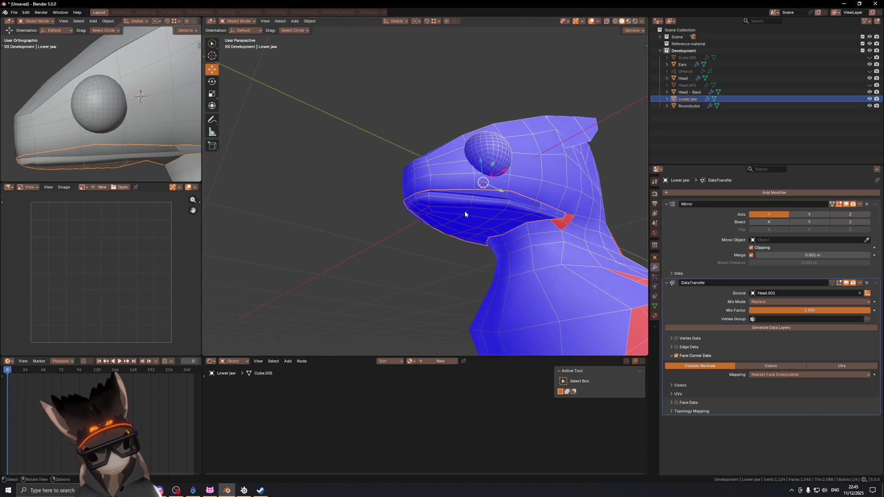
- Unhide Head.001 and isolate the visible objects in the secondary view with overlays hidden
left_click(751, 92)
middle_click_drag(523, 162, 537, 179)
left_click(725, 87)
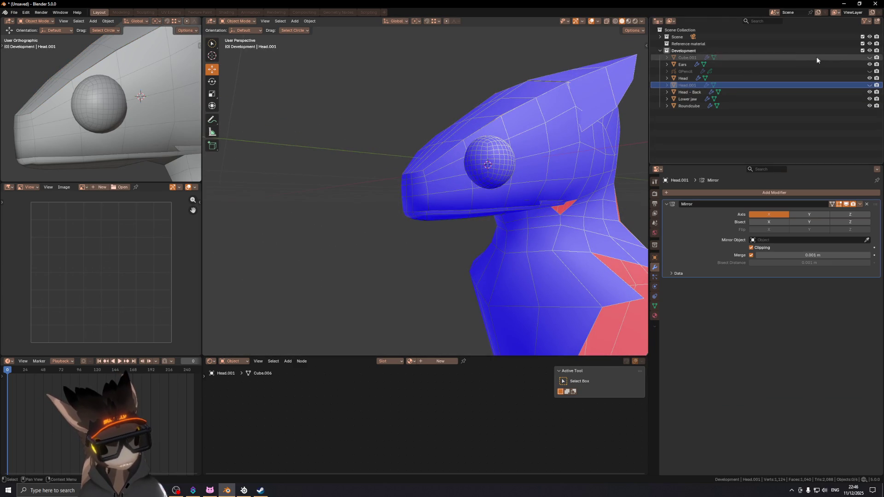
left_click(871, 85)
mouse_move(537, 207)
middle_mouse_down()
mouse_move(513, 180)
mouse_move(518, 141)
mouse_move(505, 159)
mouse_move(521, 167)
middle_mouse_up()
middle_click_drag(68, 161, 84, 134)
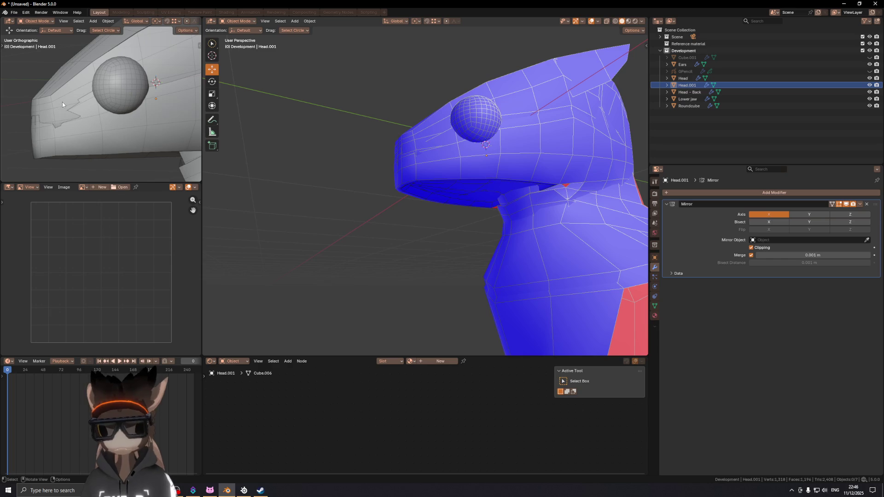
key("a")
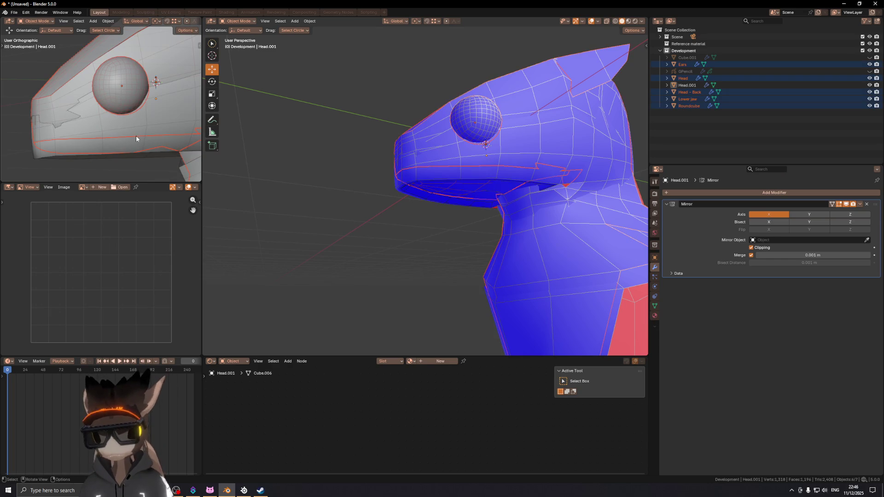
key("KP_Divide")
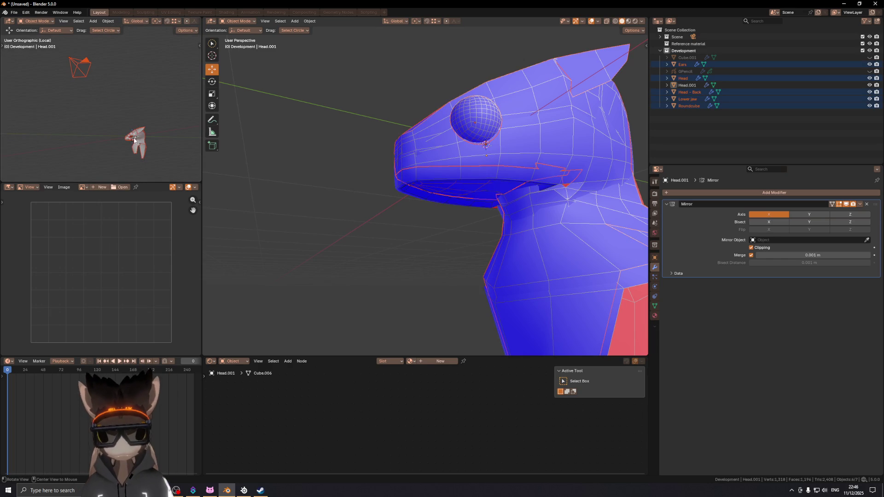
scroll(134, 138, "up", 10)
mouse_move(91, 128)
middle_mouse_down()
mouse_move(69, 121)
mouse_move(97, 112)
middle_mouse_up()
key("shift+alt+z")
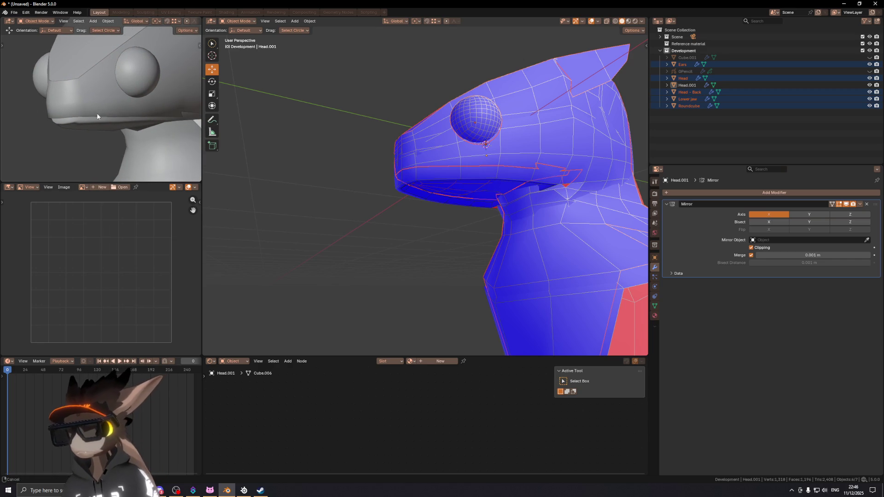
- Move Head.001 along the Y axis, away from the head
left_click(409, 174)
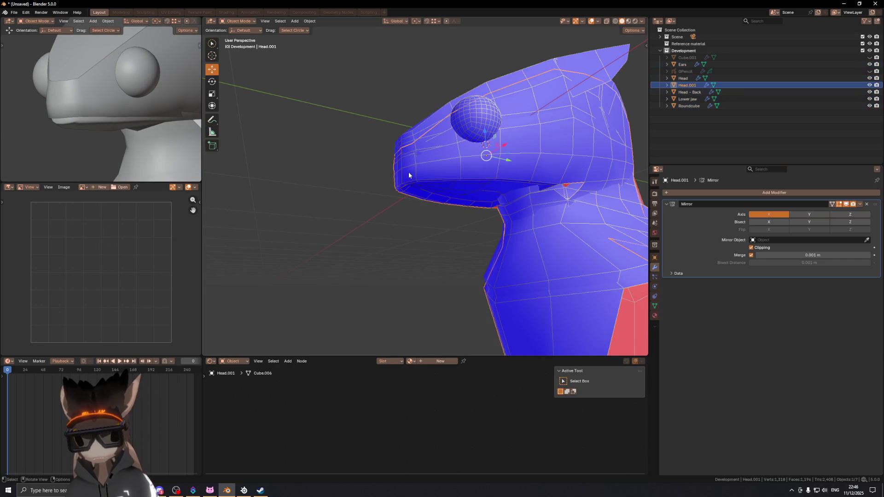
key("g")
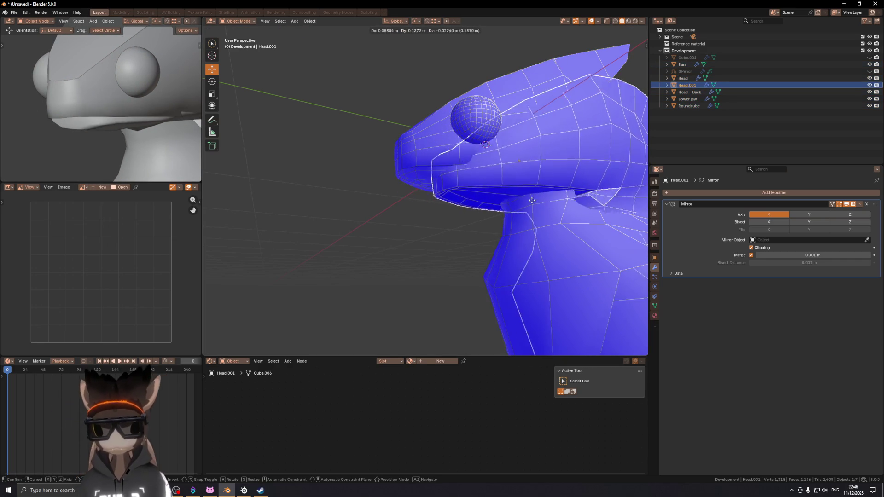
key("y")
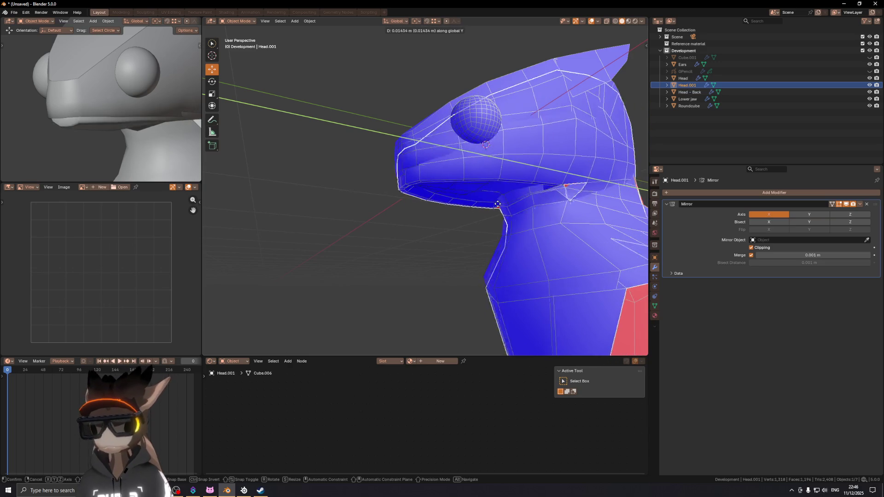
left_click(521, 207)
mouse_move(518, 206)
middle_mouse_down()
mouse_move(426, 171)
mouse_move(379, 179)
middle_mouse_up()
- Delete Head.001's two lip face loops and return to Object Mode
key("Tab")
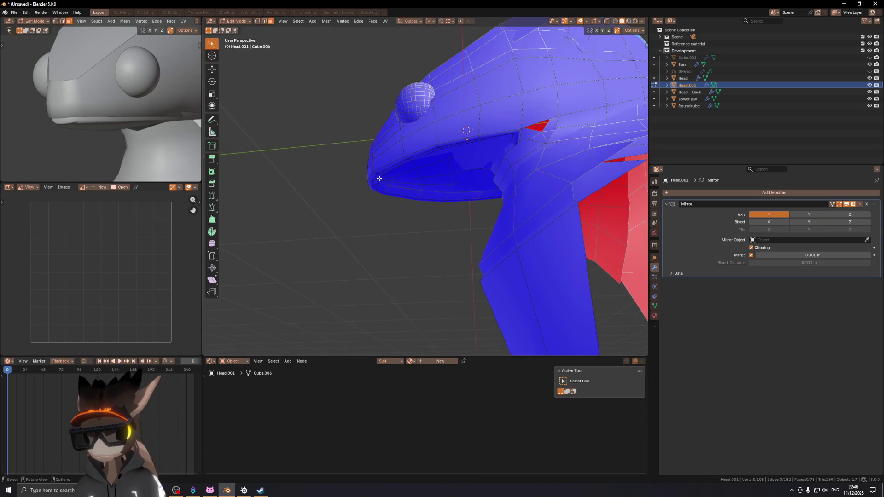
left_click(375, 173, "alt+shift")
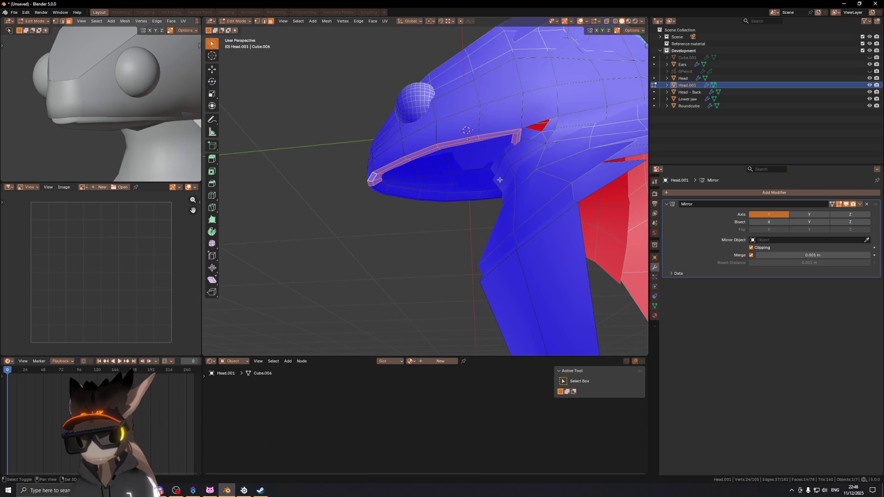
key("f")
key("x")
left_click(513, 194)
middle_click_drag(514, 194, 479, 177)
key("ctrl+z")
key("ctrl+shift+z")
key("ctrl+Tab")
left_click(285, 168)
- Isolate Head.001 in a right orthographic secondary view and restore the main view's overlays
mouse_move(148, 133)
middle_mouse_down()
mouse_move(110, 122)
mouse_move(123, 117)
mouse_move(101, 98)
middle_mouse_up()
key("KP_Divide")
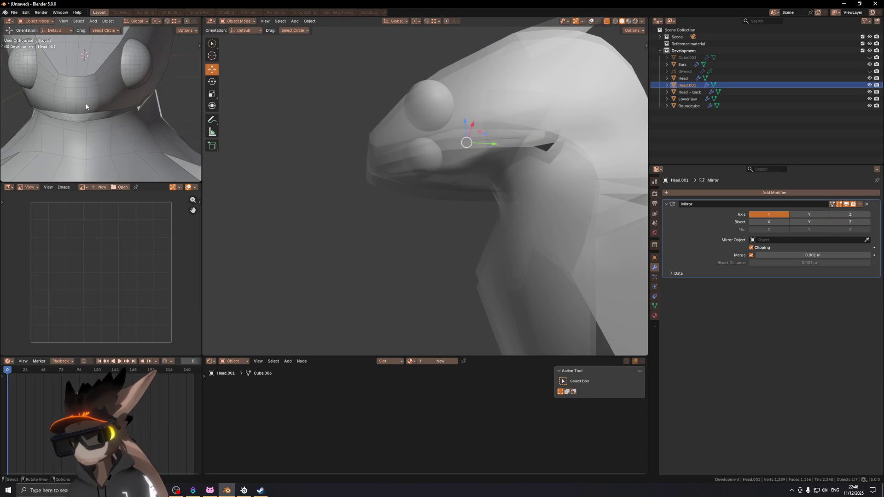
key("KP_3")
mouse_move(359, 165)
middle_mouse_down()
mouse_move(377, 174)
mouse_move(369, 198)
mouse_move(369, 184)
middle_mouse_up()
key("shift+alt+z")
mouse_move(69, 110)
middle_mouse_down()
mouse_move(51, 113)
mouse_move(128, 111)
middle_mouse_up()
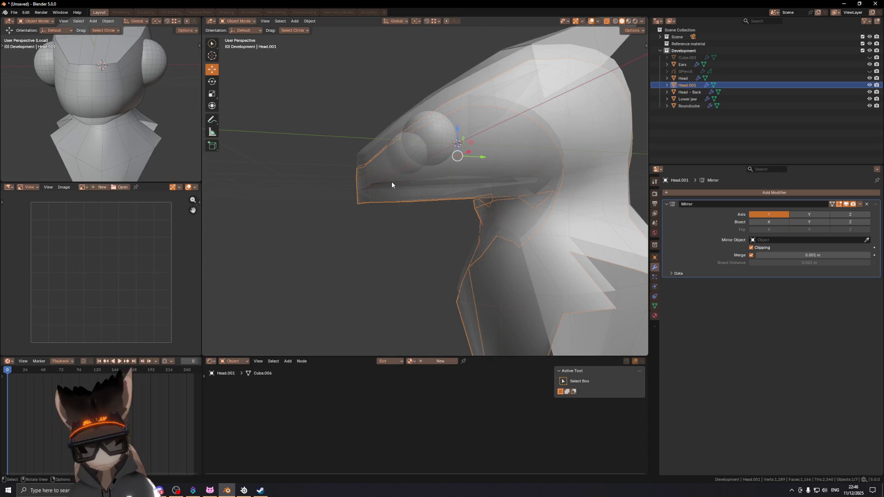
mouse_move(191, 114)
middle_mouse_down()
mouse_move(99, 106)
mouse_move(138, 110)
middle_mouse_up()
key("shift+alt+z")
middle_click_drag(433, 148, 439, 150)
- Move Head.001 back along Y so it sits over the head
key("g")
key("y")
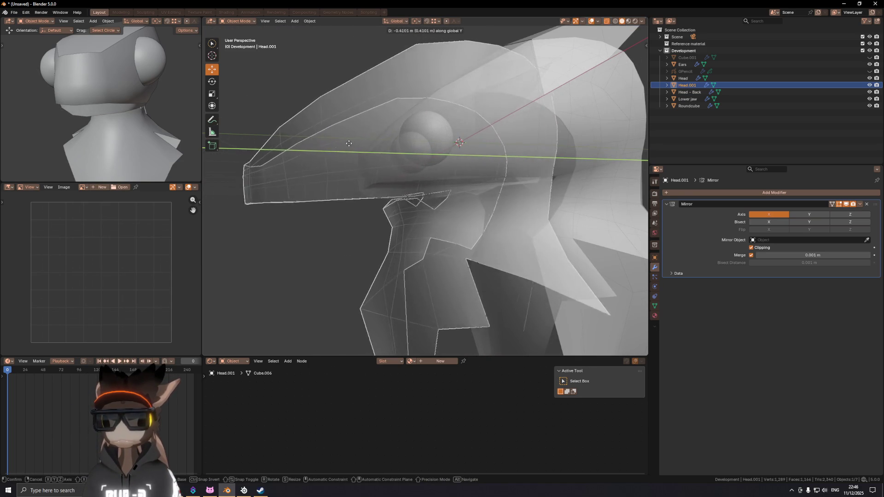
right_click(383, 143)
key("g")
key("y")
left_click(469, 145)
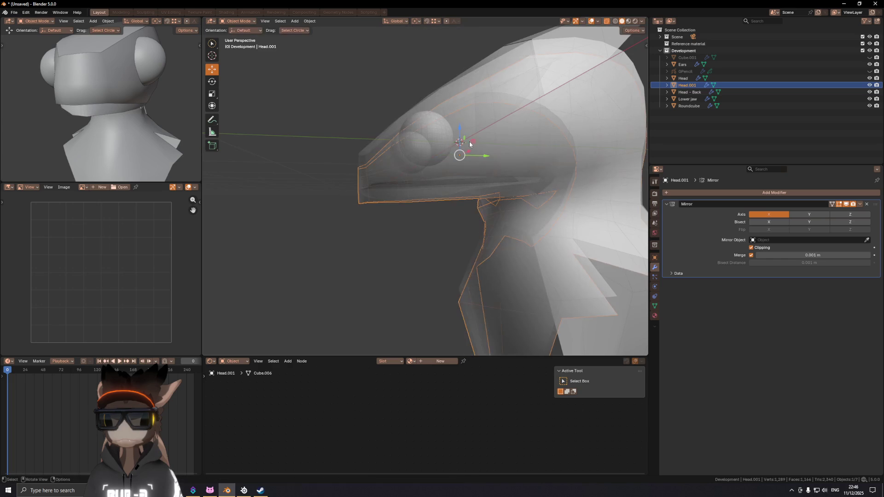
mouse_move(404, 161)
middle_mouse_down()
mouse_move(460, 158)
mouse_move(458, 172)
middle_mouse_up()
- Shrink/Fatten all of Head.001's mesh by 0.0145 m and return to Object Mode
key("Tab")
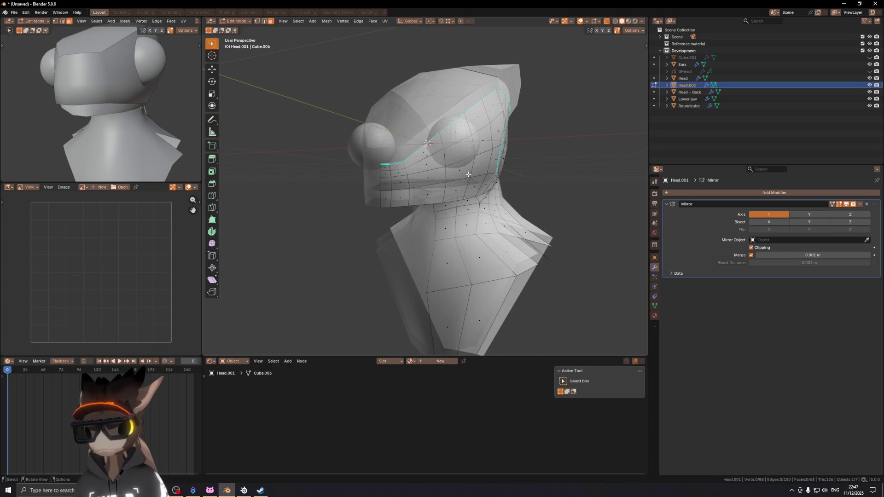
key("alt+s")
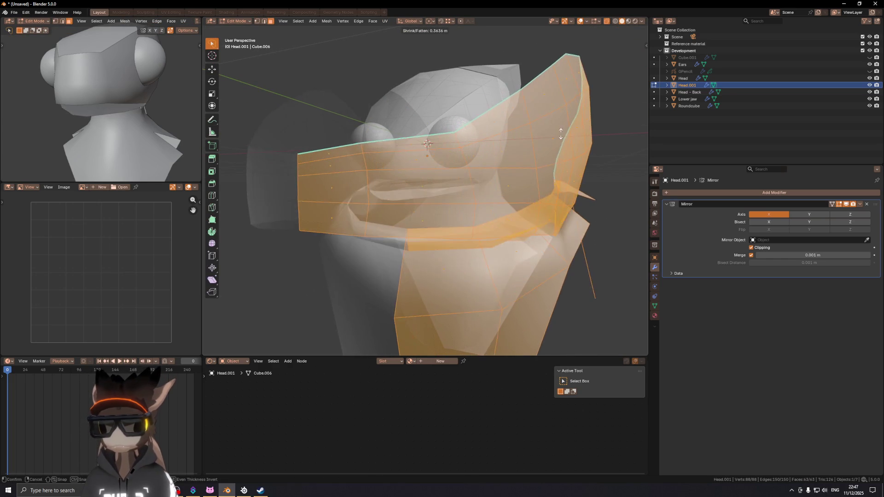
left_click(461, 158)
mouse_move(460, 157)
middle_mouse_down()
mouse_move(443, 165)
mouse_move(449, 169)
middle_mouse_up()
key("alt+s")
left_click(449, 172)
mouse_move(55, 101)
middle_mouse_down()
mouse_move(86, 113)
mouse_move(69, 118)
middle_mouse_up()
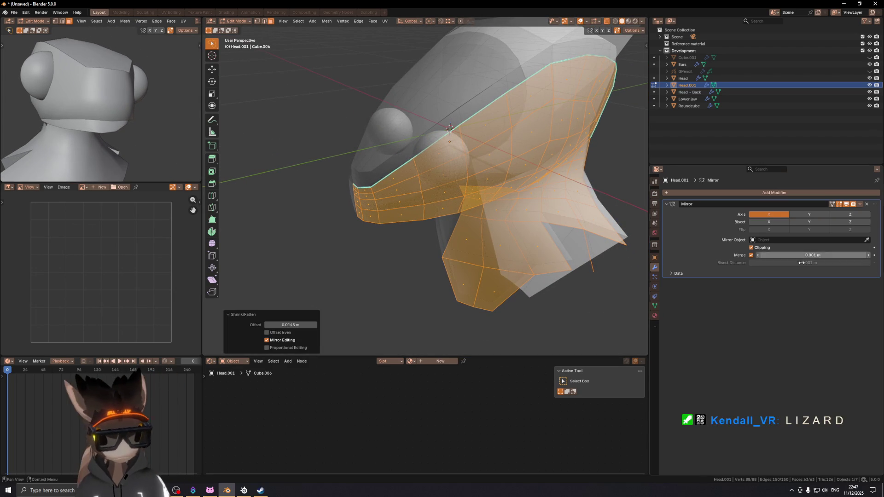
key("Tab")
left_click(108, 128)
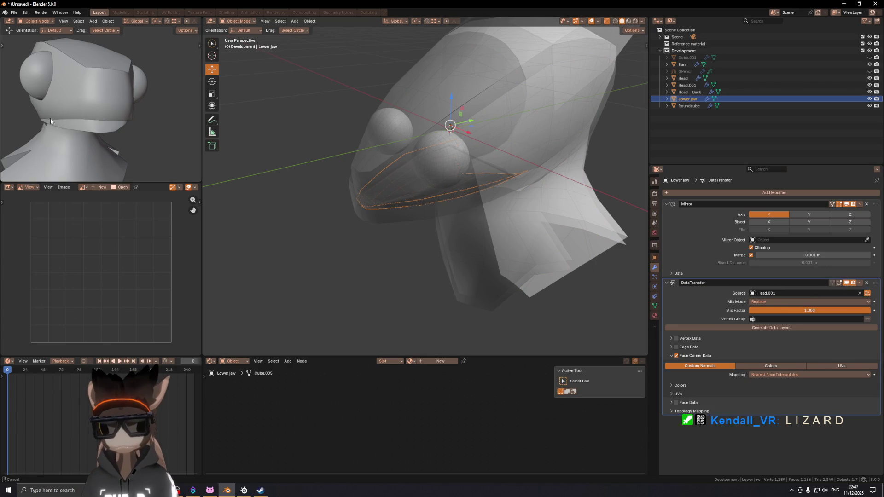
- Frame the head and jaw in a front orthographic secondary view and select Head
key("KP_Divide")
mouse_move(13, 112)
middle_mouse_down()
mouse_move(184, 117)
mouse_move(174, 118)
middle_mouse_up()
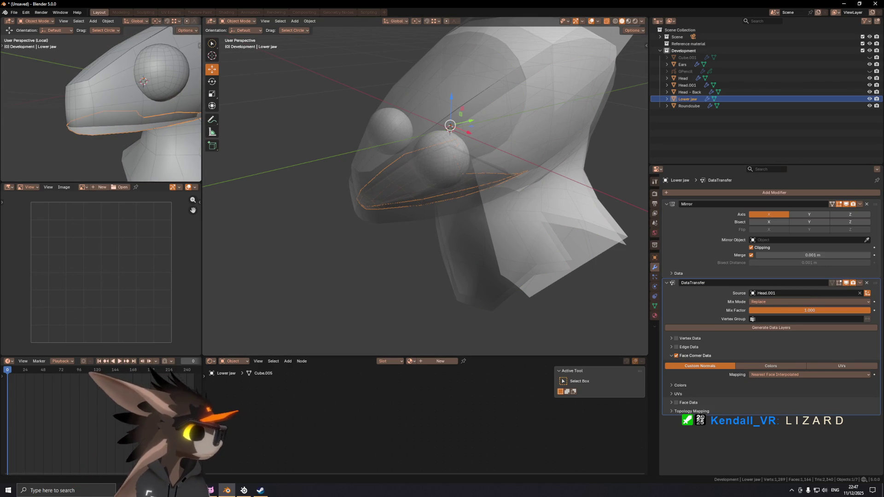
middle_click_drag(372, 188, 410, 168)
key("KP_1")
scroll(145, 124, "up", 2)
scroll(146, 124, "down", 2)
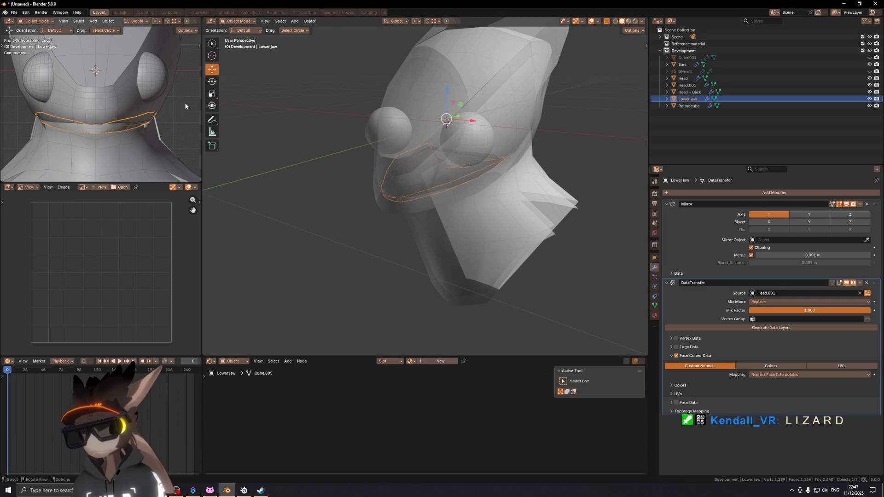
left_click(128, 110)
key("shift+alt+z")
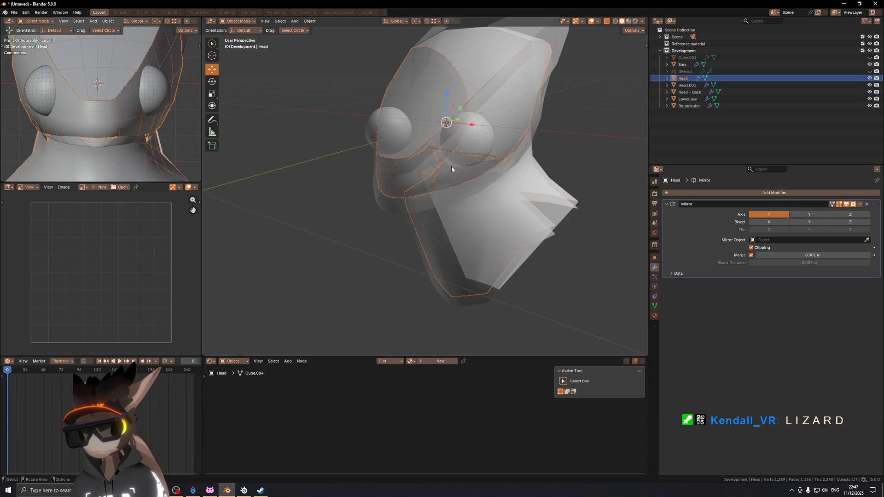
- Add a Data Transfer modifier to Head copying custom normals from Head.001 via Nearest Face Interpolated
left_click(774, 193)
left_click(773, 199)
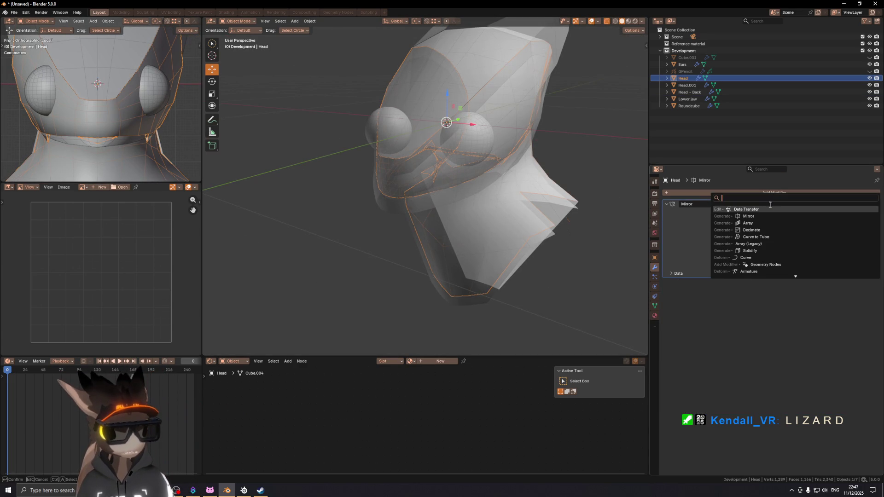
left_click(768, 209)
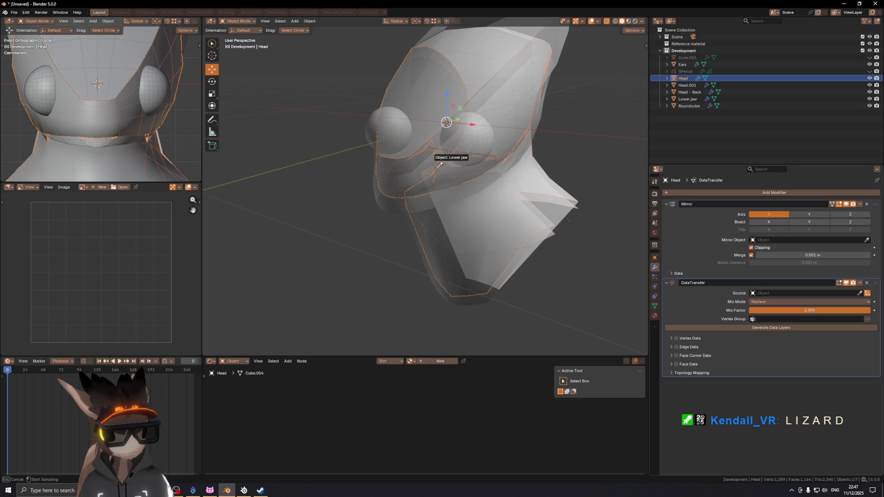
left_click(690, 85)
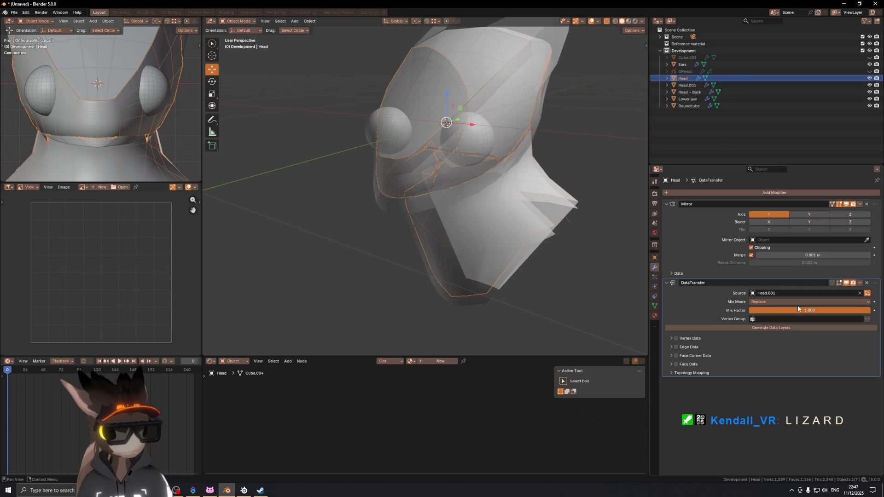
left_click(676, 356)
left_click(671, 356)
left_click(698, 366)
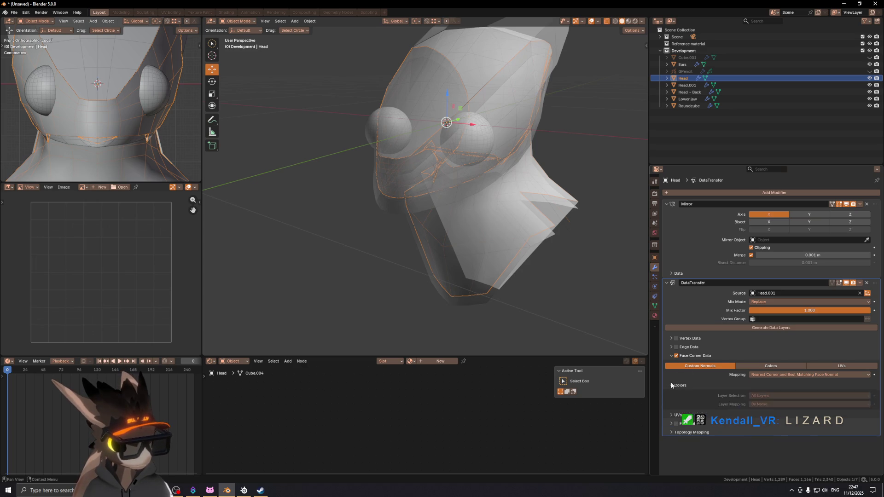
left_click(782, 375)
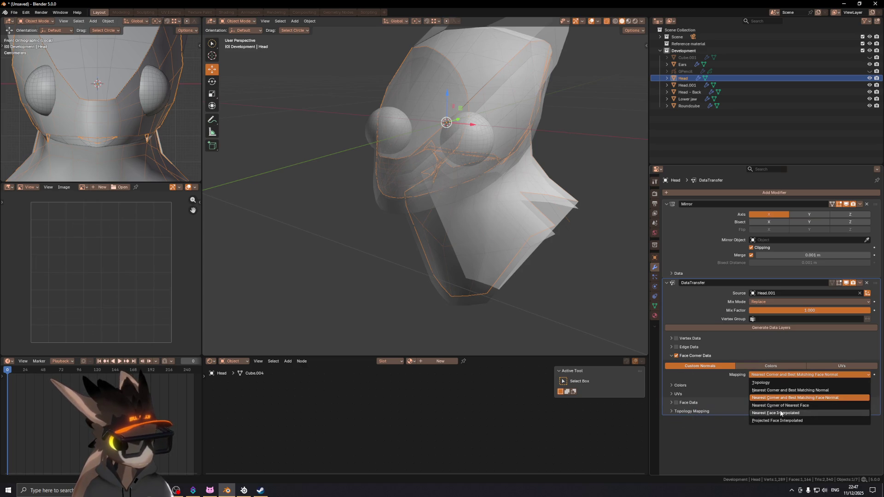
left_click(782, 413)
- Adjust the secondary view's shading and framing, then select the Roundcube eye spheres
mouse_move(196, 123)
middle_mouse_down()
mouse_move(154, 115)
mouse_move(112, 84)
mouse_move(174, 33)
middle_mouse_up()
scroll(194, 23, "down", 5)
left_click(194, 23)
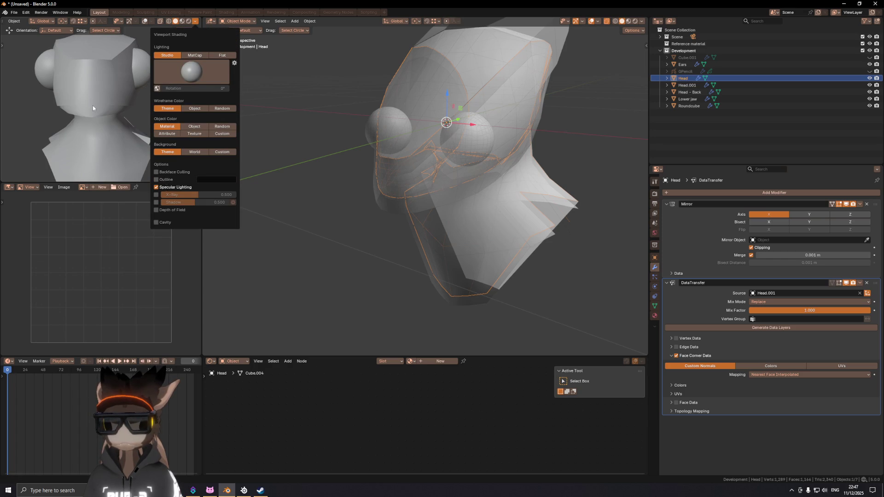
middle_click_drag(92, 108, 120, 109)
scroll(120, 109, "up", 3)
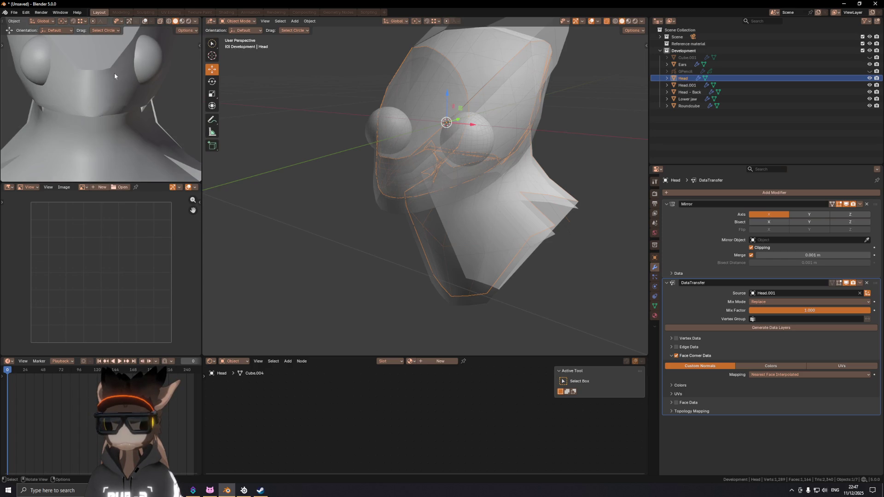
scroll(114, 97, "down", 1)
right_click(123, 94)
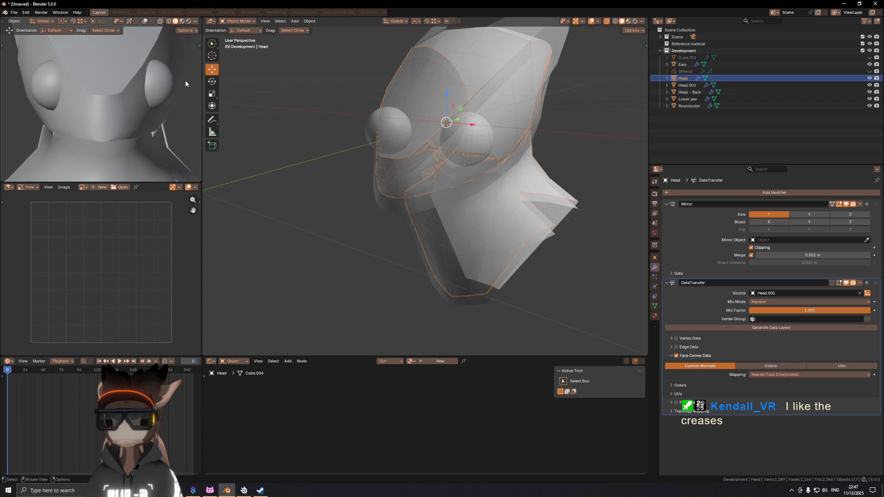
scroll(124, 84, "down", 3)
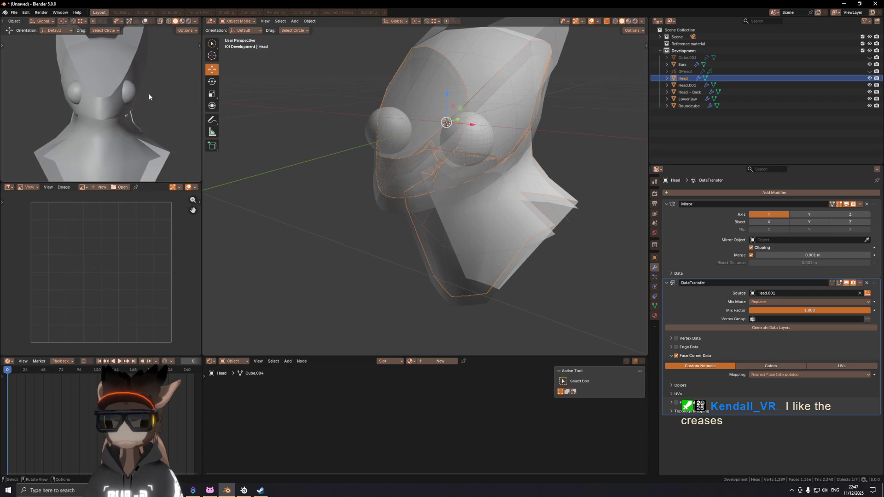
middle_click_drag(123, 84, 124, 105, "shift")
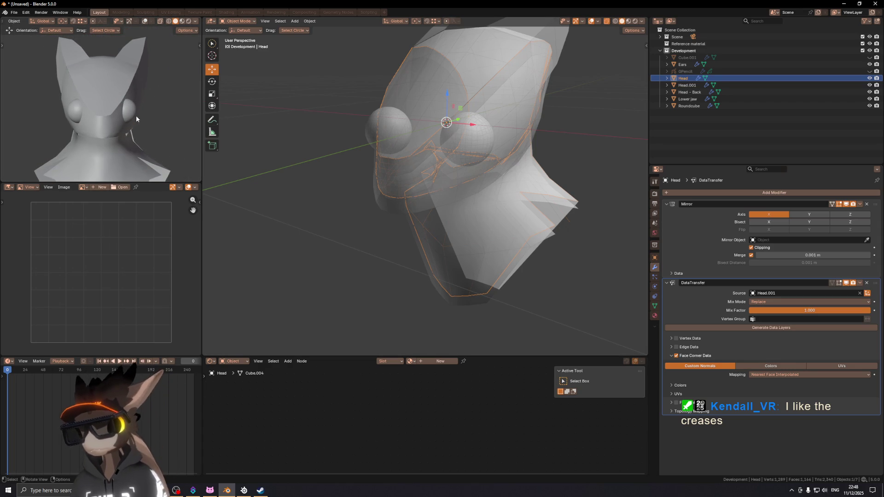
left_click(132, 116)
- Hide the Roundcube eye spheres and the Head.001 copy from the viewport
key("h")
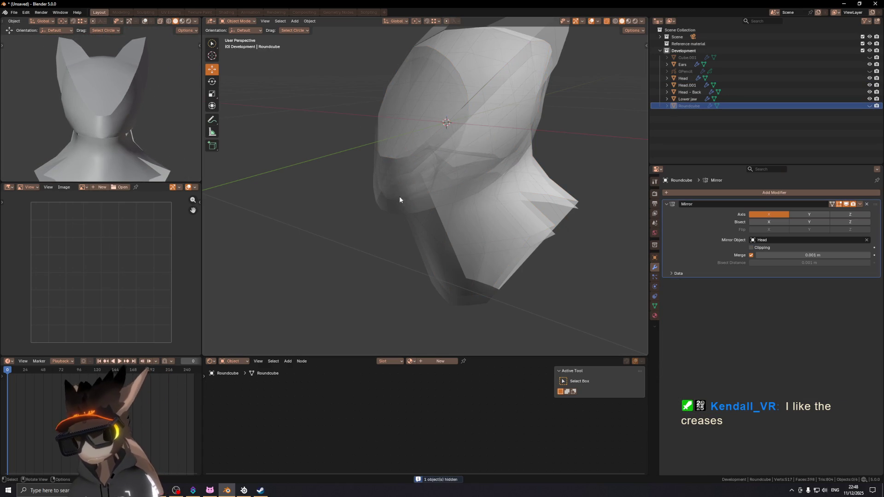
left_click(402, 190)
left_click(869, 85)
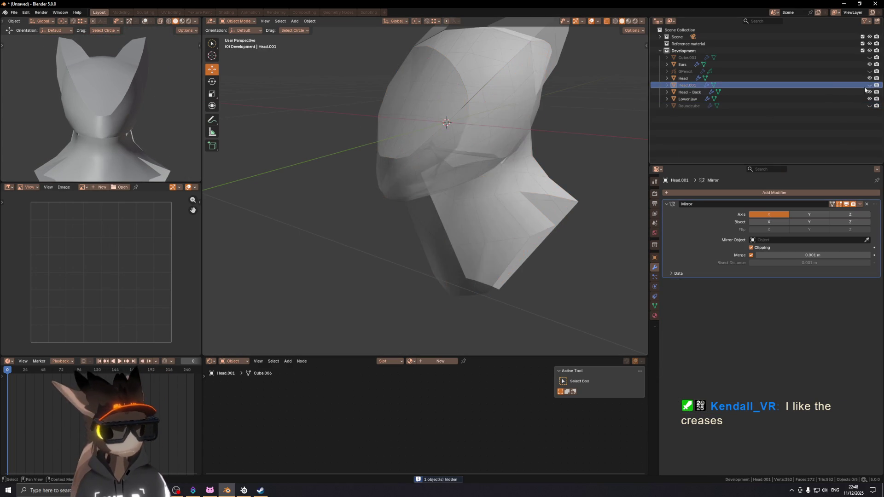
mouse_move(335, 177)
middle_mouse_down()
mouse_move(351, 167)
mouse_move(240, 148)
middle_mouse_up()
mouse_move(187, 134)
middle_mouse_down()
mouse_move(120, 120)
mouse_move(187, 122)
mouse_move(174, 118)
mouse_move(14, 118)
mouse_move(182, 115)
mouse_move(162, 117)
middle_mouse_up()
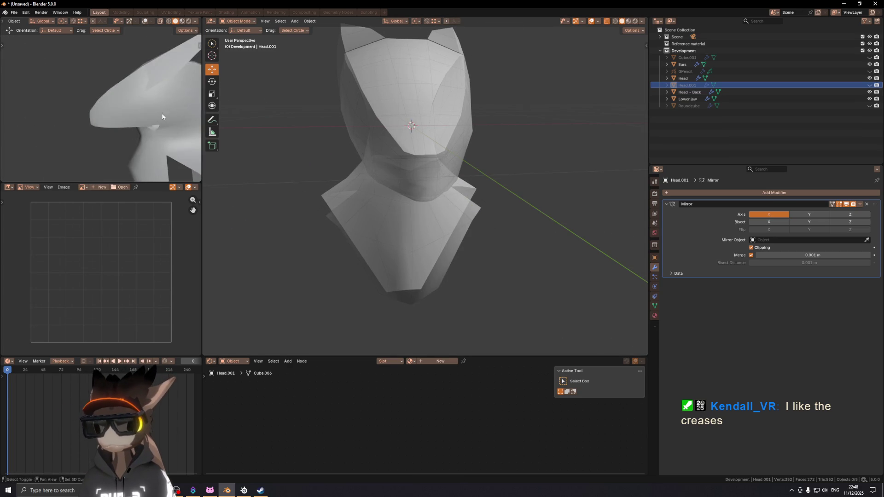
scroll(162, 117, "down", 2)
key("shift+alt+z")
key("shift+alt+z")
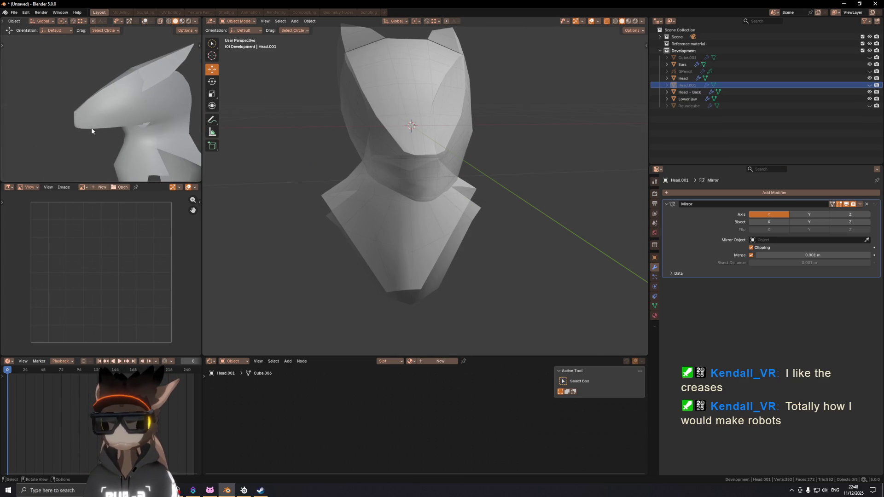
- Select Lower jaw and view it front-on with the face orientation overlay shown
left_click(409, 179)
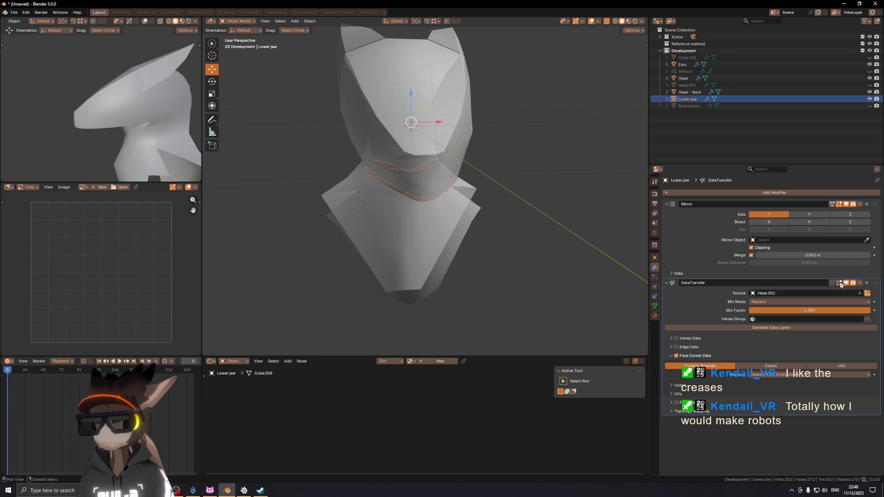
mouse_move(102, 124)
middle_mouse_down()
mouse_move(100, 115)
mouse_move(119, 125)
mouse_move(106, 118)
middle_mouse_up()
key("KP_1")
key("shift+alt+z")
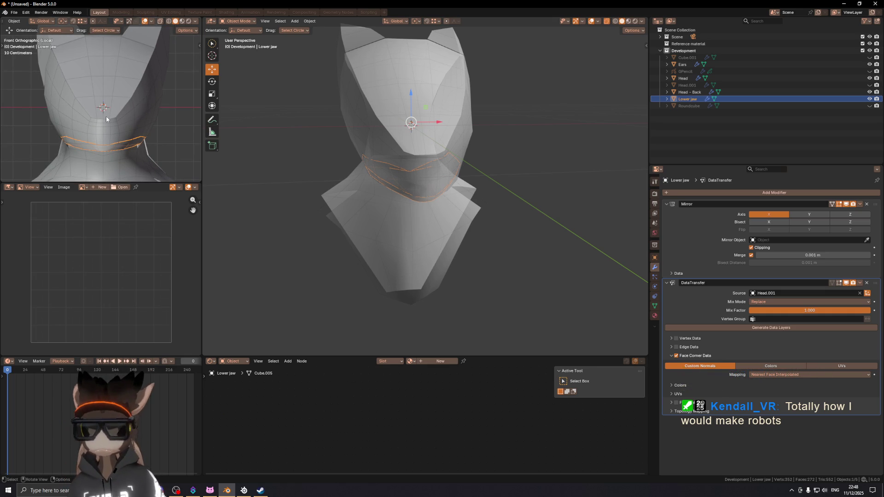
scroll(106, 116, "down", 4)
key("shift+alt+z")
middle_click_drag(95, 115, 99, 110)
middle_click_drag(401, 138, 402, 103)
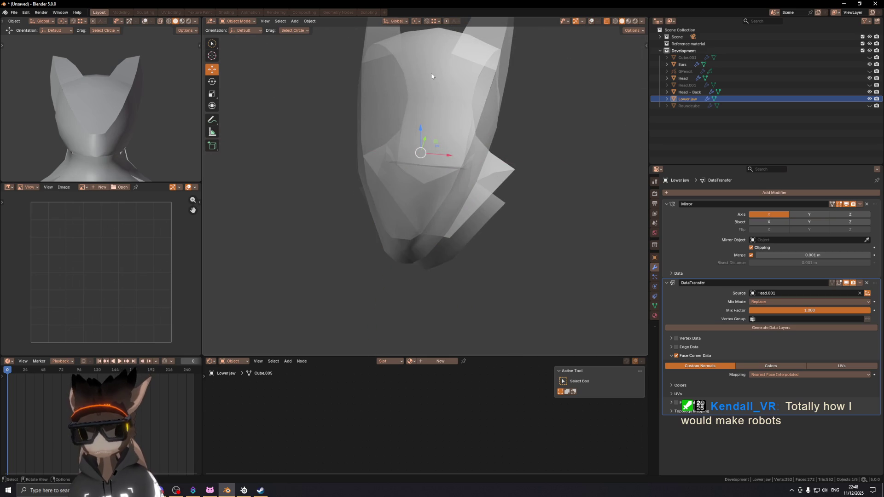
mouse_move(432, 72)
middle_mouse_down()
mouse_move(466, 110)
mouse_move(424, 131)
mouse_move(418, 173)
mouse_move(373, 147)
mouse_move(381, 145)
middle_mouse_up()
key("shift+alt+z")
scroll(381, 144, "up", 5)
key("shift+alt+z")
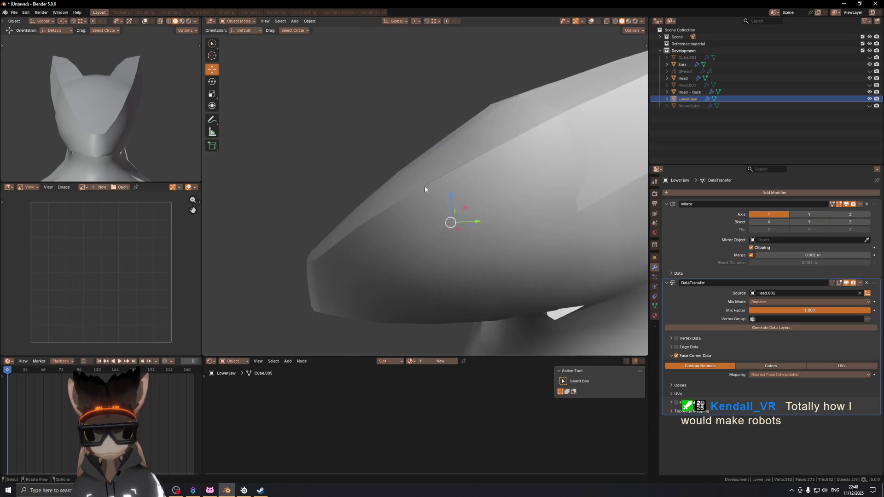
key("shift+alt+z")
- Enter Edit Mode on Lower jaw, then switch to the Head mesh and select an edge loop
key("Tab")
scroll(416, 191, "down", 3)
key("alt+q")
left_click(415, 193, "alt")
- Nudge the selected Head edge loop slightly, enable see-through display, and leave Edit Mode
key("g")
left_click(416, 193)
mouse_move(416, 193)
middle_mouse_down()
mouse_move(449, 150)
mouse_move(572, 203)
mouse_move(414, 162)
mouse_move(330, 189)
mouse_move(311, 163)
mouse_move(346, 151)
mouse_move(408, 155)
middle_mouse_up()
key("g")
left_click(450, 151)
key("alt+z")
key("Tab")
- In Head - Back's Edit Mode, slide a crest vertex and a vertical crest edge
left_click(287, 146)
key("Tab")
left_click_drag(423, 193, 421, 178)
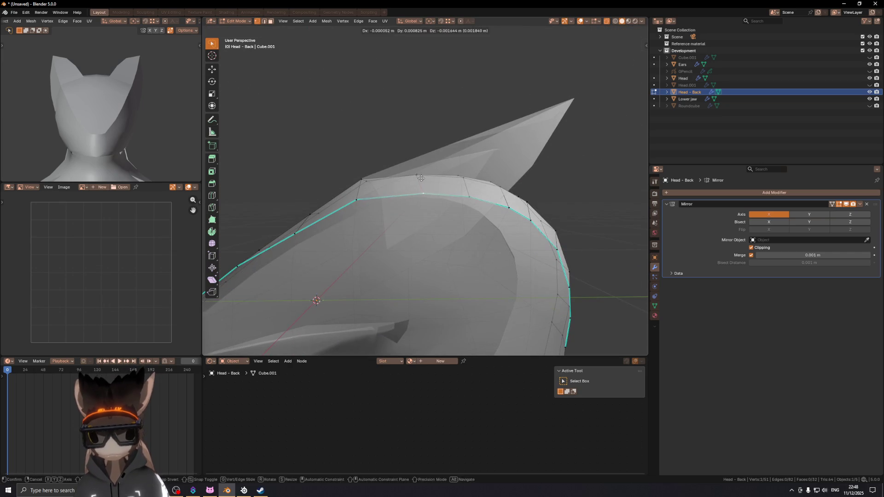
left_click(416, 179)
key("2")
left_click(417, 180)
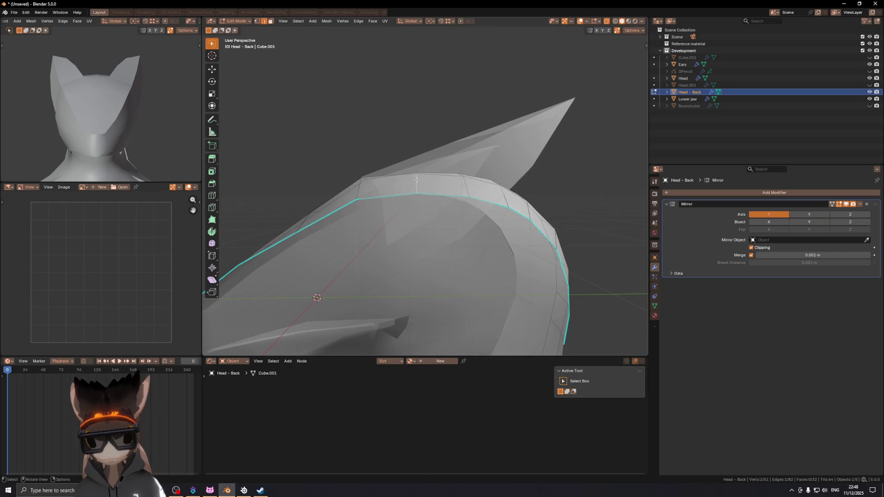
left_click(412, 180)
- Raise one crest edge slightly in Z and slide another by factor 0.065
middle_click_drag(412, 180, 414, 189)
key("g")
key("z")
left_click(444, 182)
left_click(450, 178)
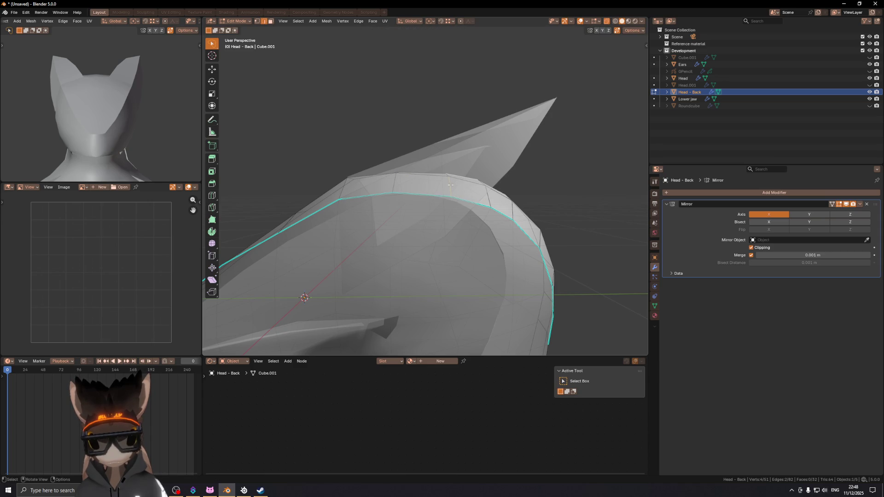
left_click(446, 185)
key("g")
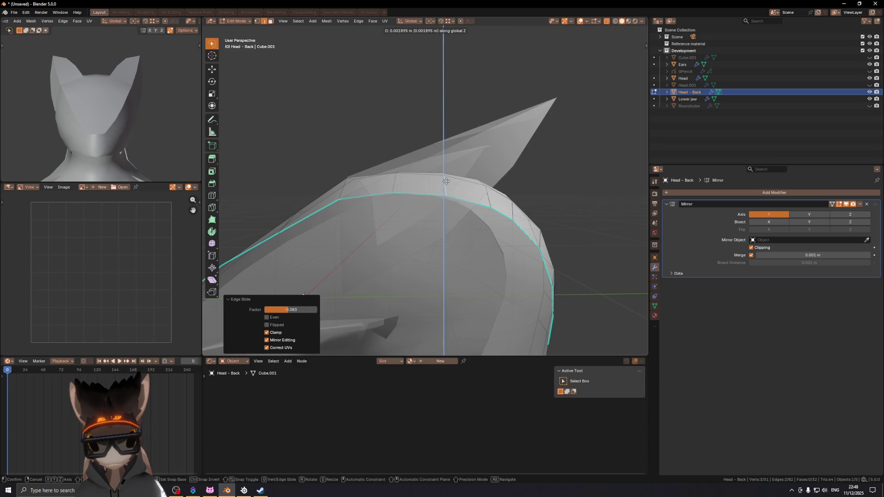
key("Escape")
- Return to Object Mode and turn overlays on to check face orientation
scroll(415, 193, "down", 4)
mouse_move(414, 193)
middle_mouse_down()
mouse_move(369, 216)
mouse_move(389, 203)
mouse_move(484, 202)
mouse_move(452, 194)
mouse_move(515, 187)
mouse_move(453, 209)
mouse_move(420, 207)
mouse_move(438, 191)
mouse_move(411, 170)
mouse_move(443, 186)
mouse_move(419, 186)
middle_mouse_up()
key("Tab")
scroll(389, 204, "up", 2)
key("shift+alt+z")
- Enter Edit Mode on the Head mesh and select a vertex at the jaw's lower edge
scroll(419, 189, "up", 3)
key("Tab")
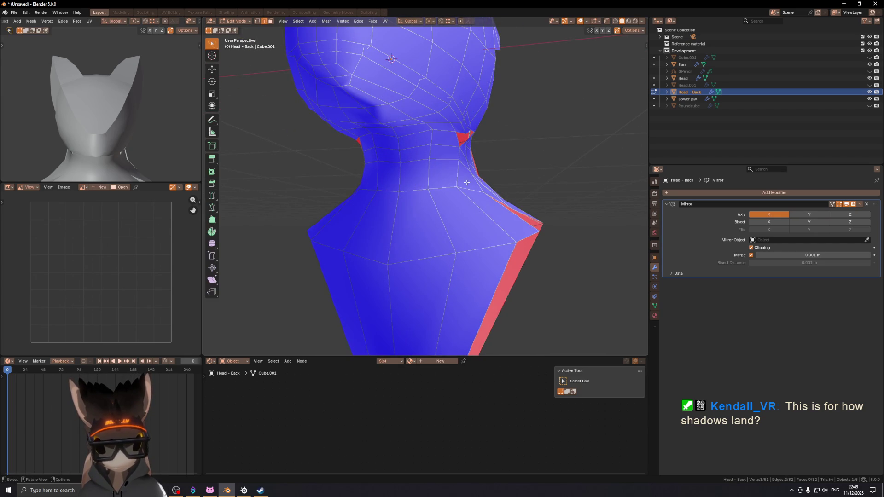
key("alt+q")
mouse_move(419, 217)
middle_mouse_down()
mouse_move(431, 202)
mouse_move(439, 215)
mouse_move(434, 223)
mouse_move(429, 185)
middle_mouse_up()
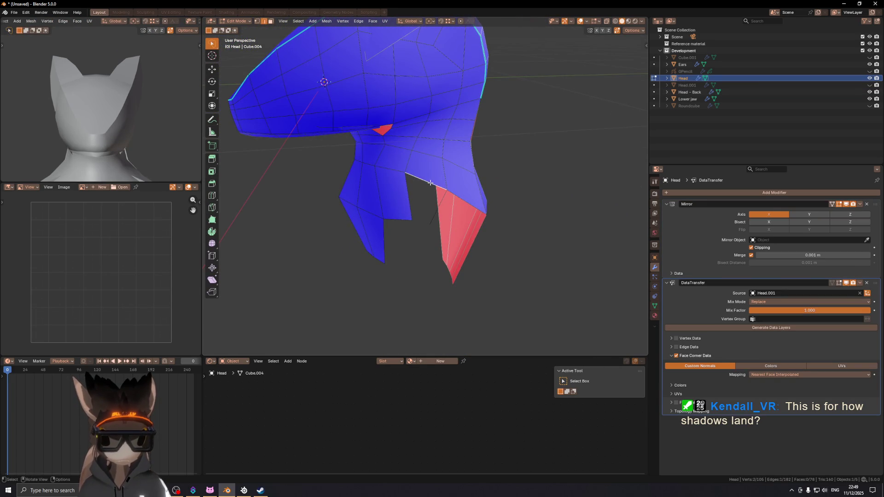
mouse_move(463, 213)
middle_mouse_down()
mouse_move(428, 228)
mouse_move(447, 215)
middle_mouse_up()
left_click(418, 223)
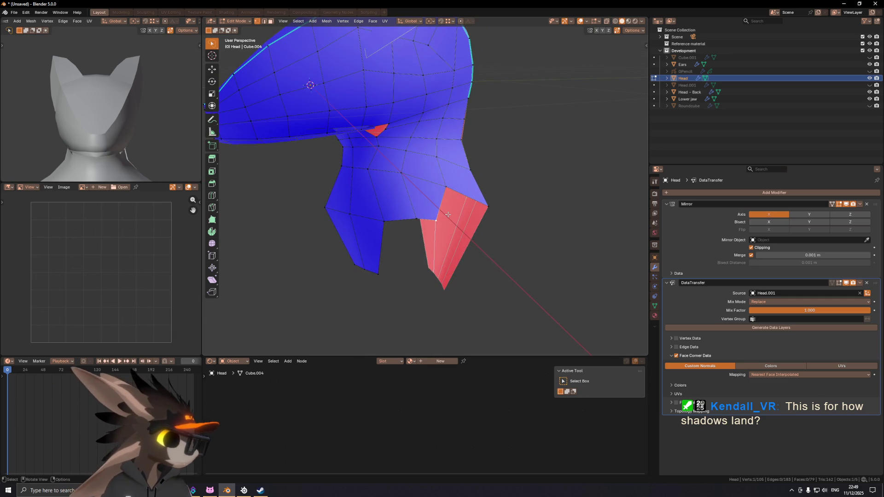
key("KP_1")
key("KP_8")
key("KP_8")
key("KP_8")
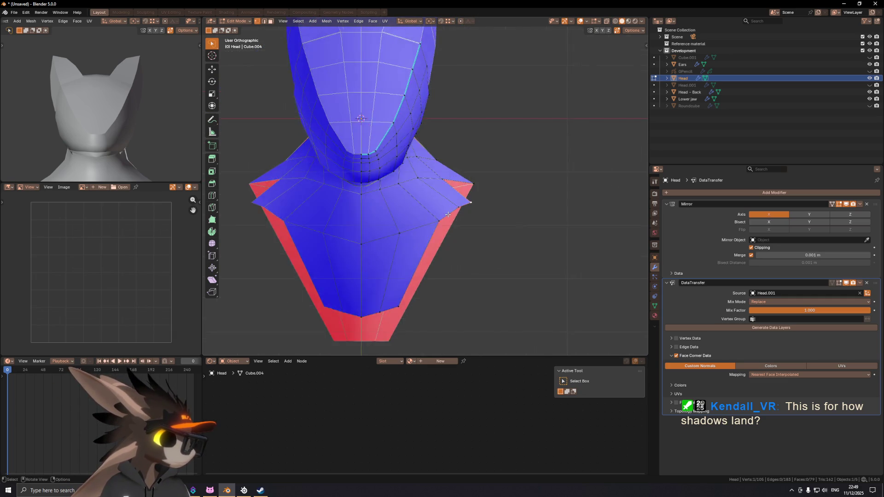
middle_click_drag(404, 168, 337, 153)
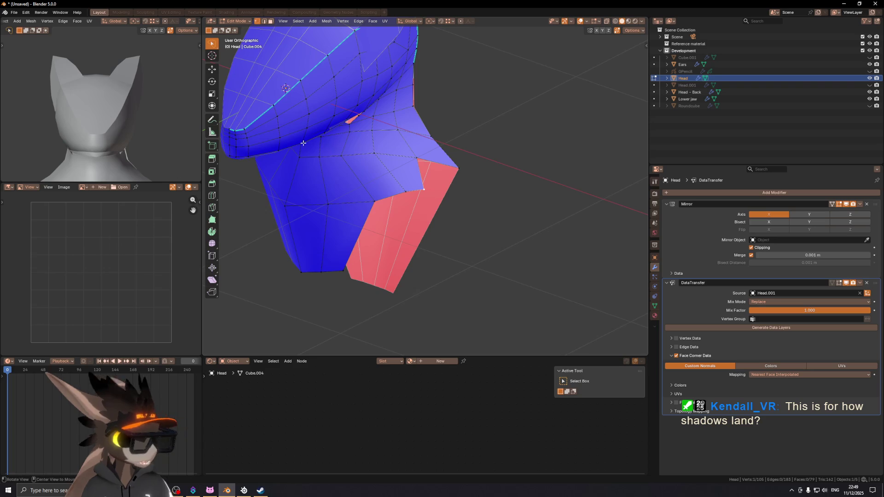
mouse_move(405, 163)
middle_mouse_down()
mouse_move(417, 222)
mouse_move(443, 216)
middle_mouse_up()
- Slide the selected jaw edge, then slide a neck vertex into a better position
key("g")
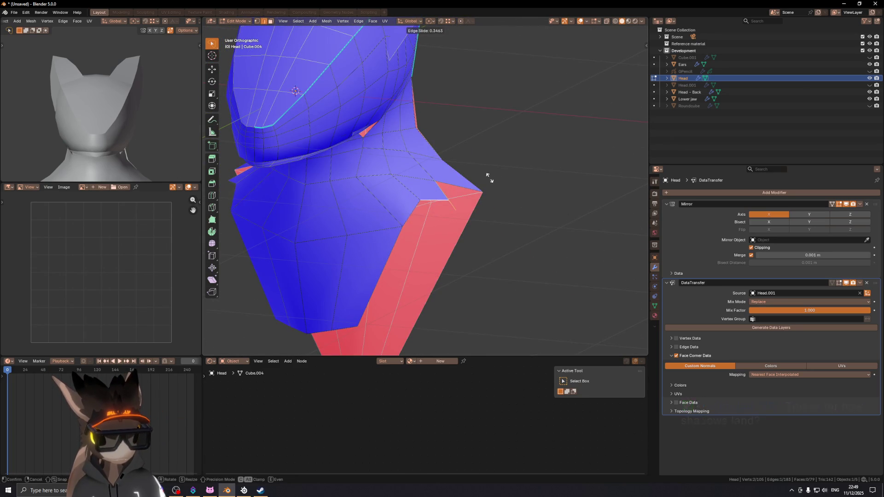
left_click(490, 179)
mouse_move(490, 179)
middle_mouse_down()
mouse_move(393, 210)
mouse_move(458, 183)
mouse_move(398, 177)
mouse_move(437, 180)
mouse_move(396, 200)
middle_mouse_up()
key("1")
left_click(393, 211)
left_click(409, 206)
- Slide a neck edge and its vertex, then shift that vertex along X
key("2")
left_click(441, 183)
left_click(434, 179)
key("shift+v")
left_click(395, 181)
key("g")
key("x")
left_click(444, 186)
- Slide a jaw edge loop along the jaw and lower it about 0.0324 m in Z
key("g")
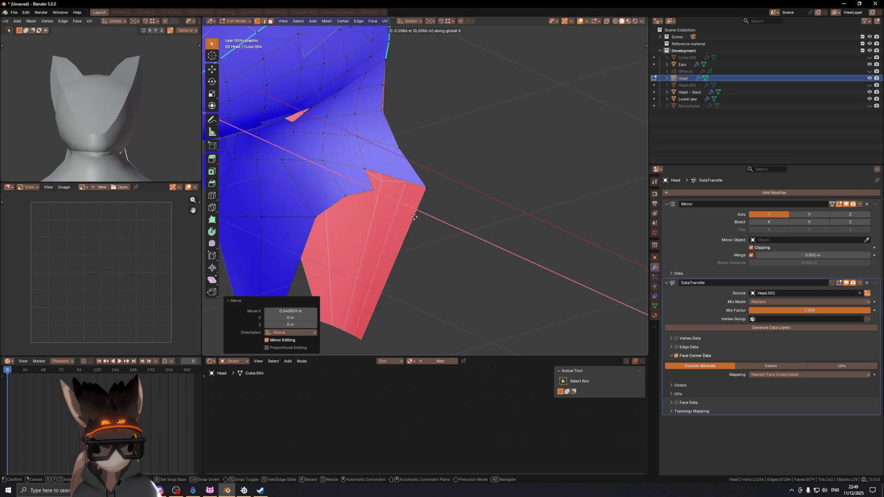
right_click(415, 218)
left_click(396, 183)
left_click(372, 183)
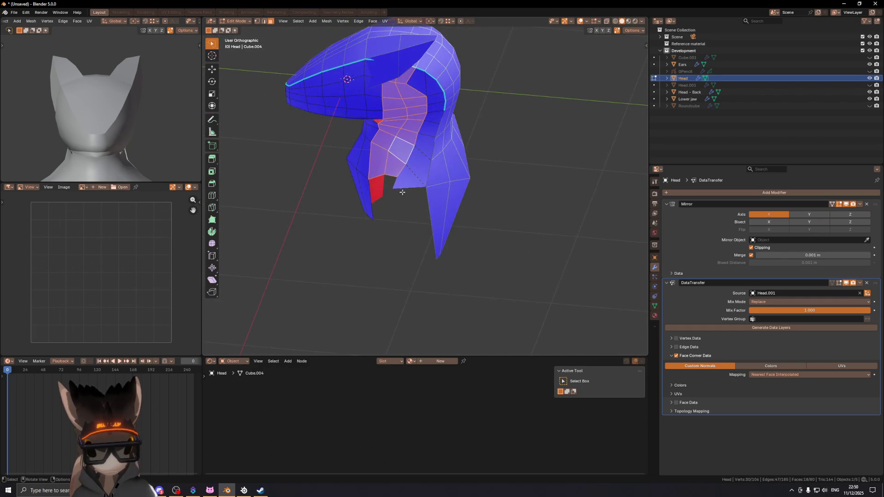
left_click(406, 191)
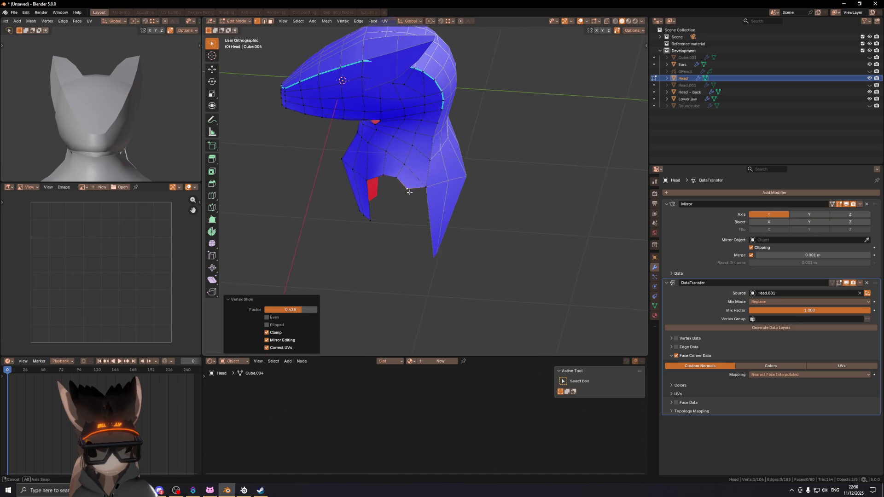
left_click(462, 189)
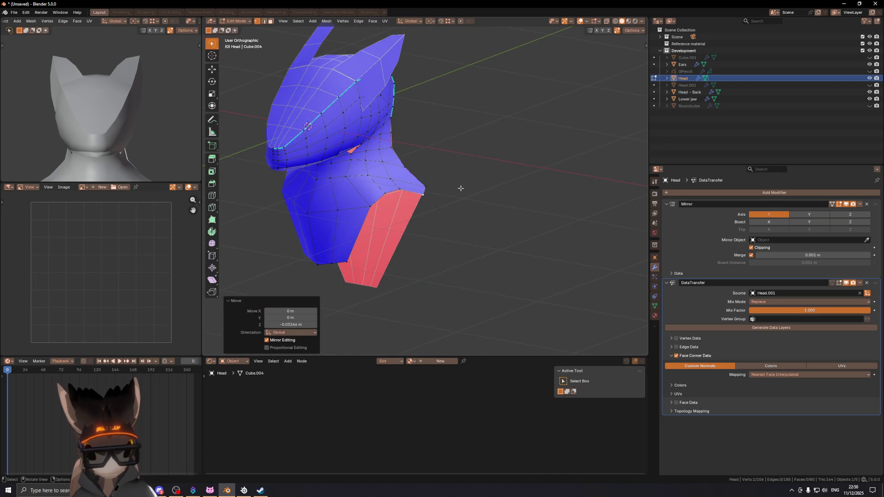